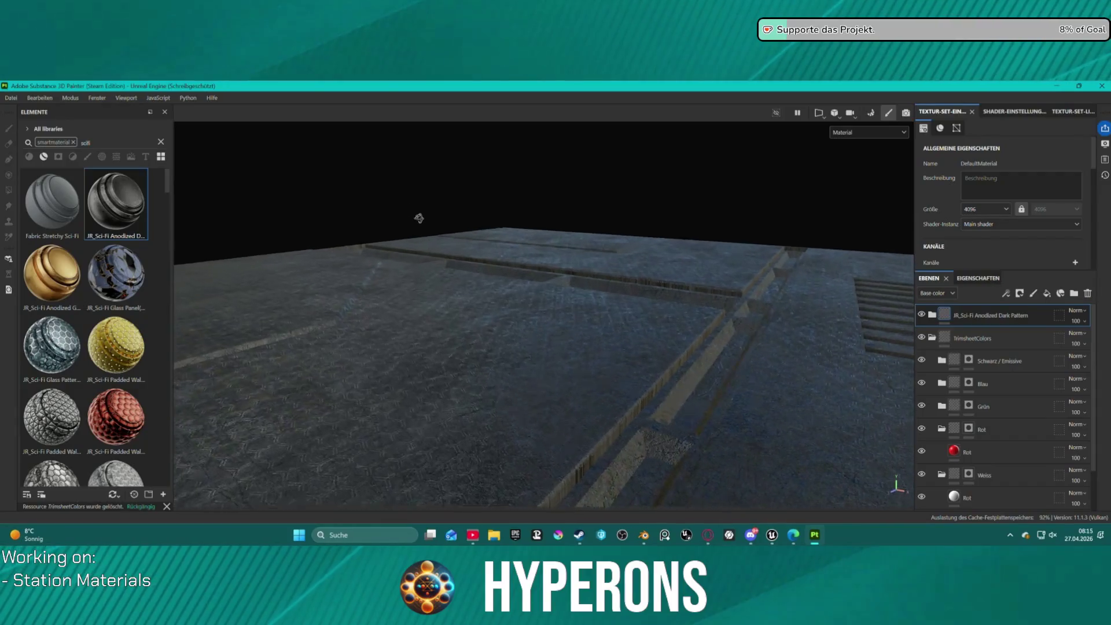
- Expand the JR_Sci-Fi Anodized Dark Pattern layers to reveal grunge_dust_spread inside details
{"action": "scroll", "scroll_direction": "up", "scroll_amount": 3}
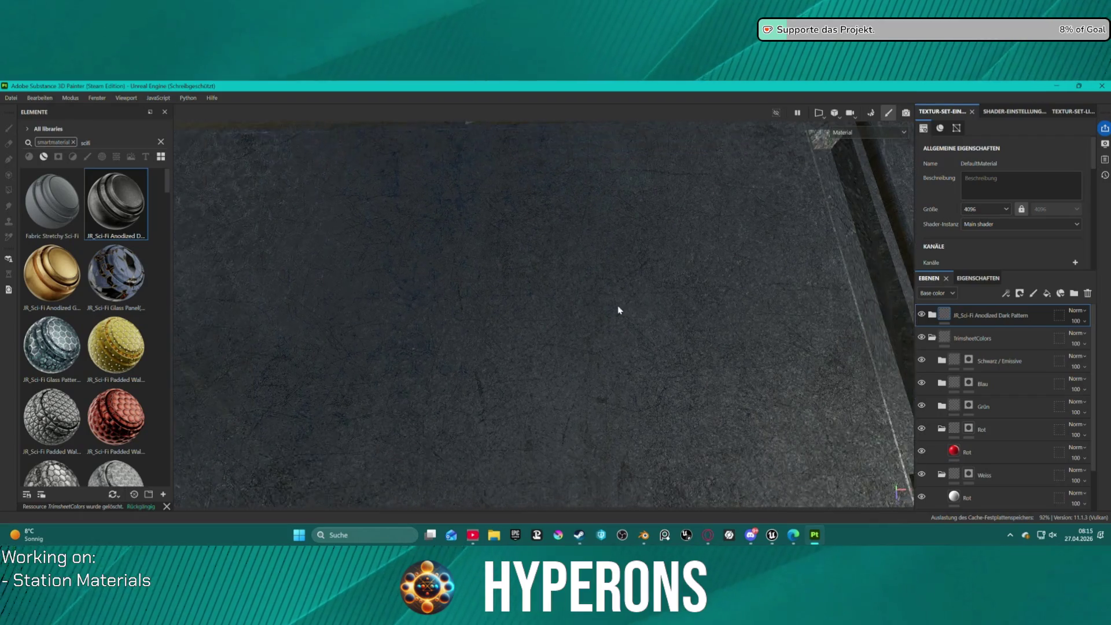
{"action": "left_click", "coordinate": [936, 314]}
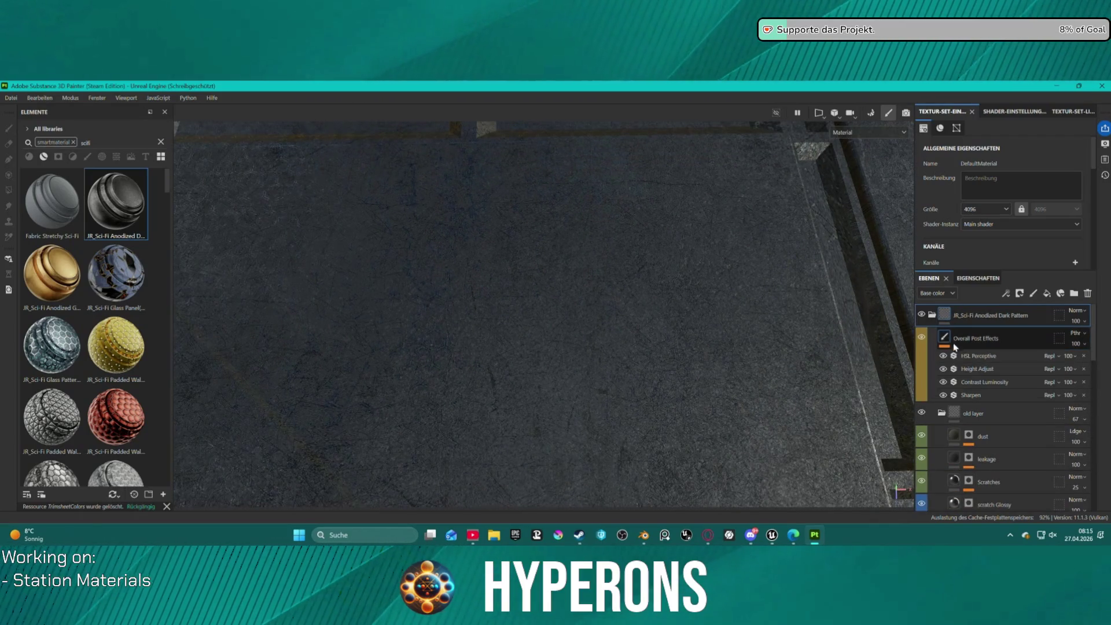
{"action": "left_click", "coordinate": [942, 413]}
{"action": "scroll", "scroll_direction": "down", "scroll_amount": 3}
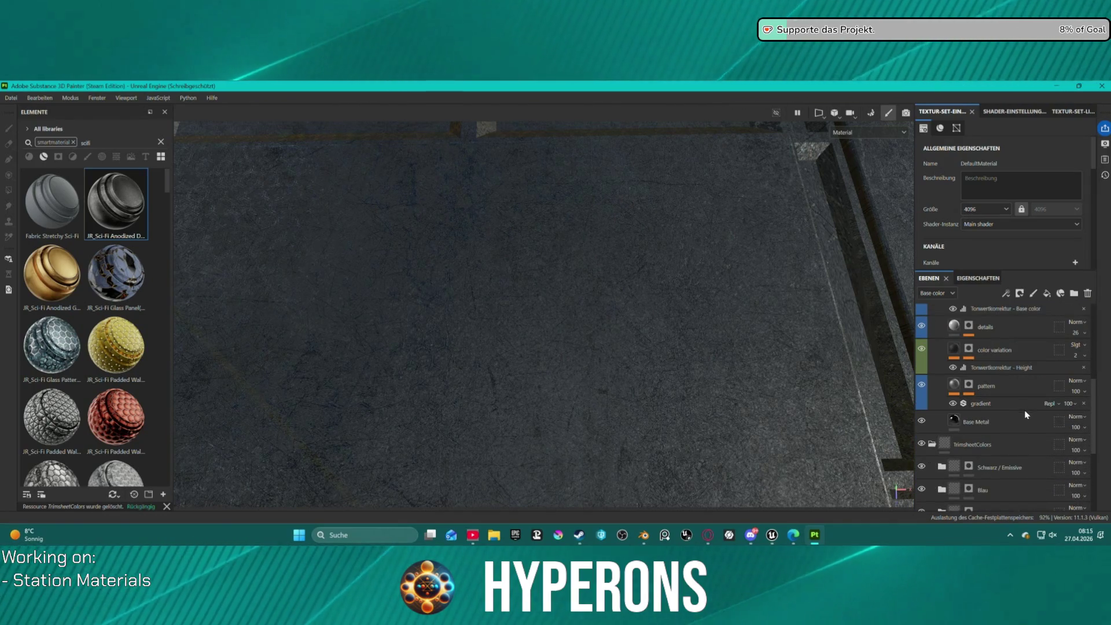
{"action": "scroll", "scroll_direction": "up", "scroll_amount": 3}
{"action": "left_click", "coordinate": [1013, 415]}
{"action": "left_click", "coordinate": [984, 362]}
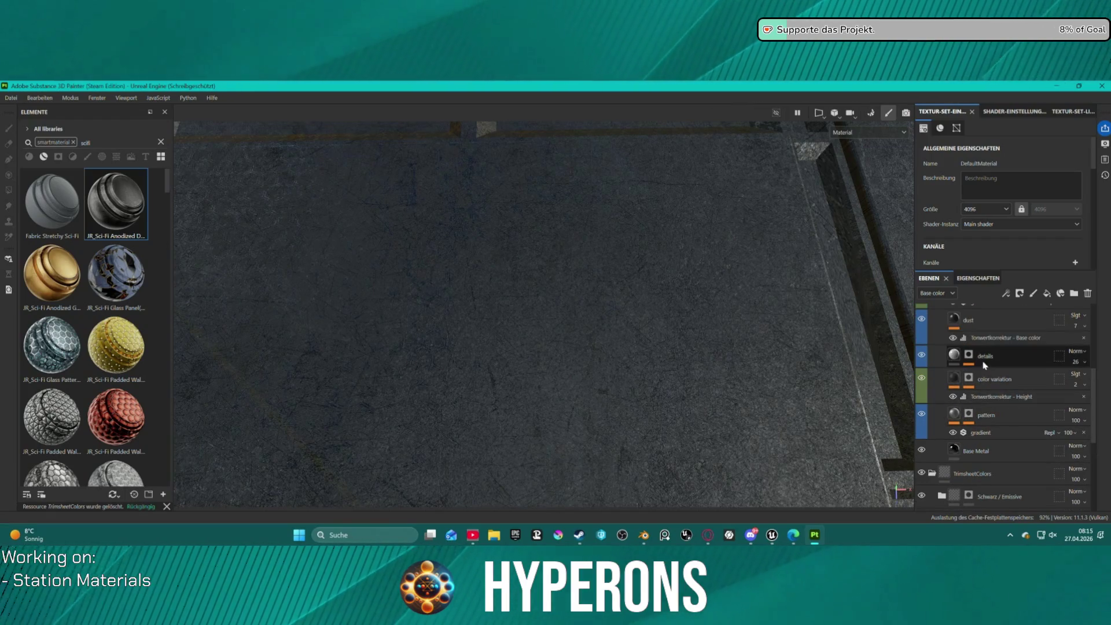
{"action": "left_click", "coordinate": [957, 366]}
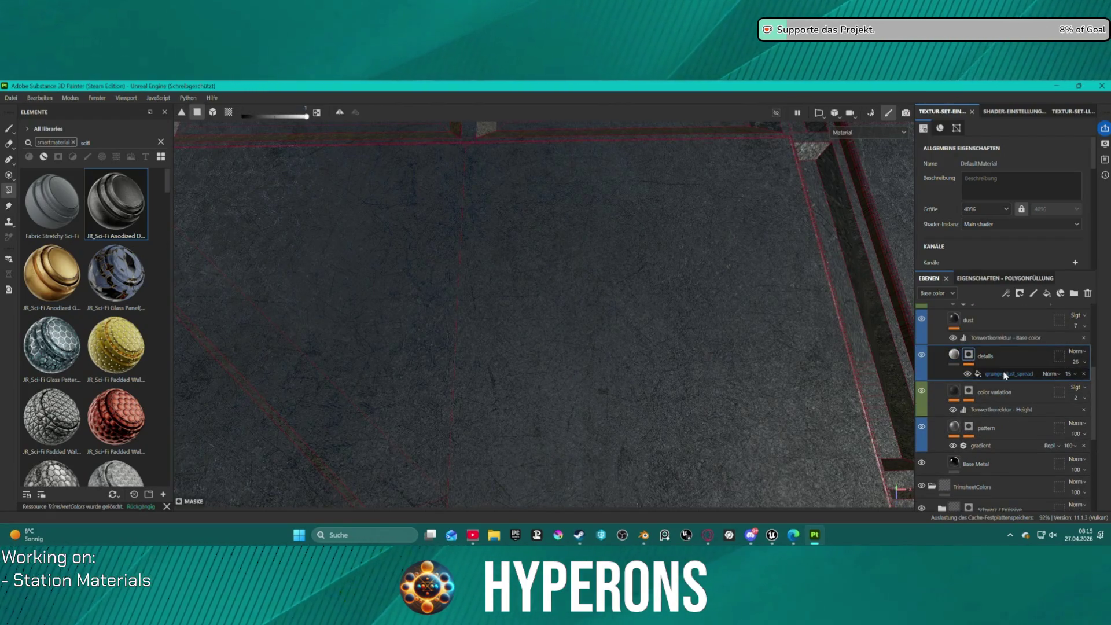
- Lower the UV Wiederholen tiling of the grunge_dust_spread fill and close its properties
{"action": "scroll", "scroll_direction": "down", "scroll_amount": 3}
{"action": "scroll", "scroll_direction": "down", "scroll_amount": 3}
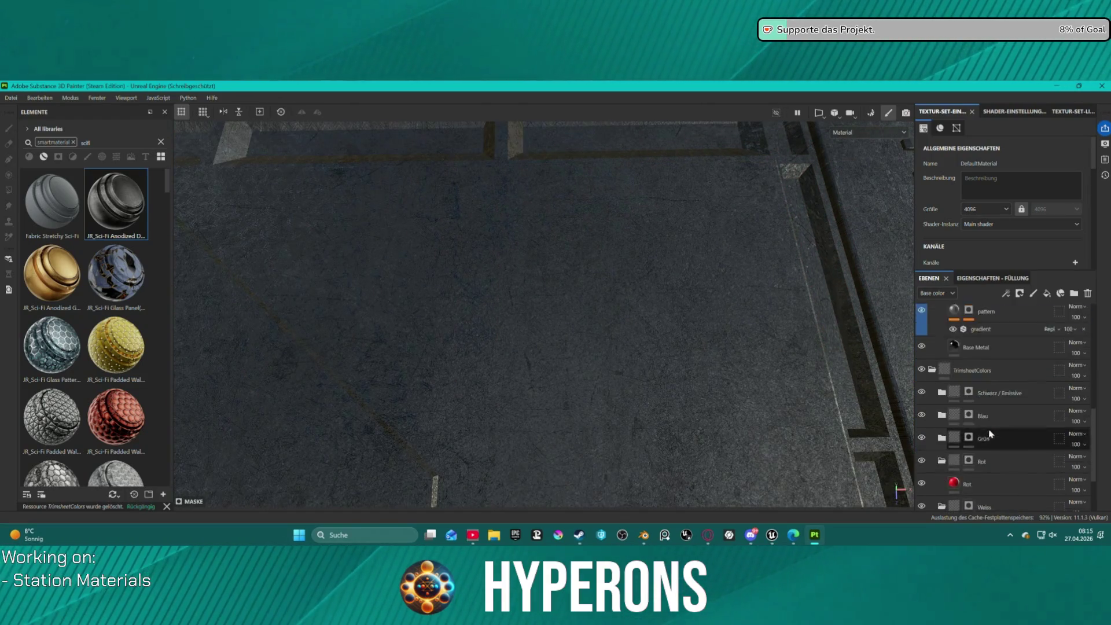
{"action": "scroll", "scroll_direction": "up", "scroll_amount": 3}
{"action": "left_click", "coordinate": [1016, 426]}
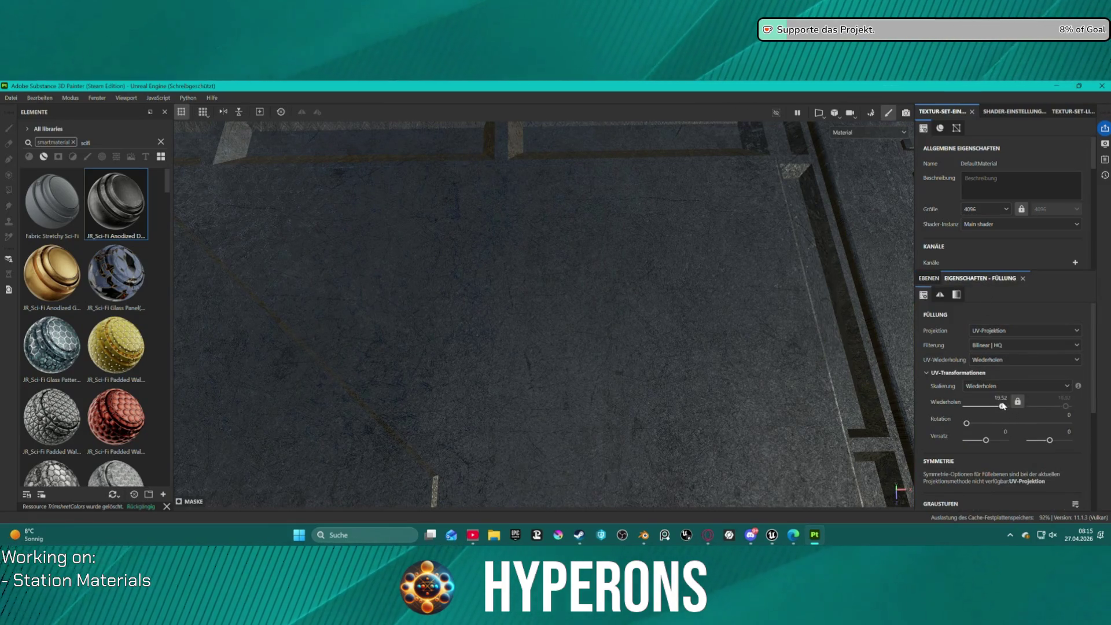
{"action": "left_click_drag", "start_coordinate": [988, 405], "coordinate": [924, 406]}
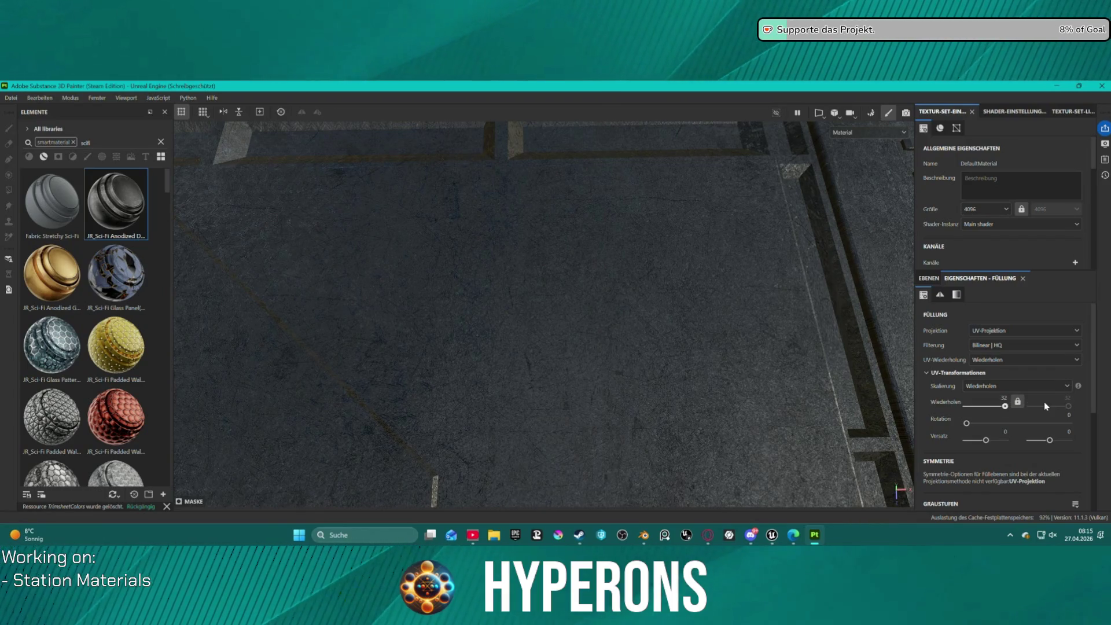
{"action": "left_click", "coordinate": [1021, 279]}
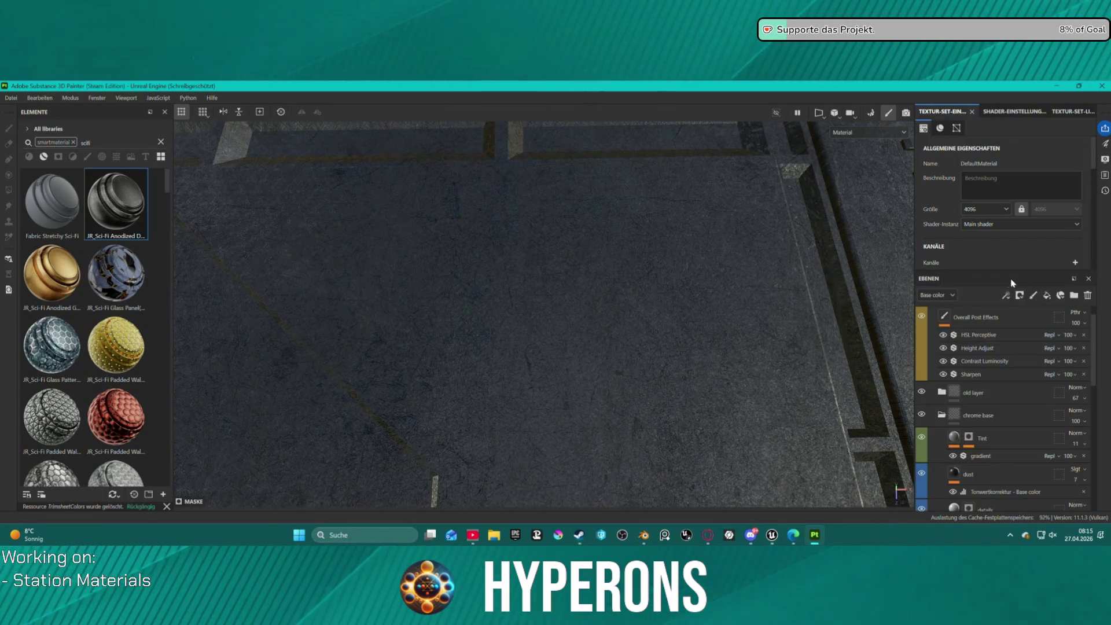
- Re-enable Fenster > Ansichten > Eigenschaften - Füllung beside Ebenen, then switch to Blender
{"action": "left_click", "coordinate": [90, 101]}
{"action": "mouse_move", "coordinate": [121, 103]}
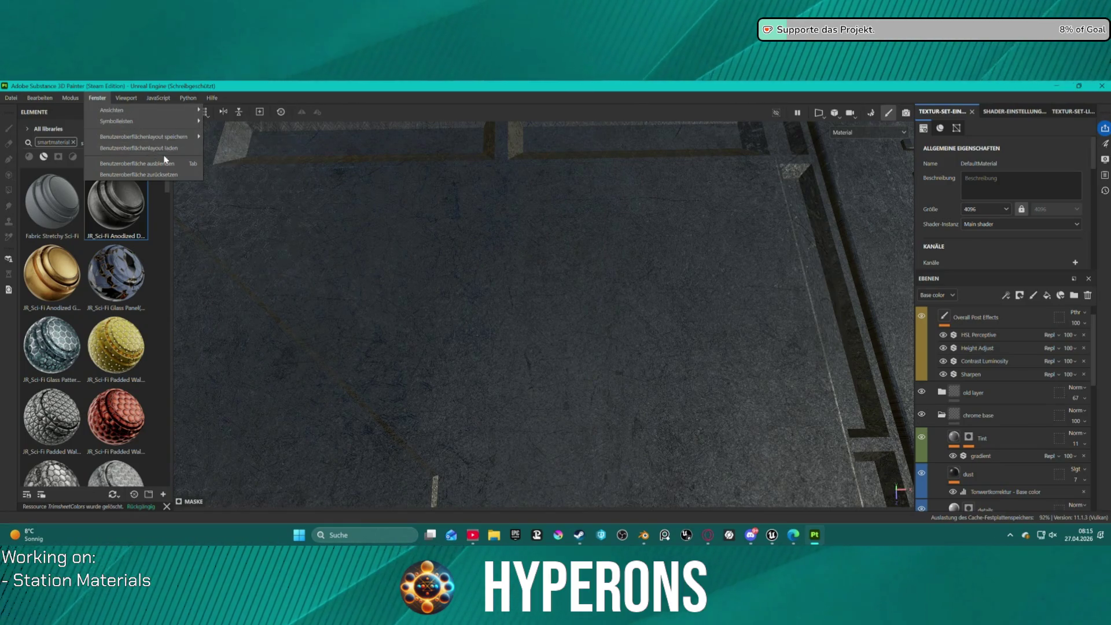
{"action": "mouse_move", "coordinate": [185, 110]}
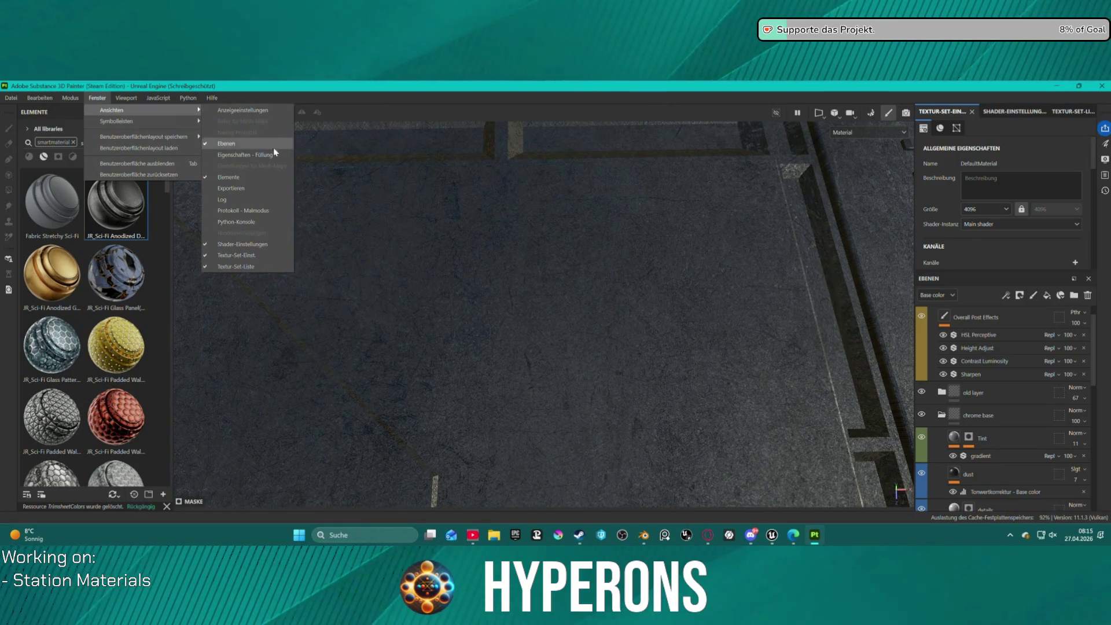
{"action": "left_click", "coordinate": [273, 155]}
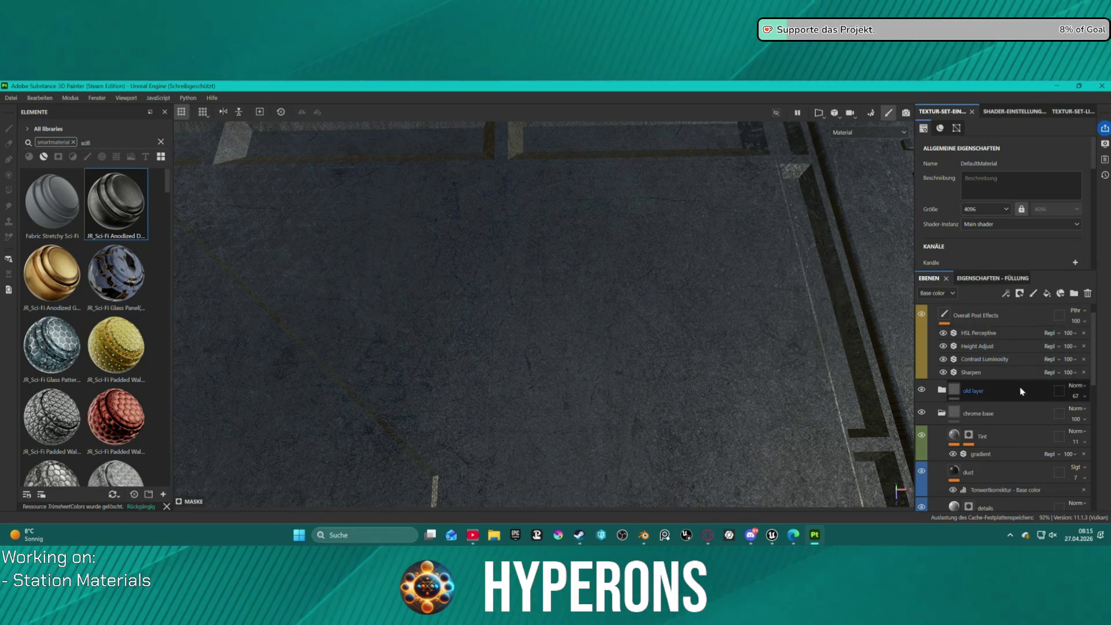
{"action": "scroll", "scroll_direction": "down", "scroll_amount": 3}
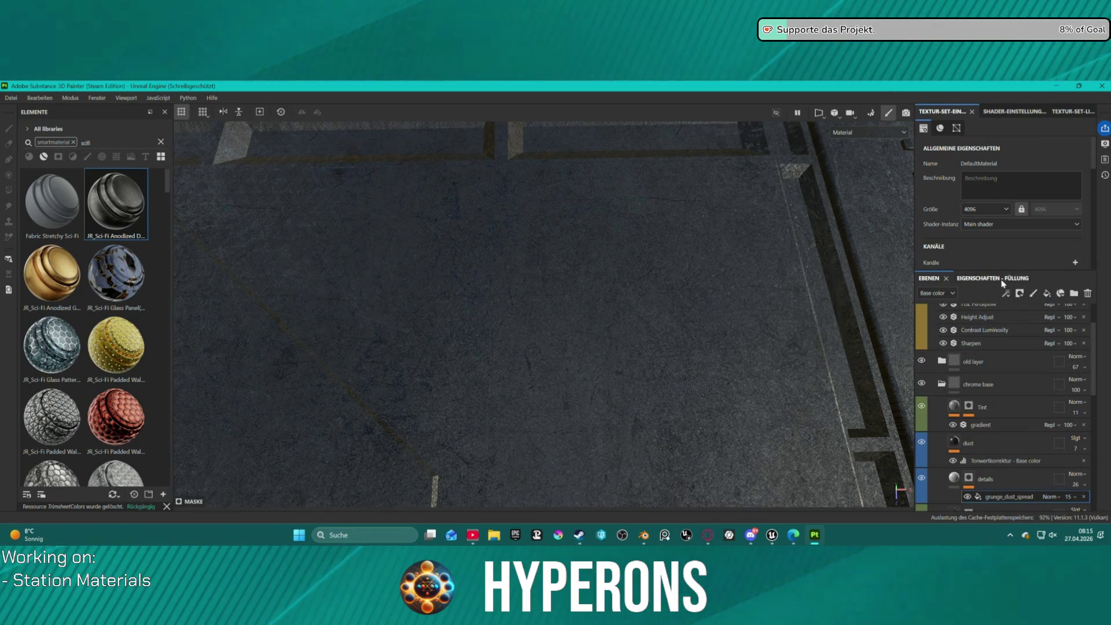
{"action": "scroll", "scroll_direction": "up", "scroll_amount": 3}
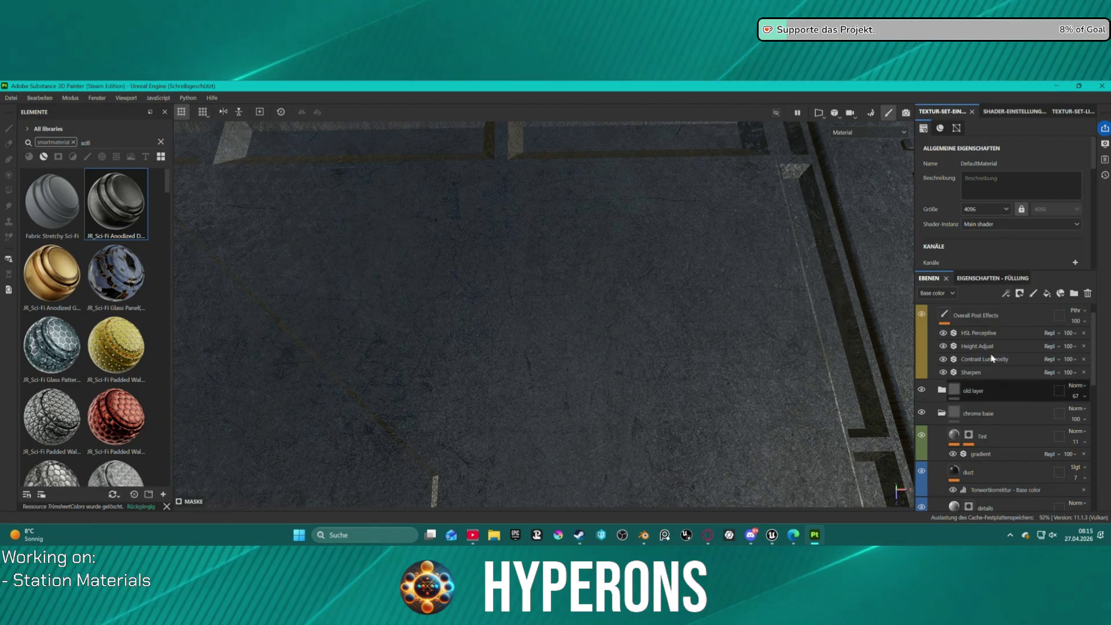
{"action": "left_click", "coordinate": [643, 535]}
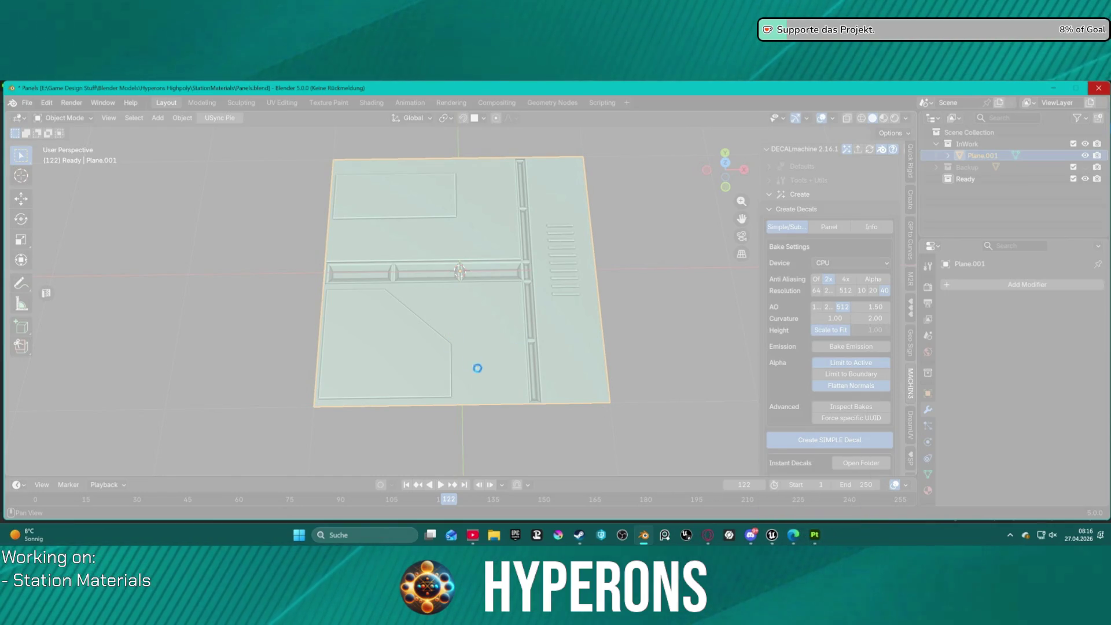
- Return from the Blender panel mesh to Substance 3D Painter with Alt+Tab
{"action": "key", "text": "alt+Tab"}
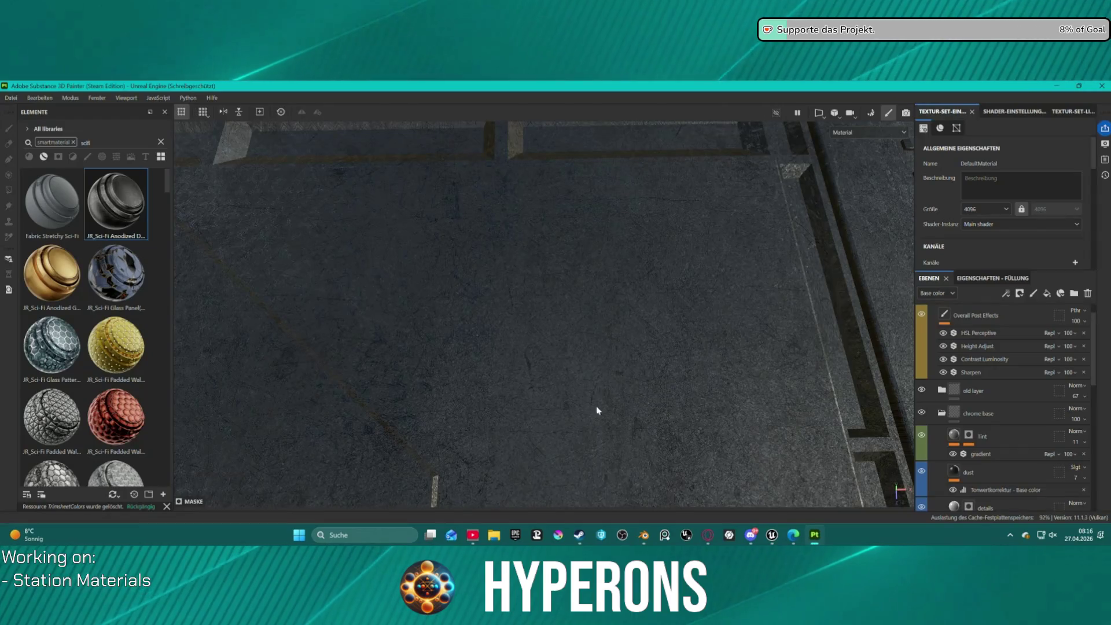
{"action": "scroll", "scroll_direction": "down", "scroll_amount": 3}
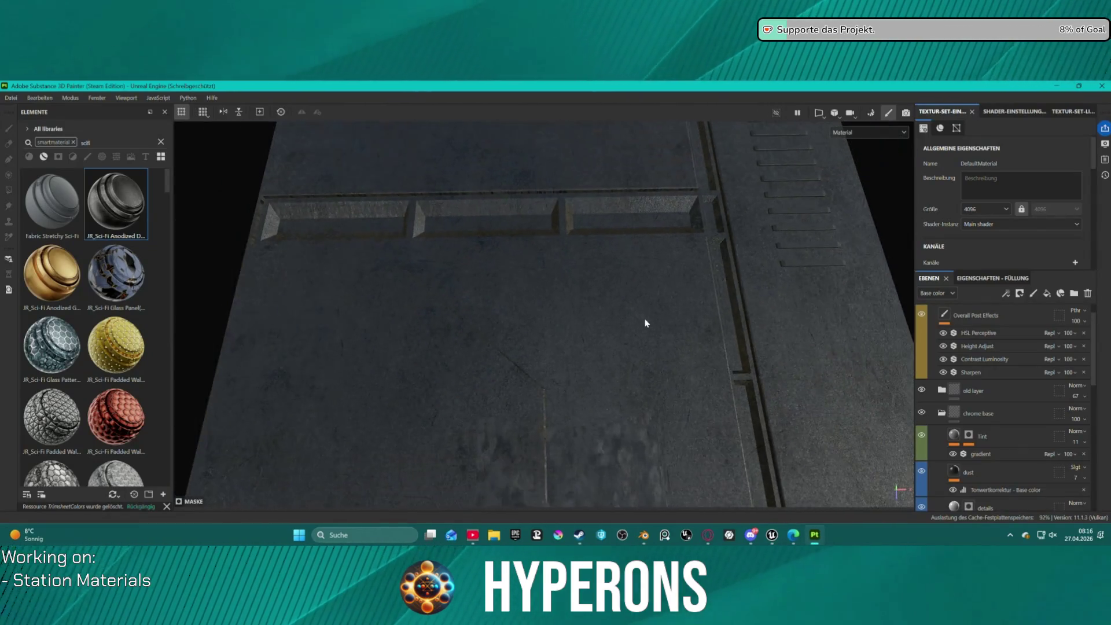
{"action": "left_click_drag", "start_coordinate": [778, 155], "coordinate": [762, 211]}
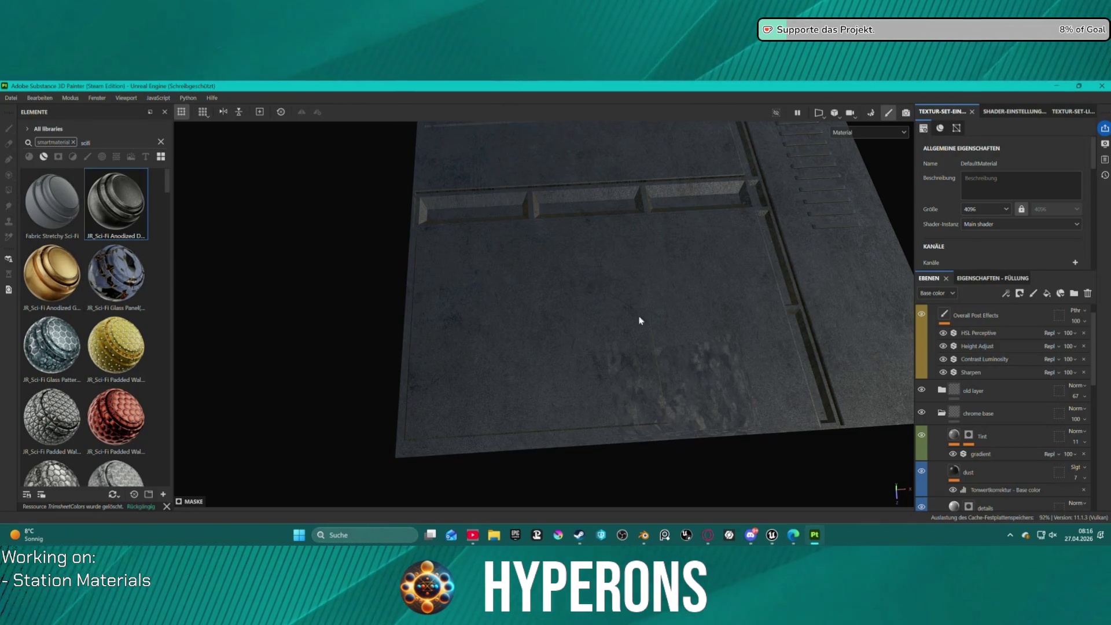
{"action": "scroll", "scroll_direction": "up", "scroll_amount": 3}
{"action": "scroll", "scroll_direction": "down", "scroll_amount": 3}
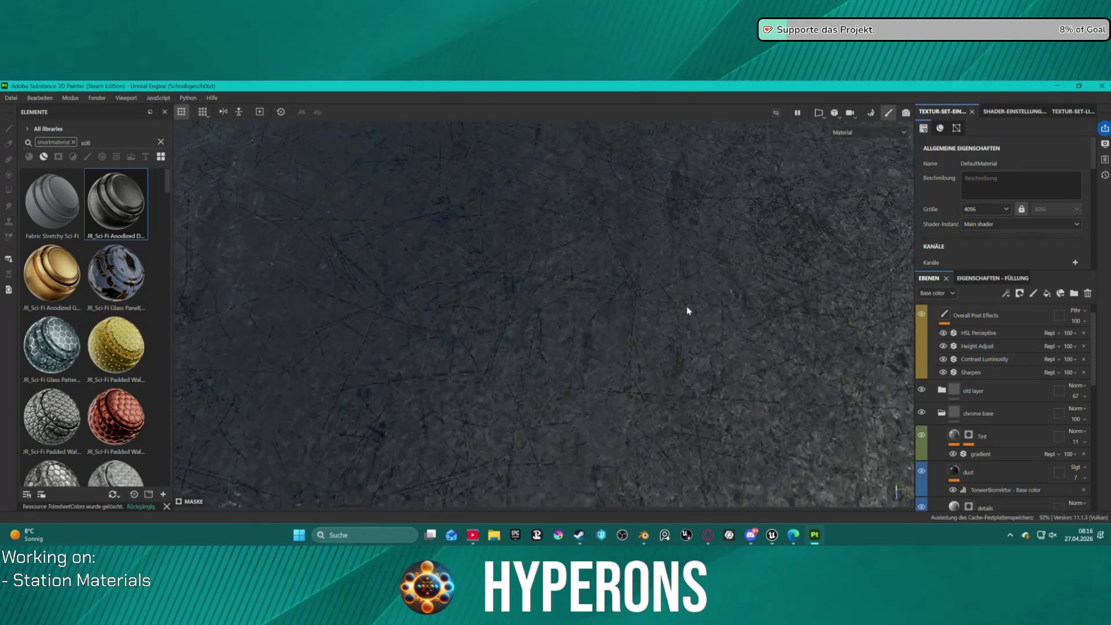
{"action": "left_click_drag", "start_coordinate": [668, 300], "coordinate": [605, 378]}
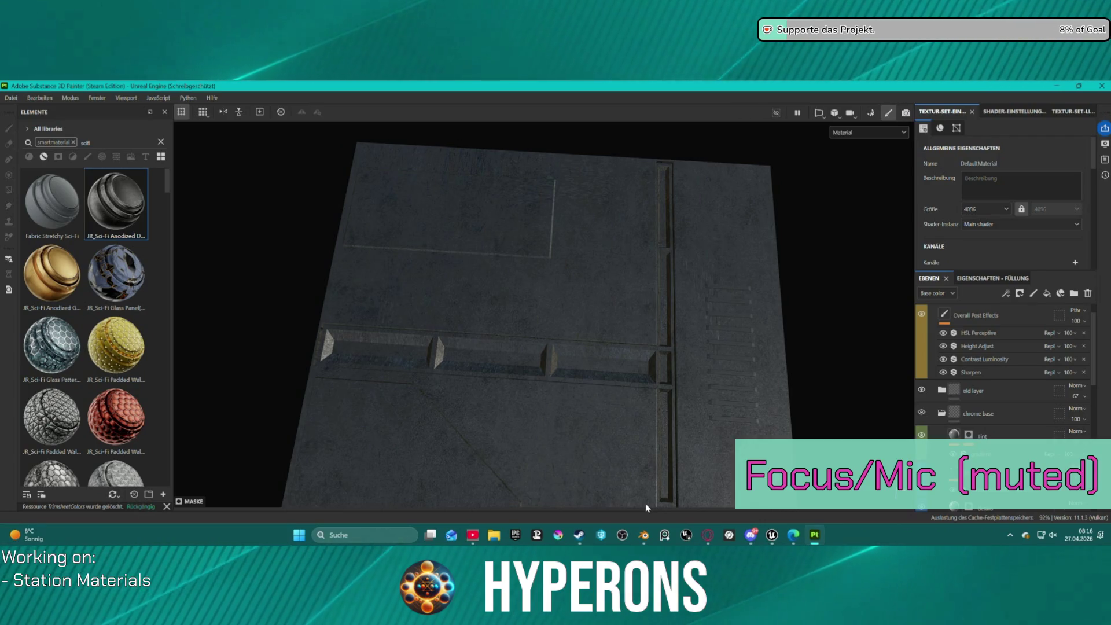
{"action": "scroll", "scroll_direction": "down", "scroll_amount": 3}
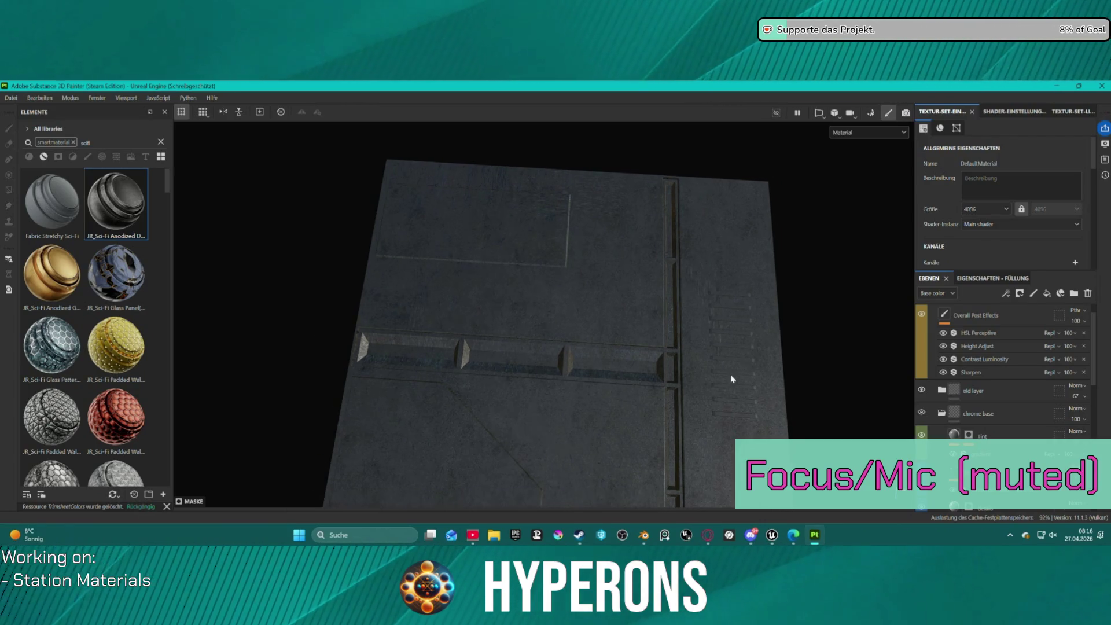
{"action": "scroll", "scroll_direction": "up", "scroll_amount": 3}
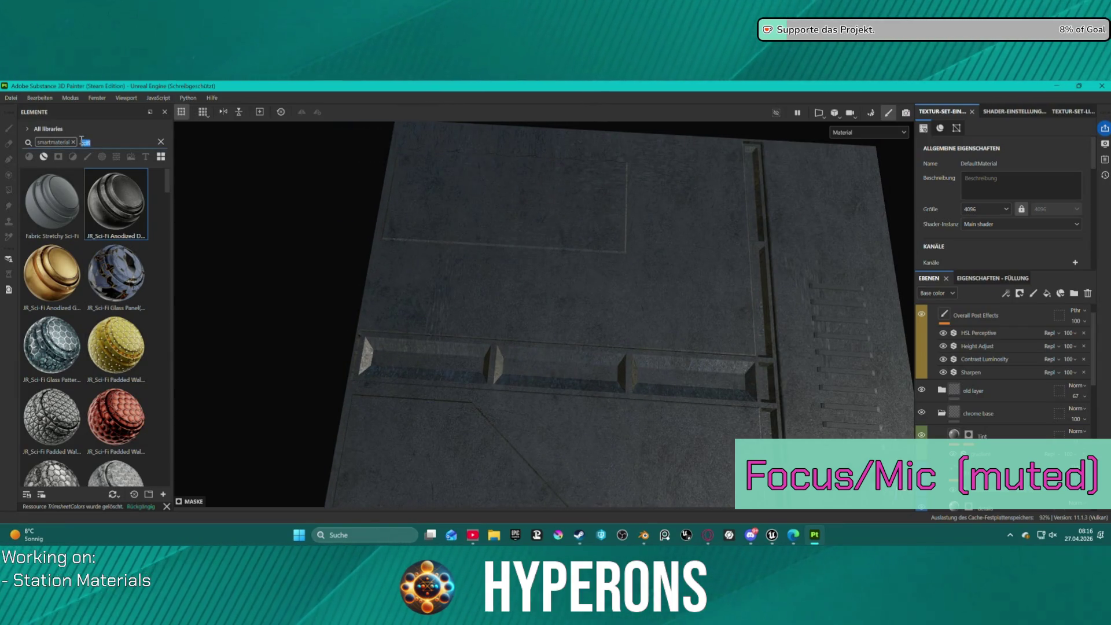
- Clear the scifi search and smartmaterial filter so the shelf lists all materials
{"action": "left_click", "coordinate": [30, 157]}
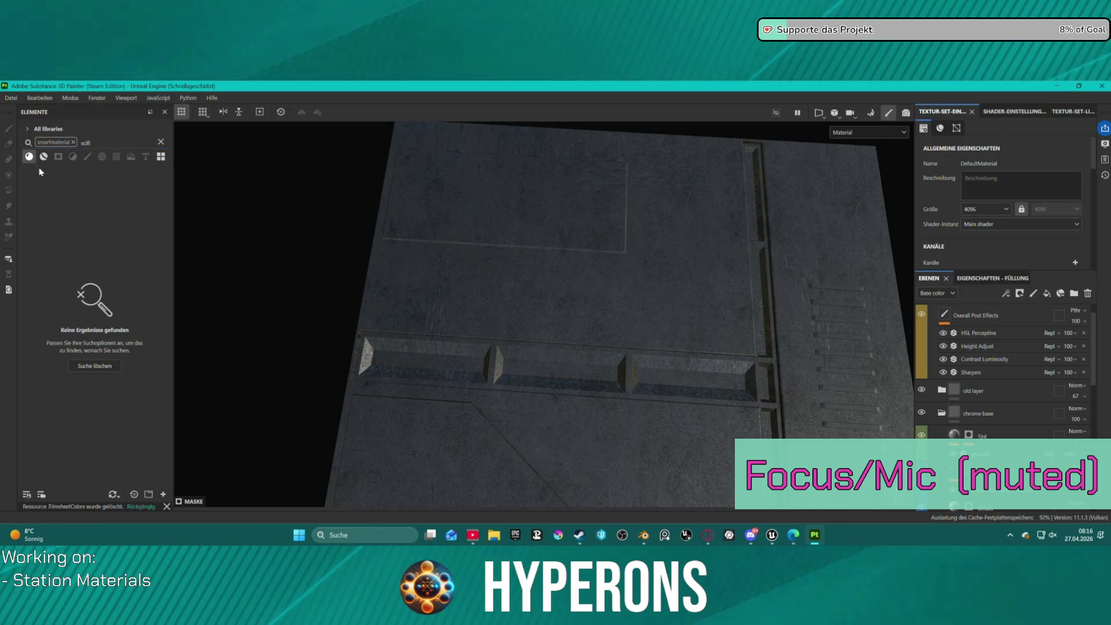
{"action": "key", "text": "BackSpace"}
{"action": "key", "text": "BackSpace"}
{"action": "key", "text": "BackSpace"}
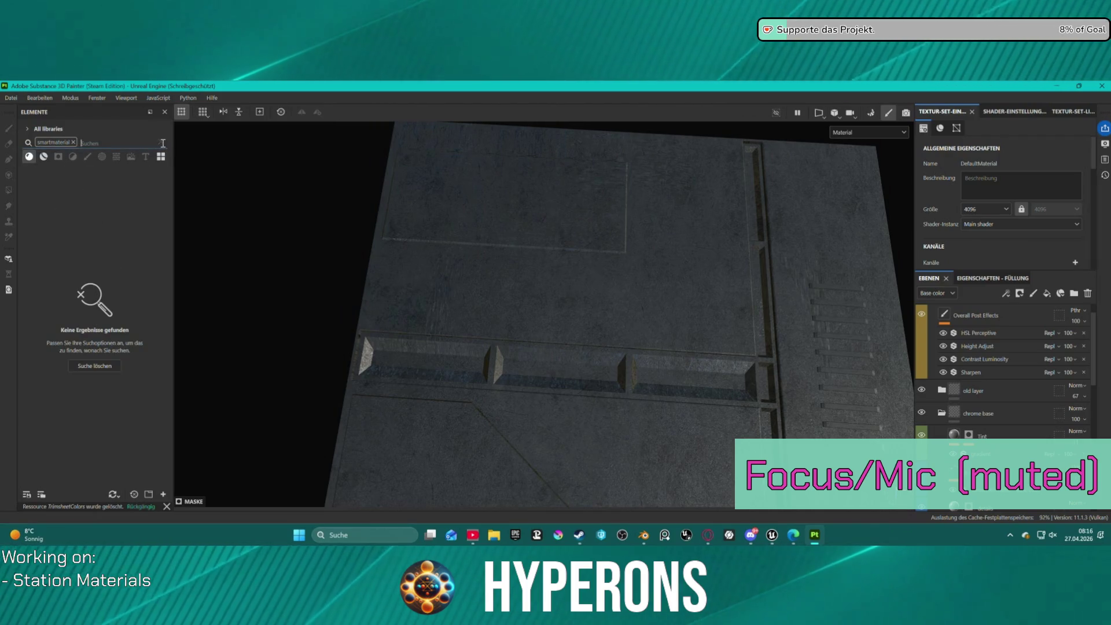
{"action": "left_click", "coordinate": [73, 144]}
{"action": "scroll", "scroll_direction": "down", "scroll_amount": 3}
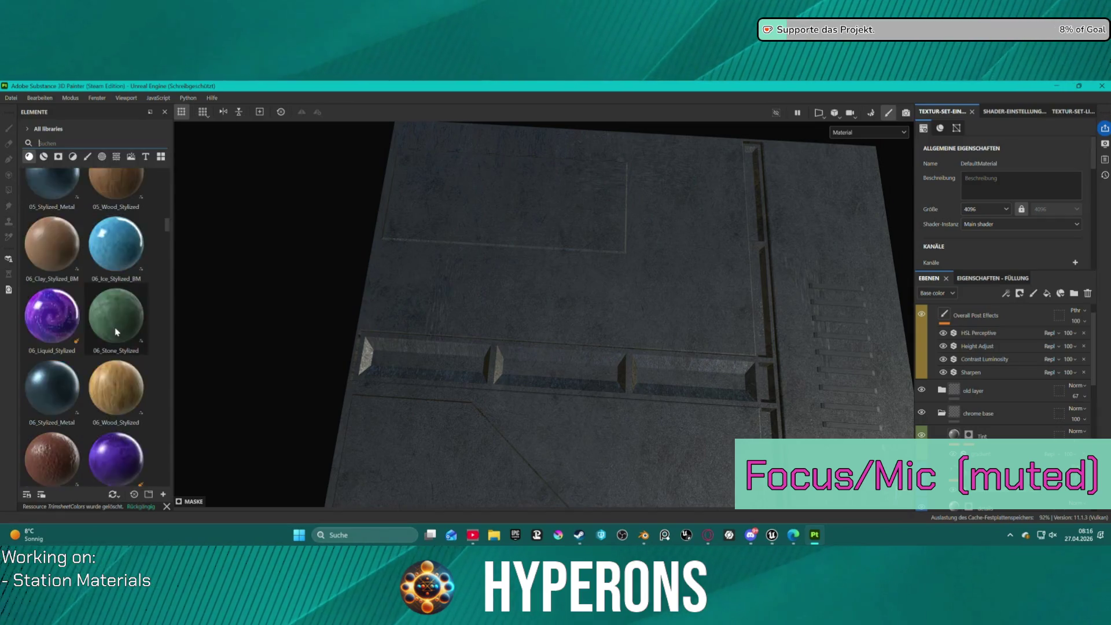
{"action": "scroll", "scroll_direction": "up", "scroll_amount": 3}
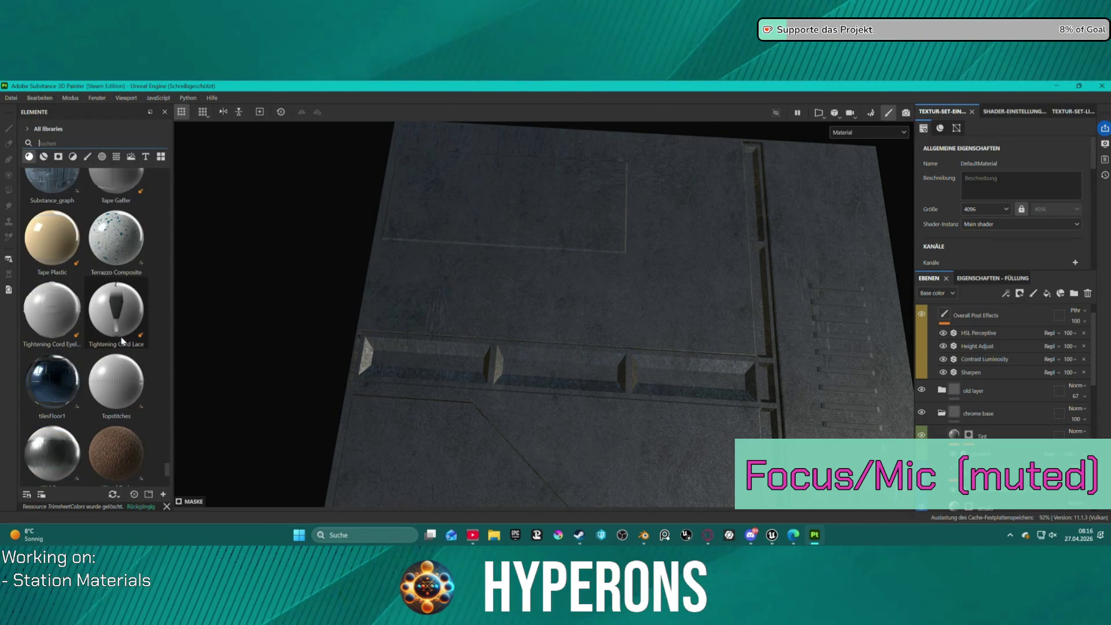
- Apply tilesFloor1 to the panel and delete the JR_Sci-Fi Anodized Dark Pattern layer
{"action": "left_click_drag", "start_coordinate": [52, 379], "coordinate": [648, 284]}
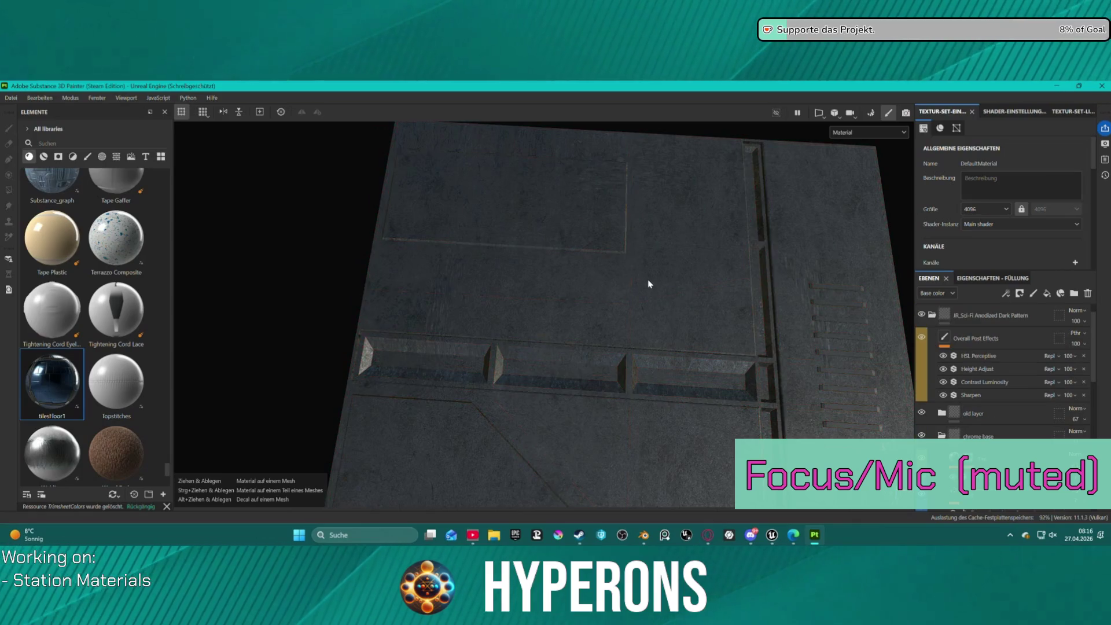
{"action": "scroll", "scroll_direction": "down", "scroll_amount": 3}
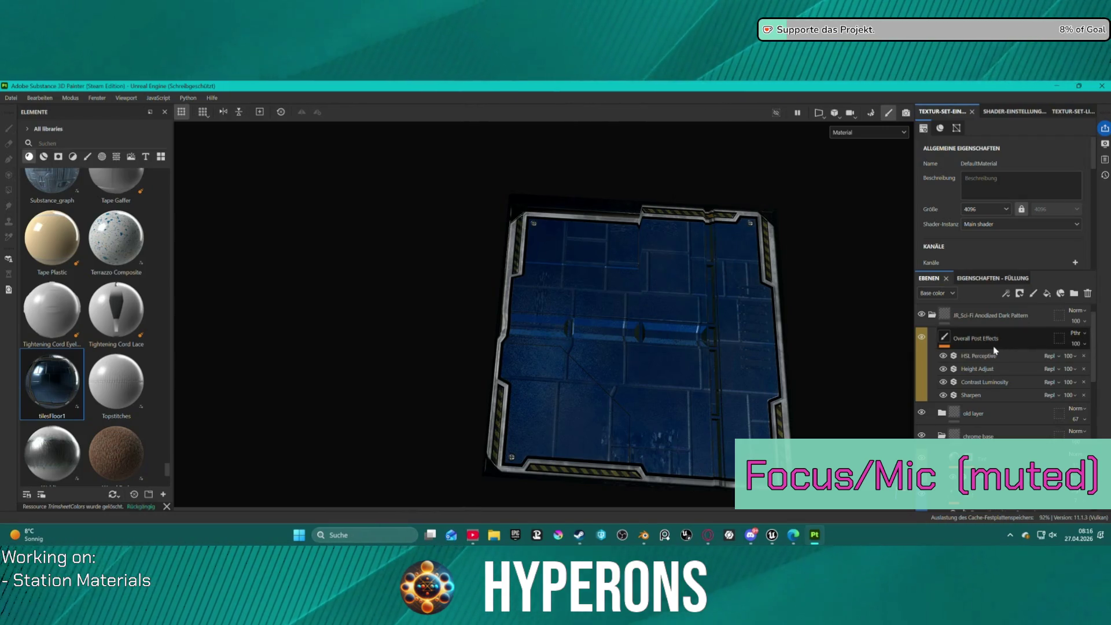
{"action": "left_click", "coordinate": [1036, 321]}
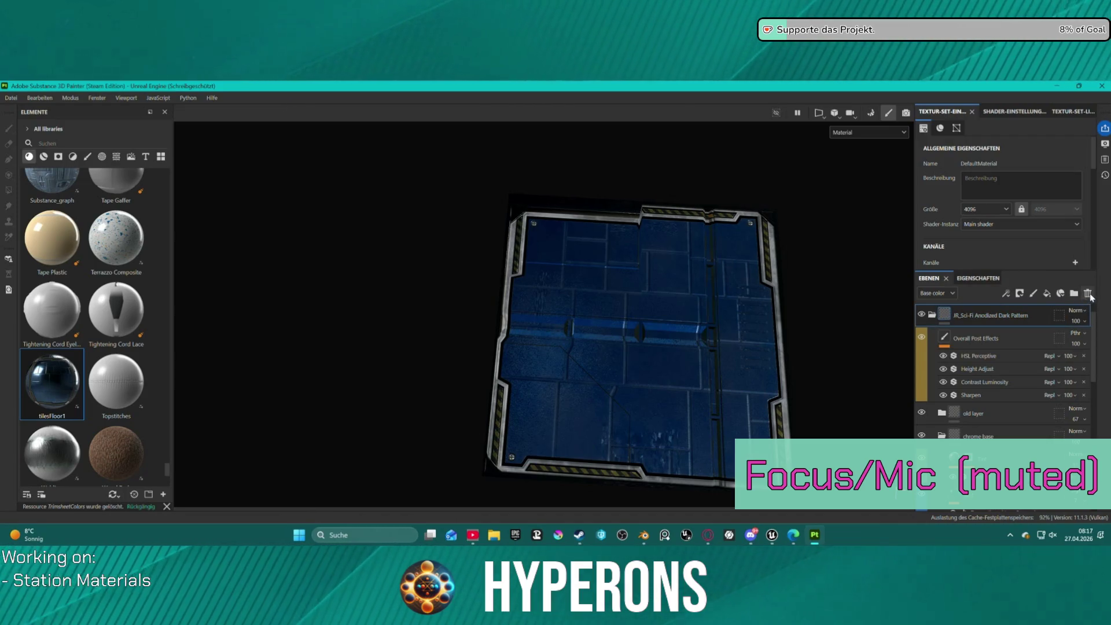
{"action": "left_click", "coordinate": [1088, 293]}
{"action": "left_click_drag", "start_coordinate": [51, 381], "coordinate": [995, 317]}
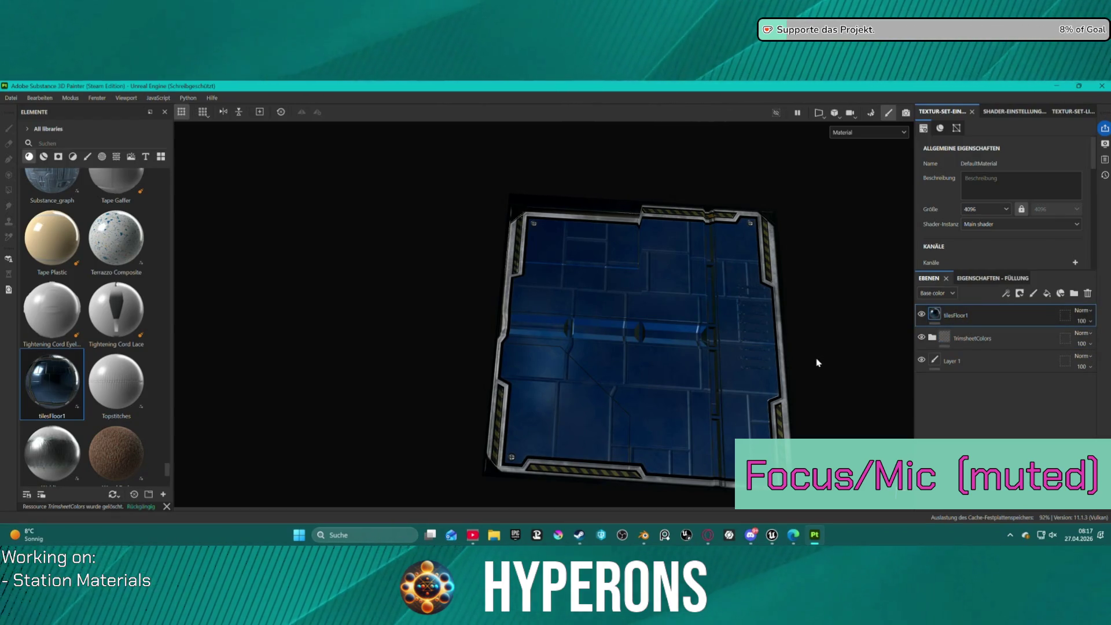
- Try the Substance_graph material, then delete its layer and the tilesFloor1 layer
{"action": "scroll", "scroll_direction": "down", "scroll_amount": 3}
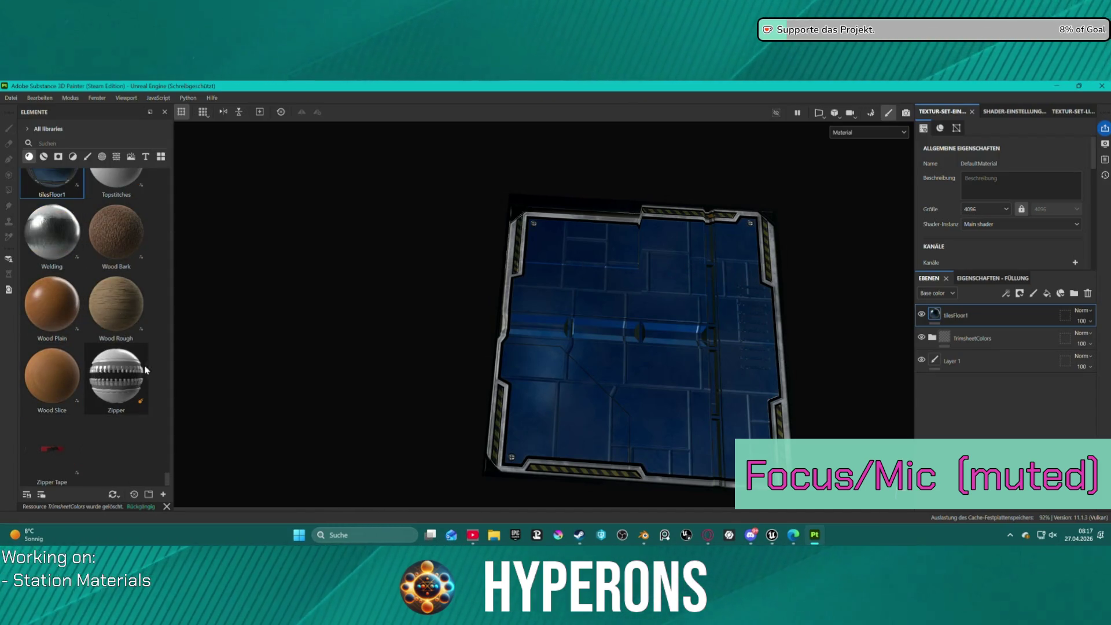
{"action": "scroll", "scroll_direction": "up", "scroll_amount": 3}
{"action": "scroll", "scroll_direction": "down", "scroll_amount": 3}
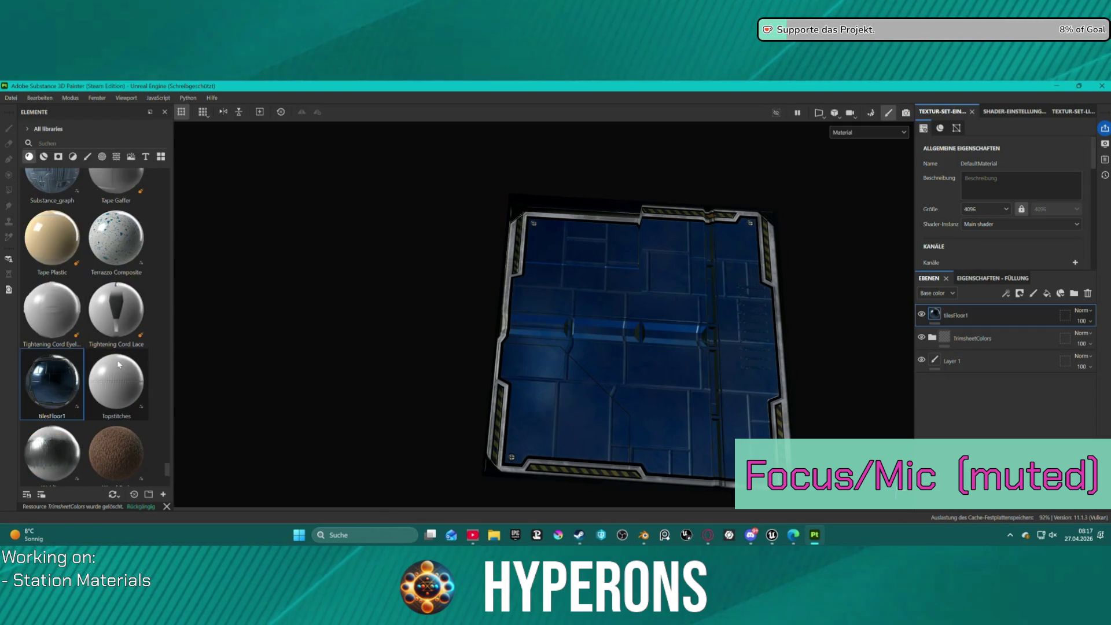
{"action": "scroll", "scroll_direction": "up", "scroll_amount": 3}
{"action": "scroll", "scroll_direction": "up", "scroll_amount": 3}
{"action": "scroll", "scroll_direction": "down", "scroll_amount": 3}
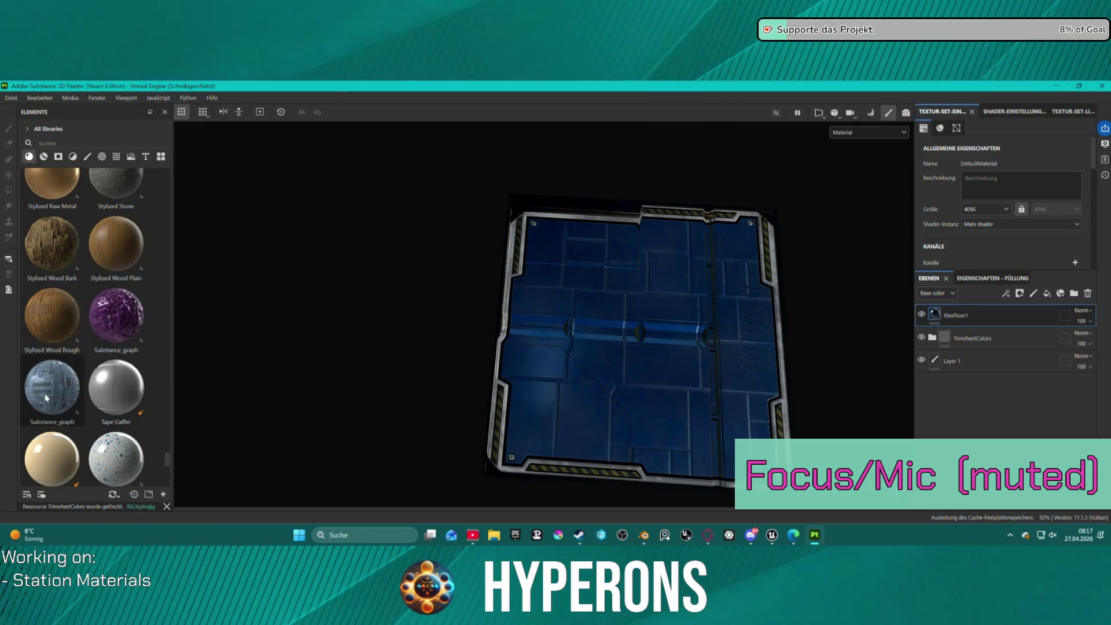
{"action": "left_click_drag", "start_coordinate": [45, 398], "coordinate": [603, 334]}
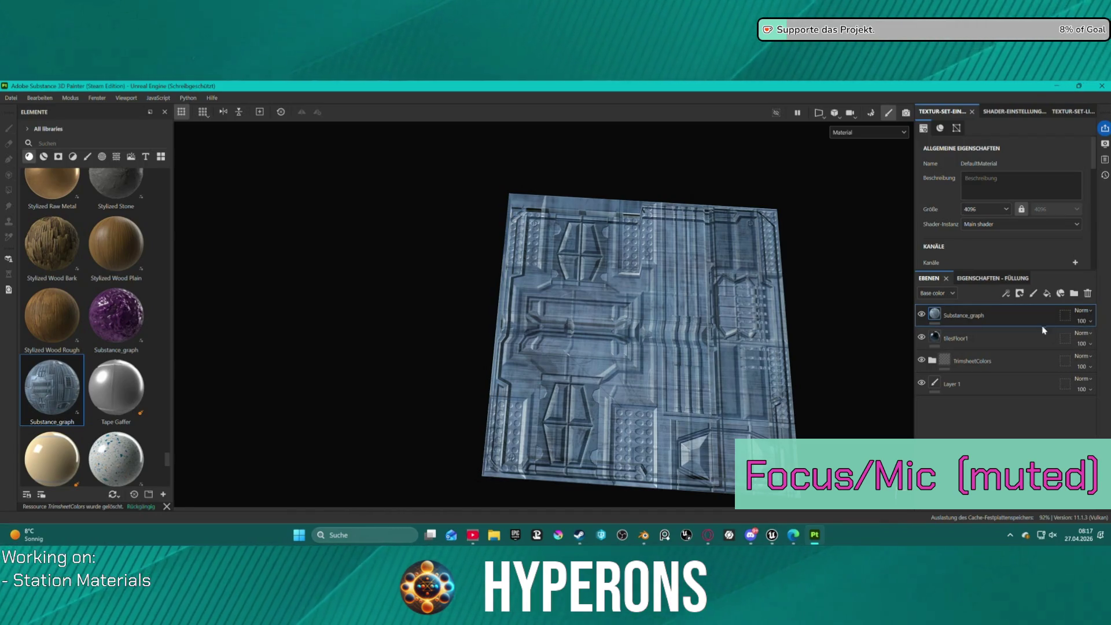
{"action": "left_click", "coordinate": [1087, 294]}
{"action": "left_click", "coordinate": [1087, 293]}
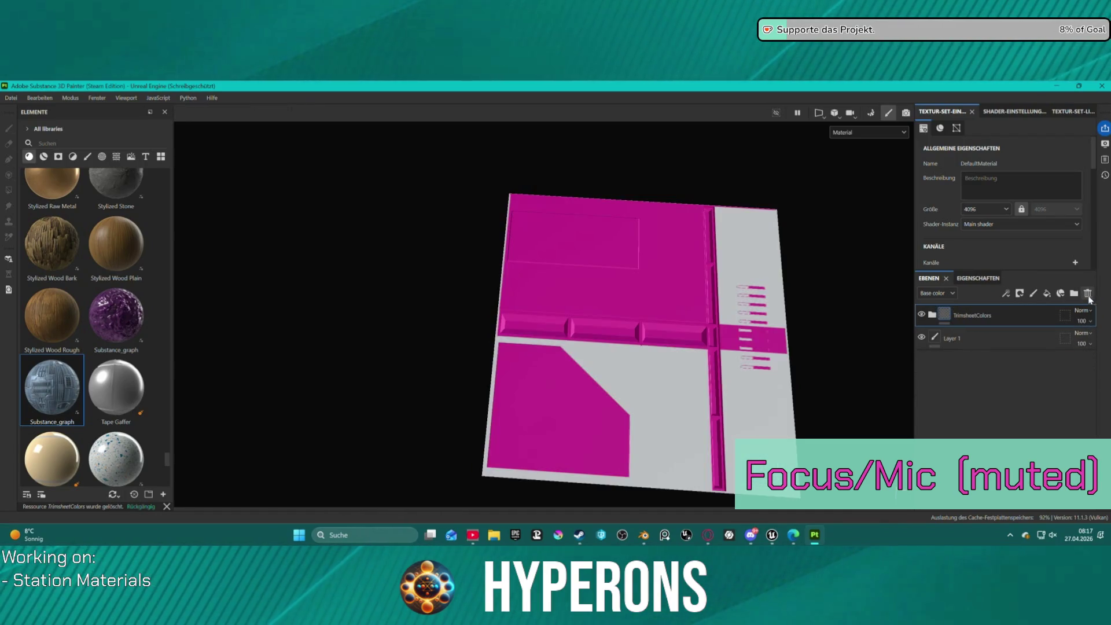
{"action": "scroll", "scroll_direction": "up", "scroll_amount": 3}
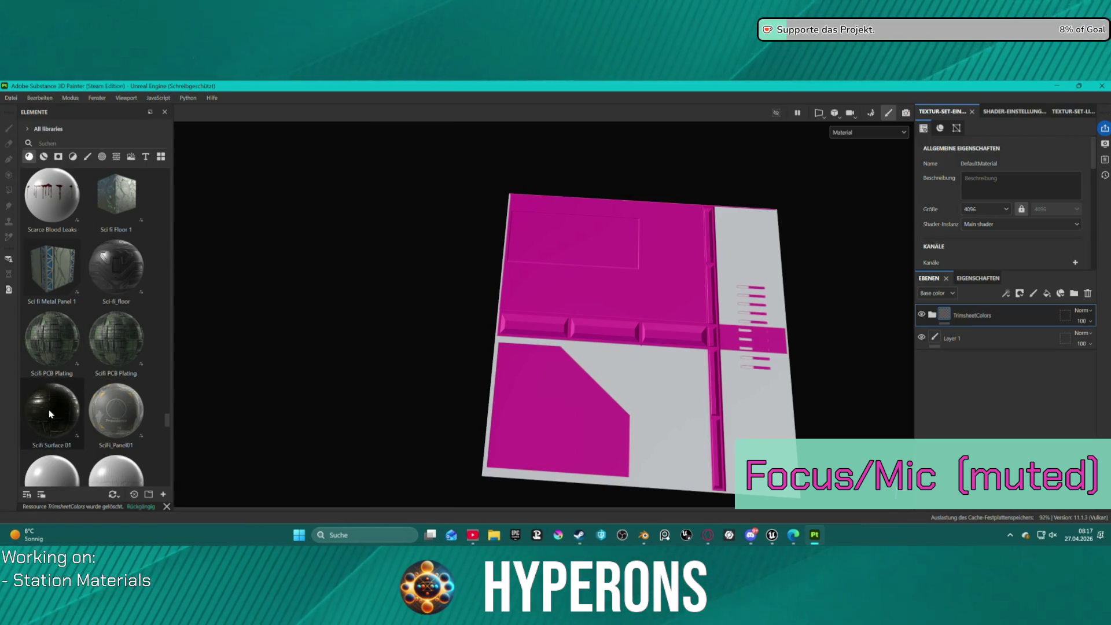
- Apply the Scifi Surface 01 and SciFi_Panel01 materials to the panel
{"action": "left_click_drag", "start_coordinate": [51, 416], "coordinate": [626, 392]}
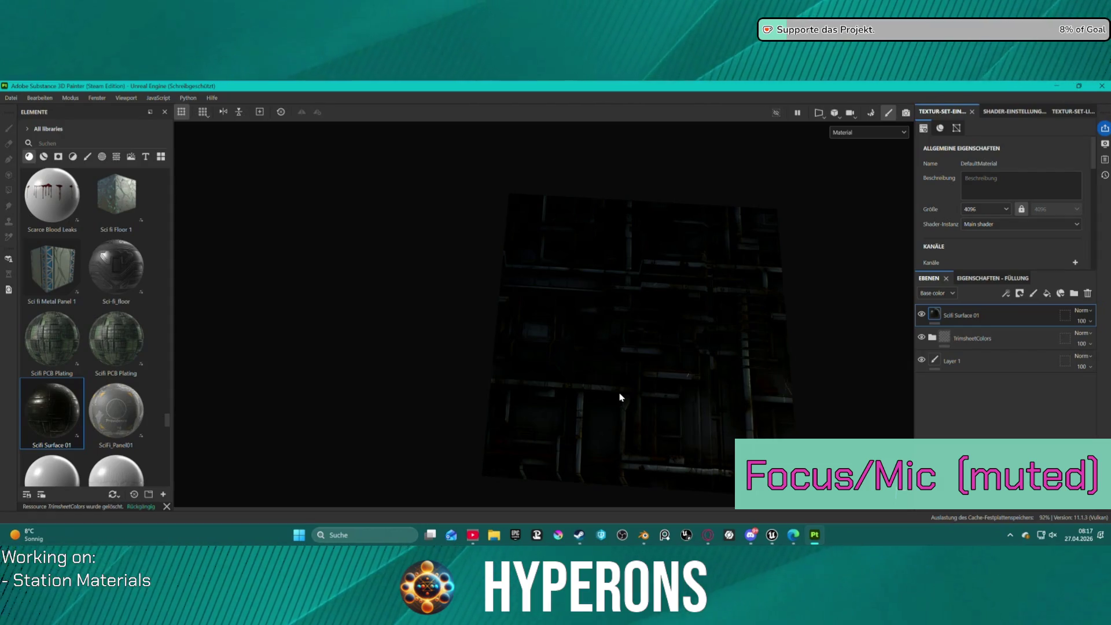
{"action": "scroll", "scroll_direction": "up", "scroll_amount": 3}
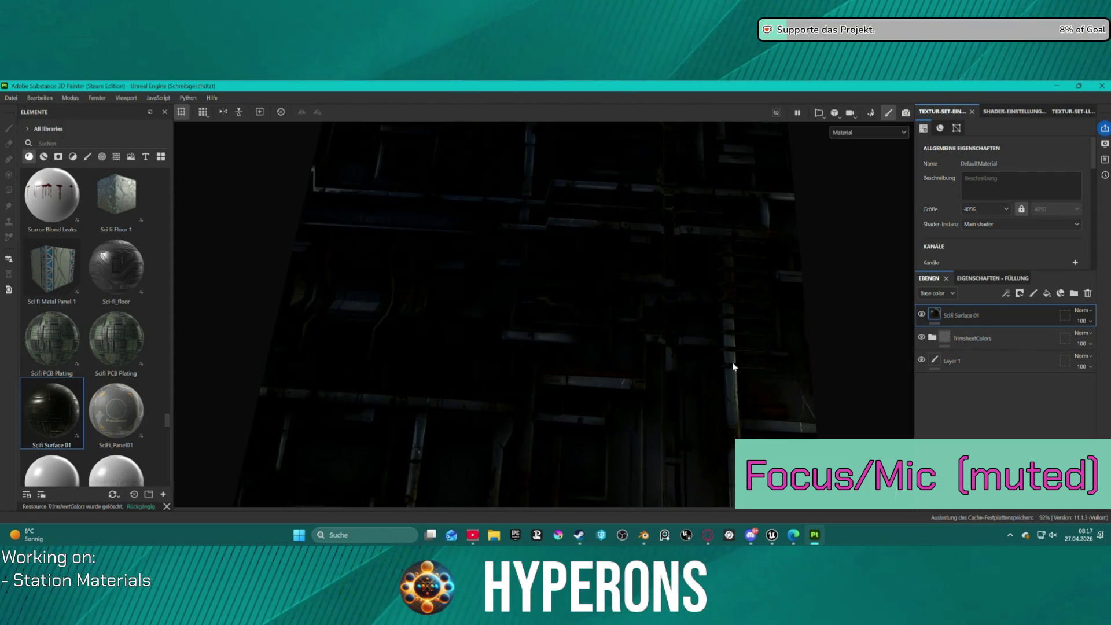
{"action": "scroll", "scroll_direction": "down", "scroll_amount": 3}
{"action": "left_click_drag", "start_coordinate": [116, 411], "coordinate": [575, 384]}
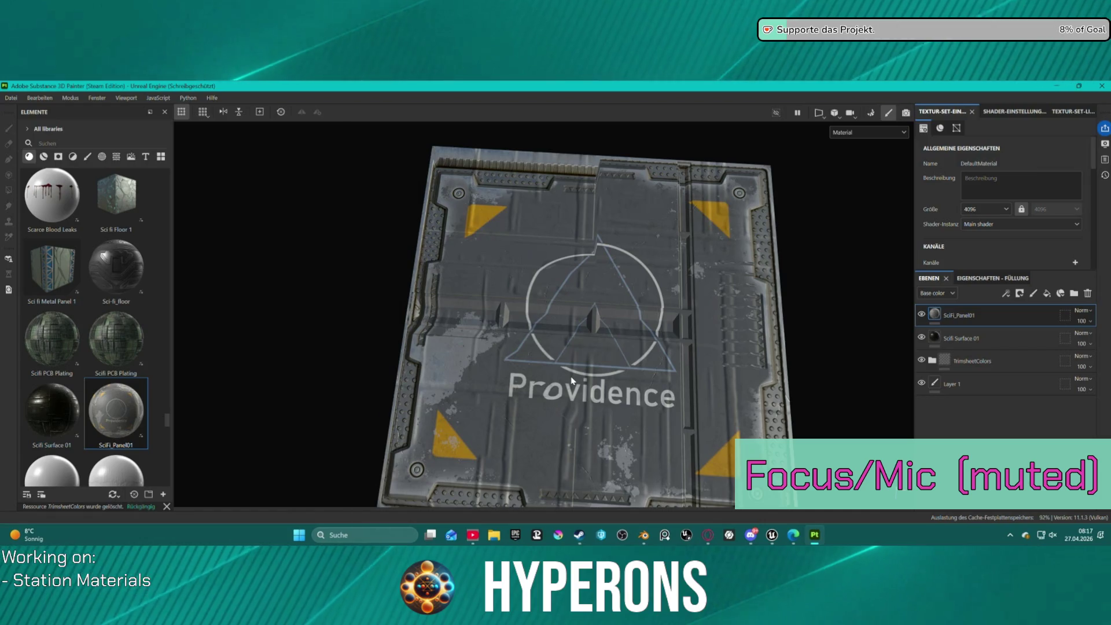
- Try the Solar_Panel material, inspecting it from low angles, then delete its layer
{"action": "scroll", "scroll_direction": "down", "scroll_amount": 3}
{"action": "scroll", "scroll_direction": "down", "scroll_amount": 3}
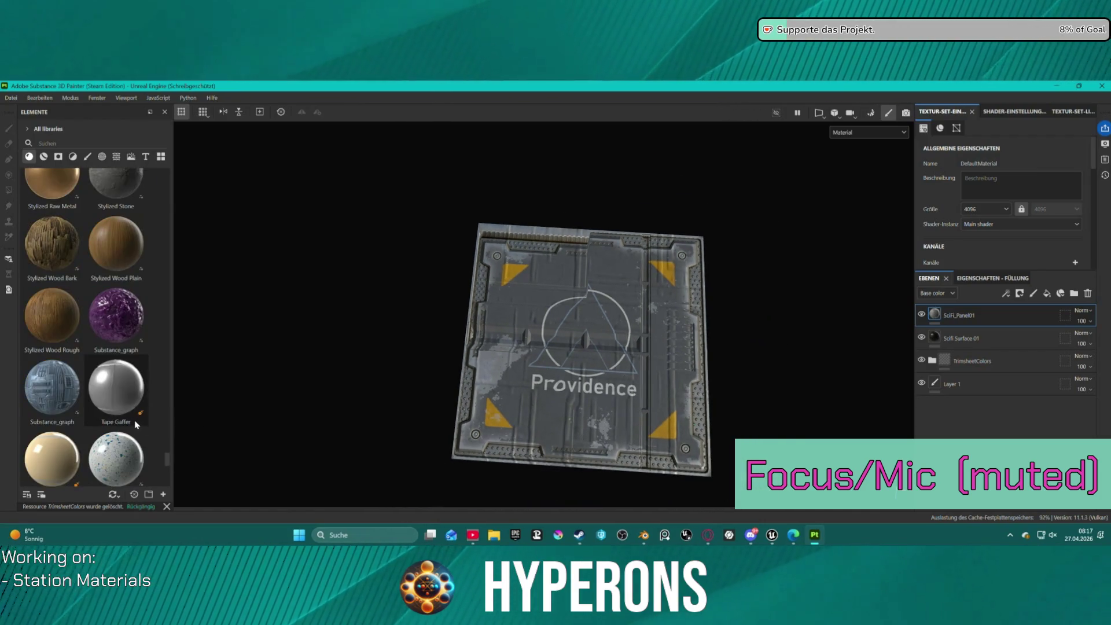
{"action": "scroll", "scroll_direction": "down", "scroll_amount": 3}
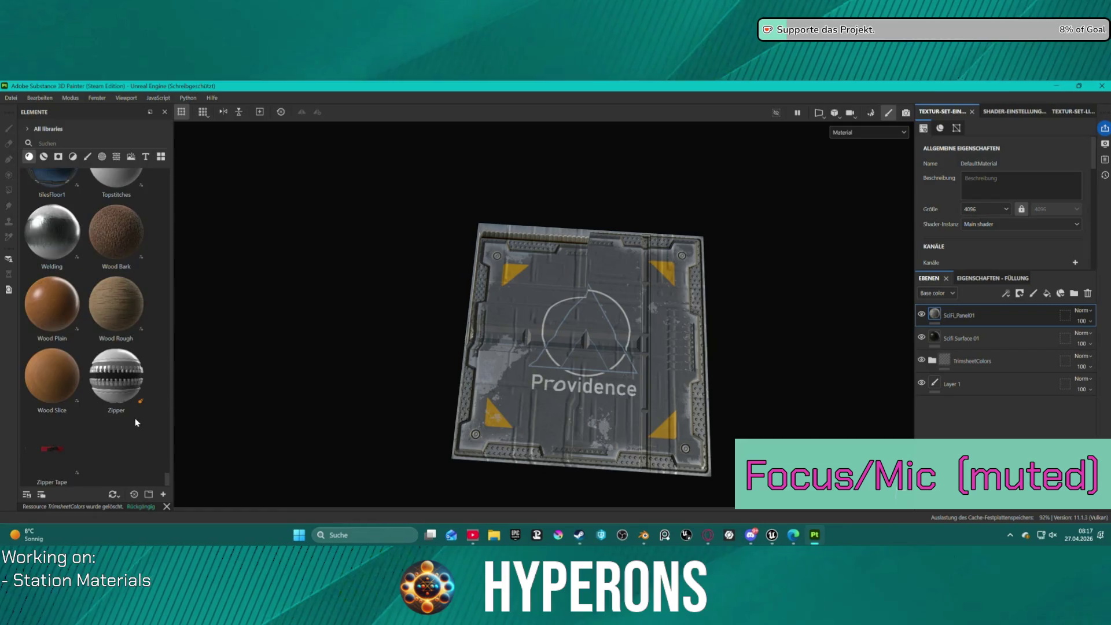
{"action": "scroll", "scroll_direction": "up", "scroll_amount": 3}
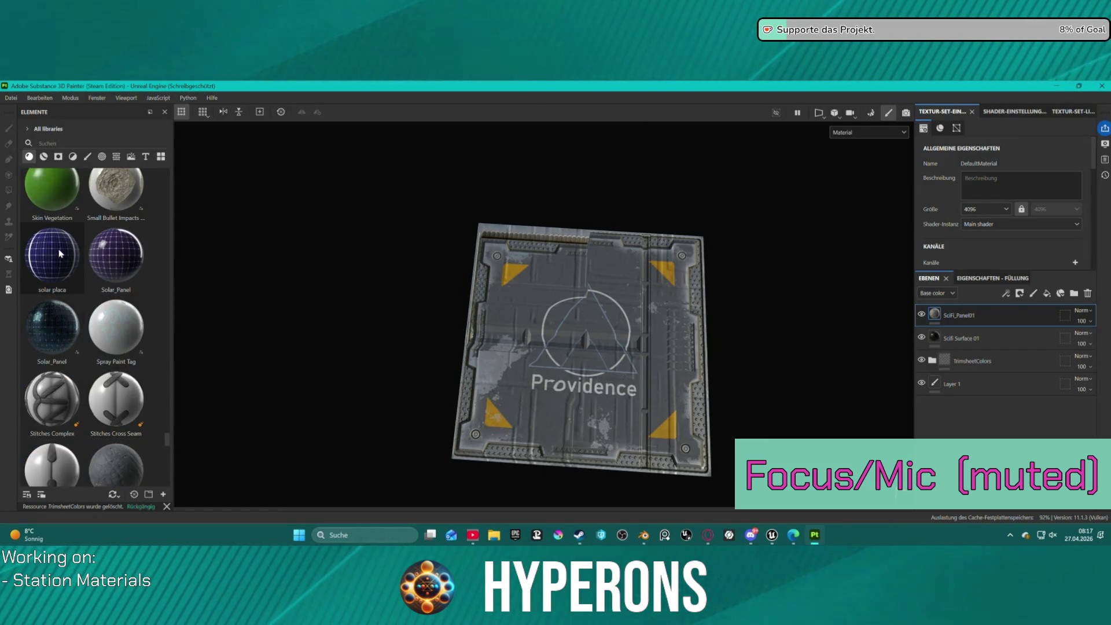
{"action": "left_click_drag", "start_coordinate": [52, 327], "coordinate": [597, 299]}
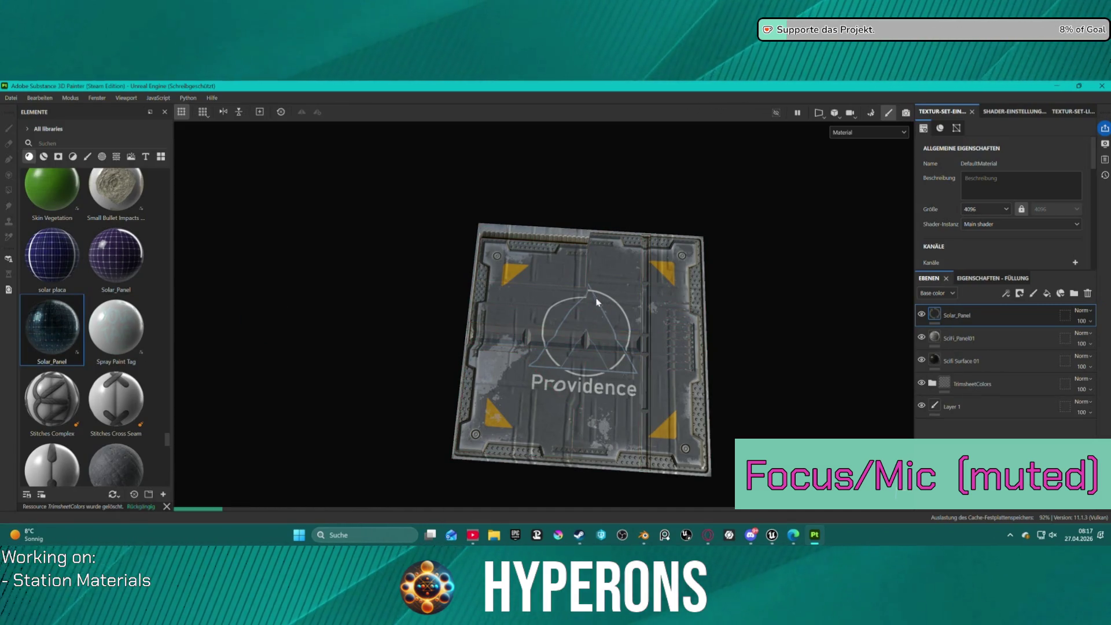
{"action": "scroll", "scroll_direction": "up", "scroll_amount": 3}
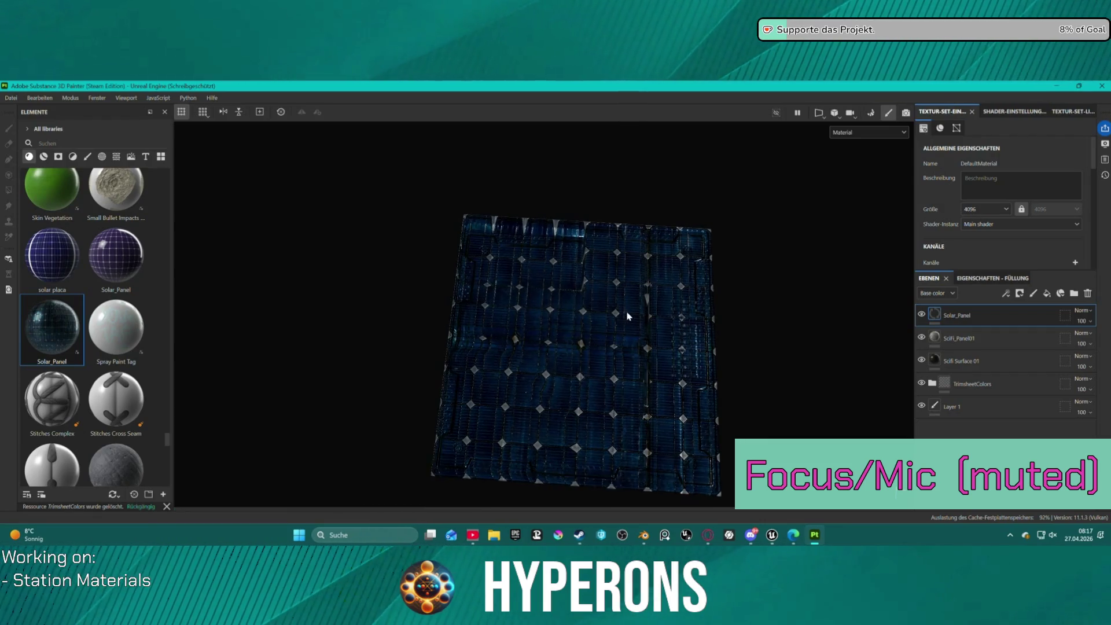
{"action": "scroll", "scroll_direction": "down", "scroll_amount": 3}
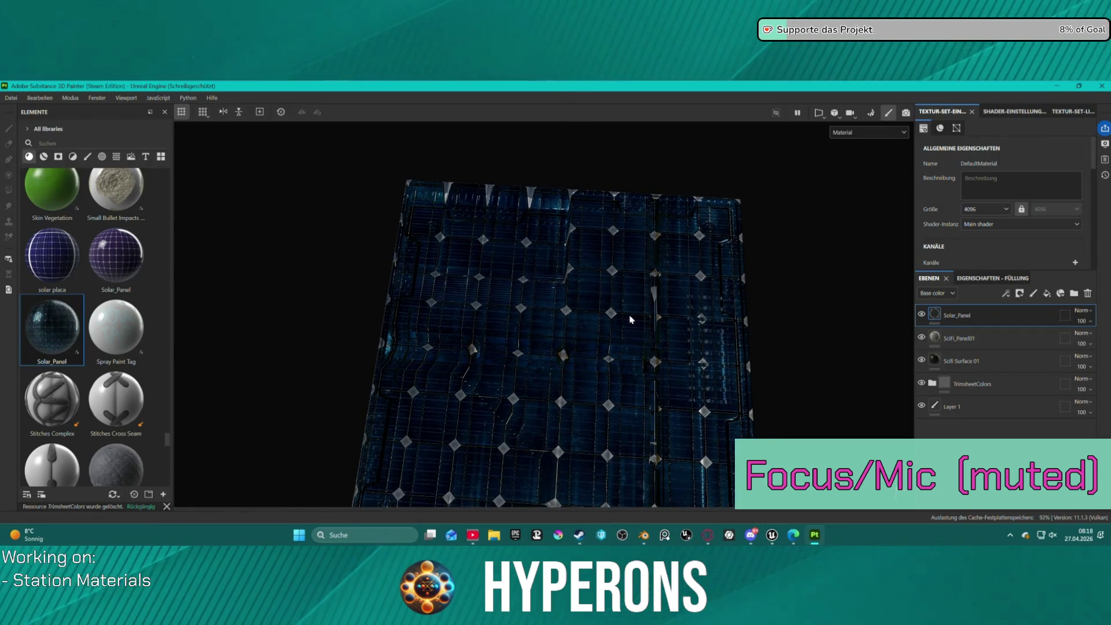
{"action": "scroll", "scroll_direction": "up", "scroll_amount": 3}
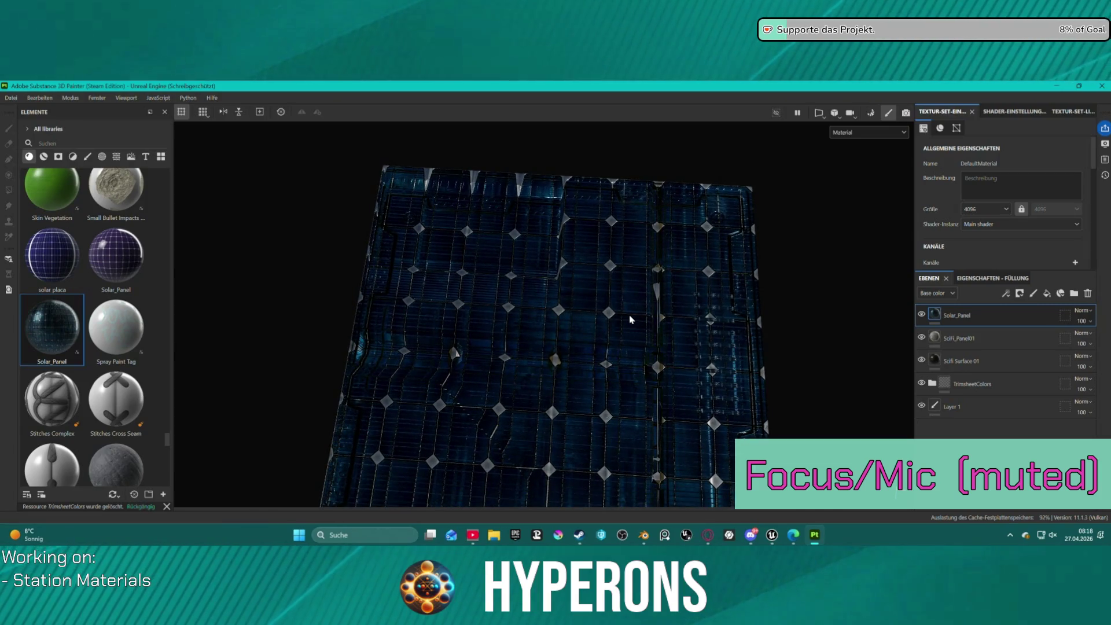
{"action": "scroll", "scroll_direction": "up", "scroll_amount": 3}
{"action": "scroll", "scroll_direction": "down", "scroll_amount": 3}
{"action": "left_click_drag", "start_coordinate": [648, 375], "coordinate": [628, 353]}
{"action": "scroll", "scroll_direction": "down", "scroll_amount": 3}
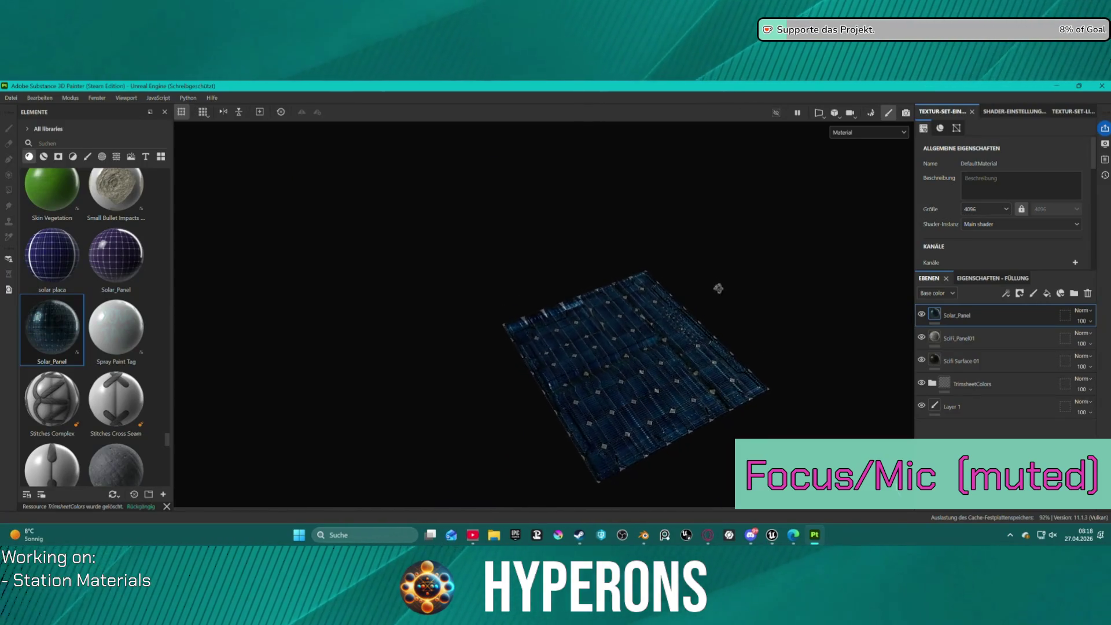
{"action": "left_click_drag", "start_coordinate": [659, 252], "coordinate": [637, 233]}
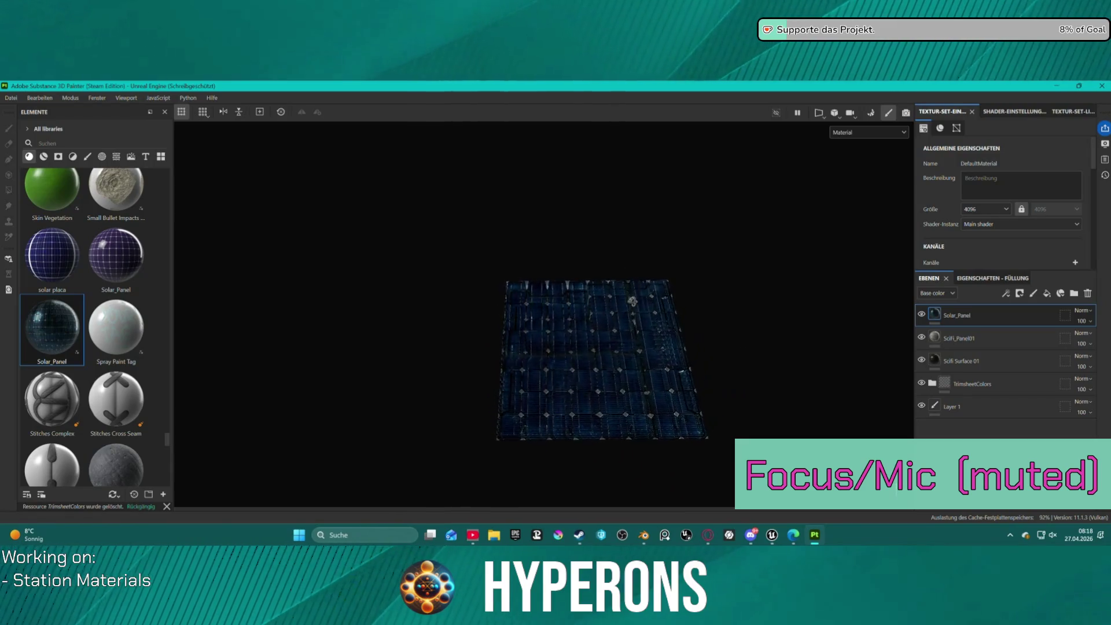
{"action": "left_click", "coordinate": [1087, 294]}
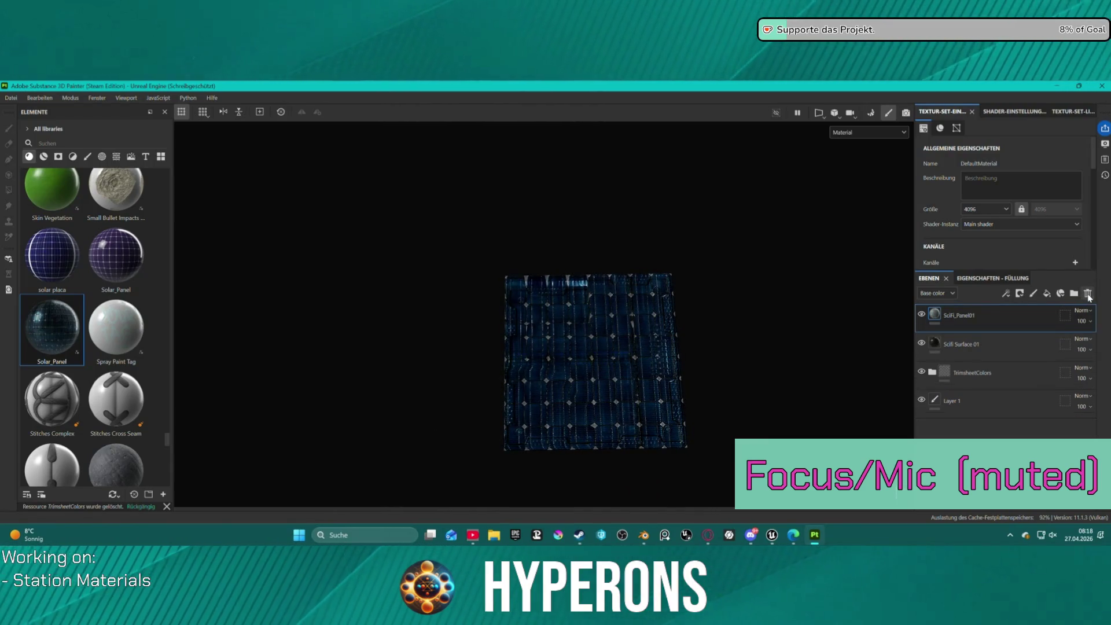
- Delete the SciFi_Panel01 and Scifi Surface 01 layers, leaving only trimsheet colours, then switch to Blender
{"action": "left_click", "coordinate": [1088, 295]}
{"action": "left_click", "coordinate": [1083, 294]}
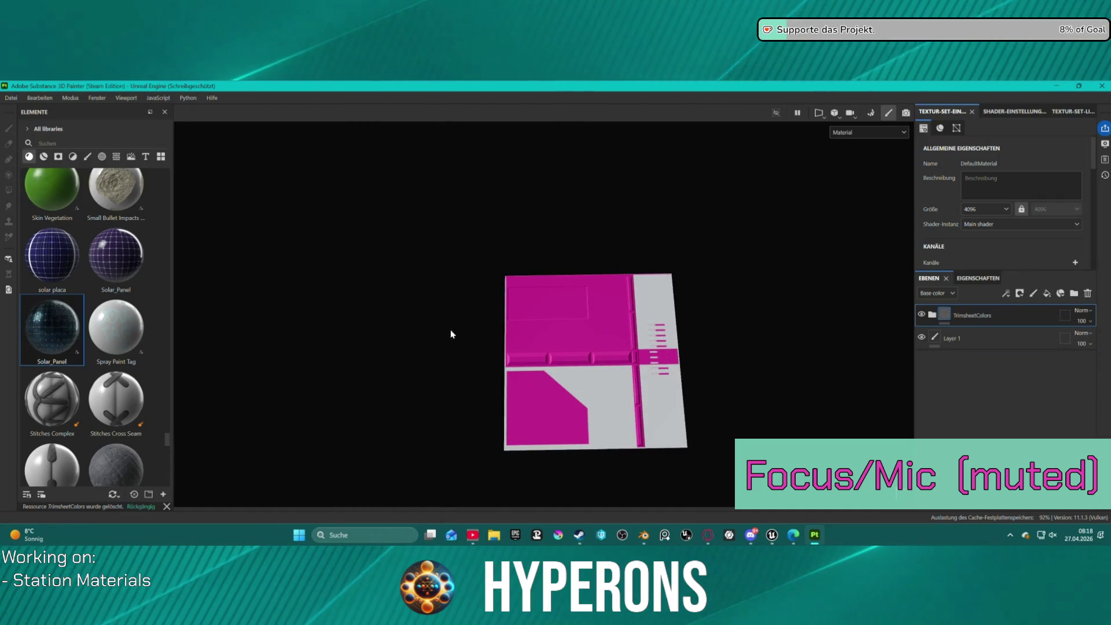
{"action": "left_click", "coordinate": [643, 534]}
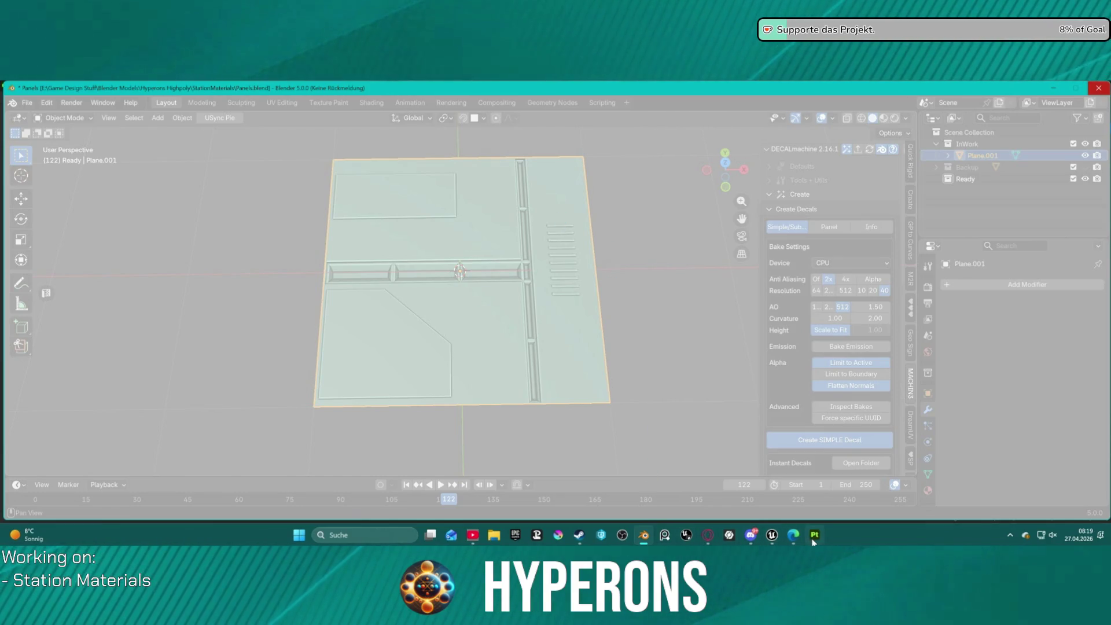
- In Unreal, fly the camera to the station wall's window panels and select DoublePlaneTest
{"action": "left_click", "coordinate": [773, 535]}
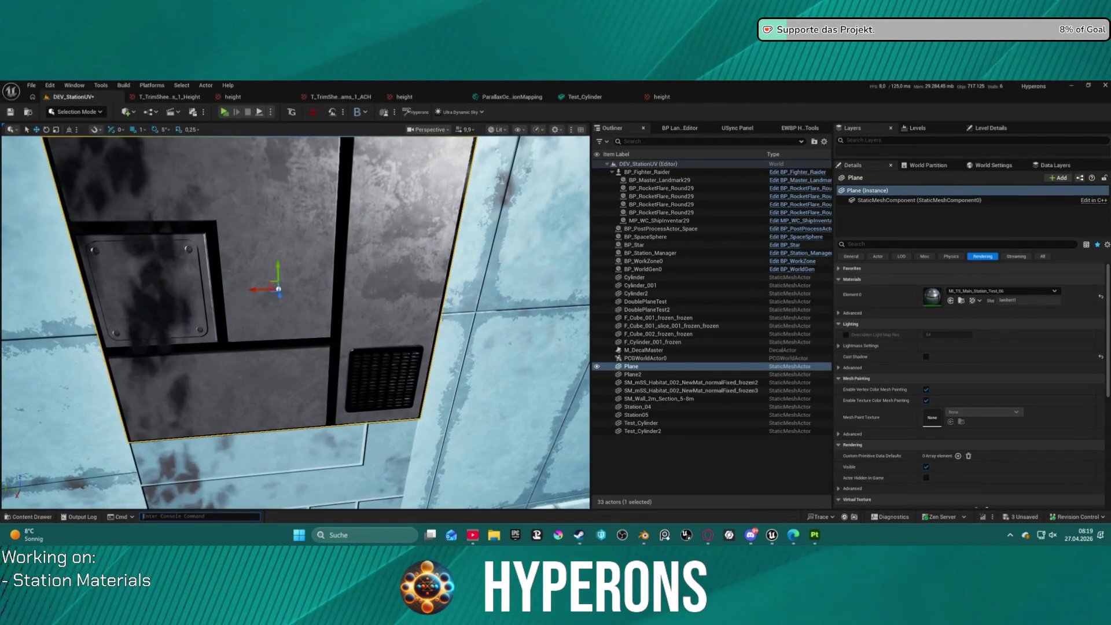
{"action": "key", "text": "Escape"}
{"action": "key", "text": "s"}
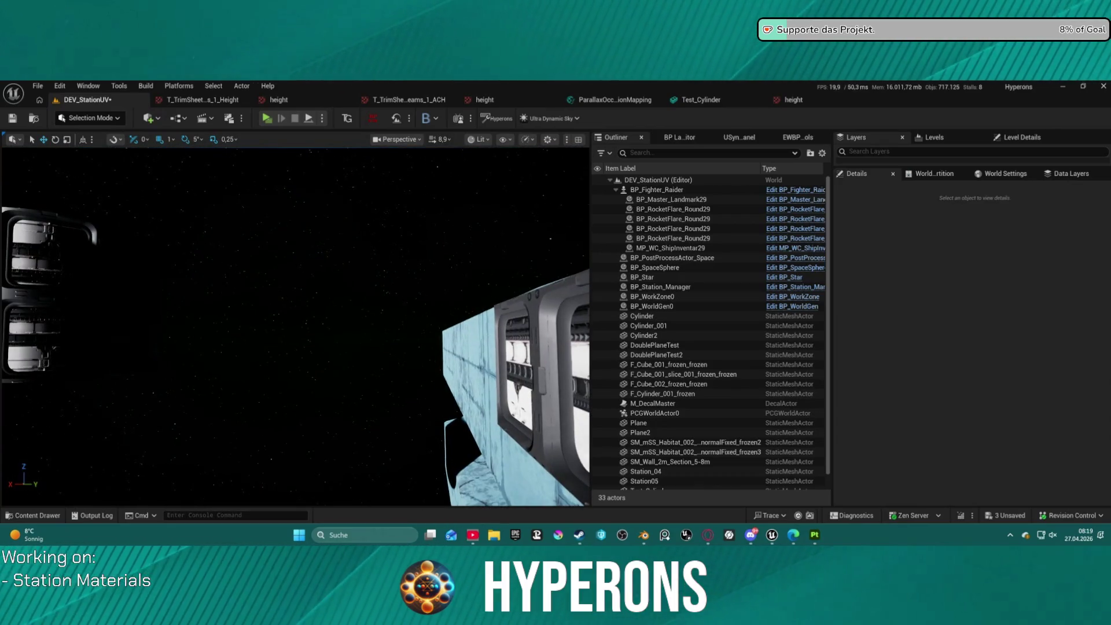
{"action": "key", "text": "a"}
{"action": "key", "text": "w"}
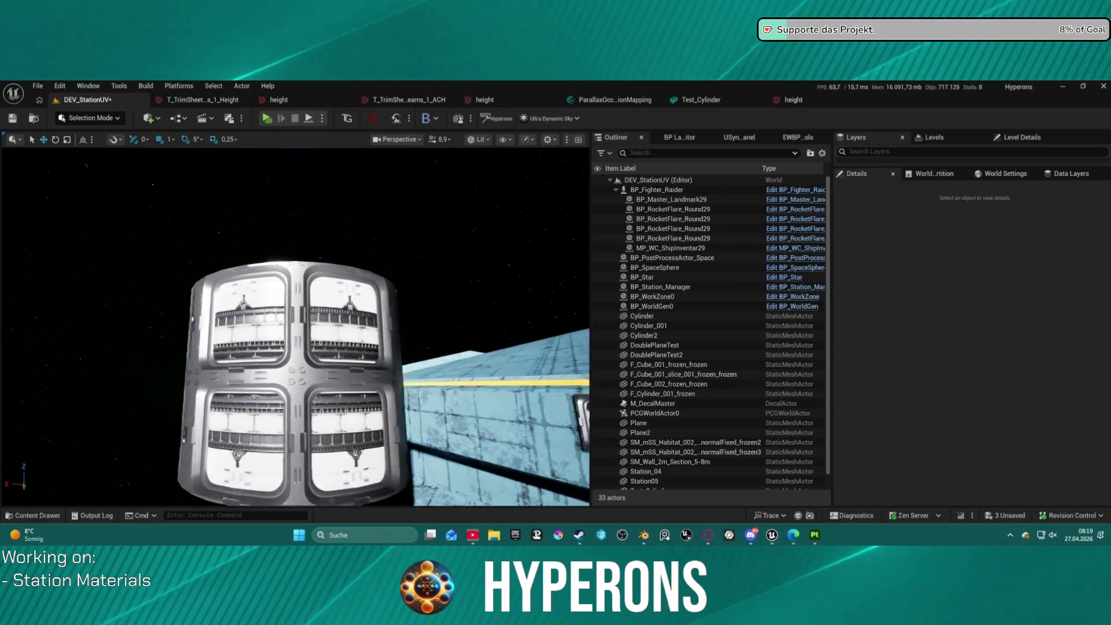
{"action": "key", "text": "a"}
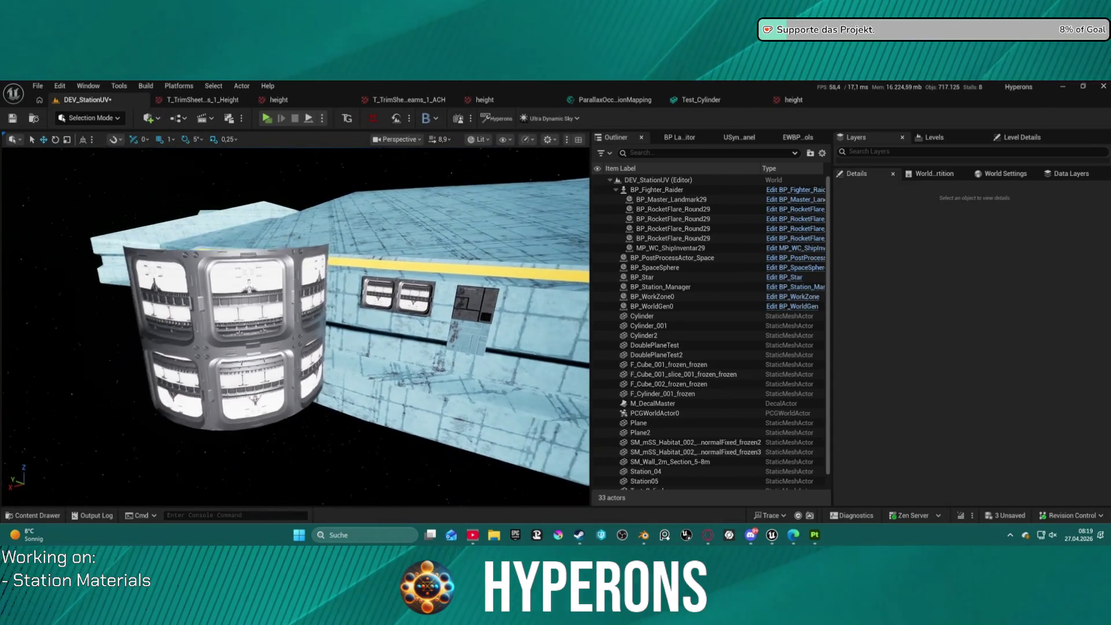
{"action": "key", "text": "a"}
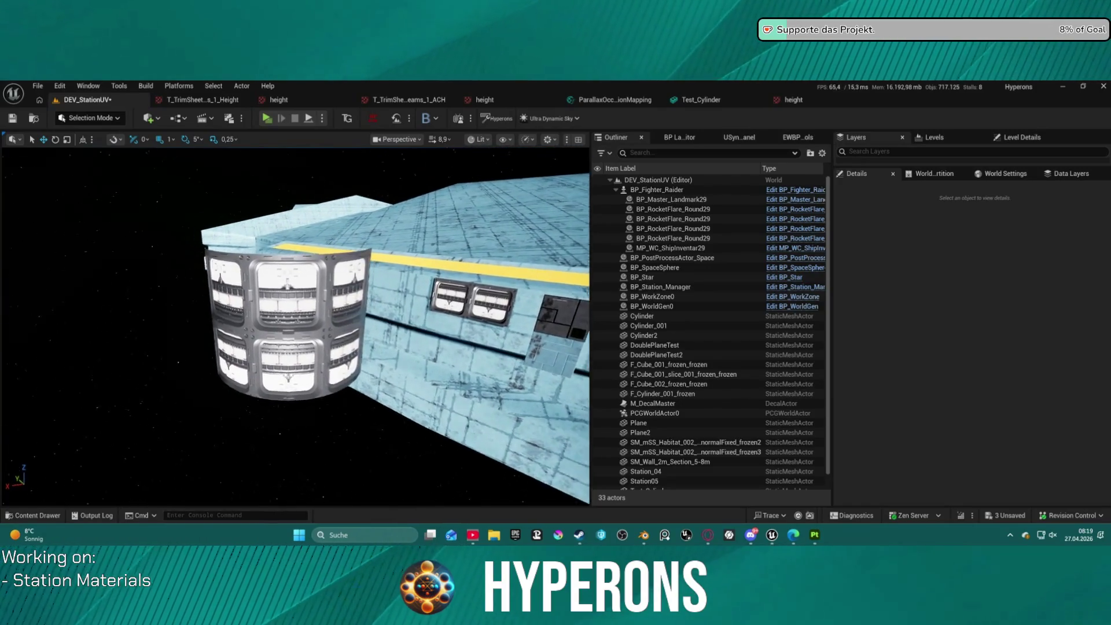
{"action": "key", "text": "a"}
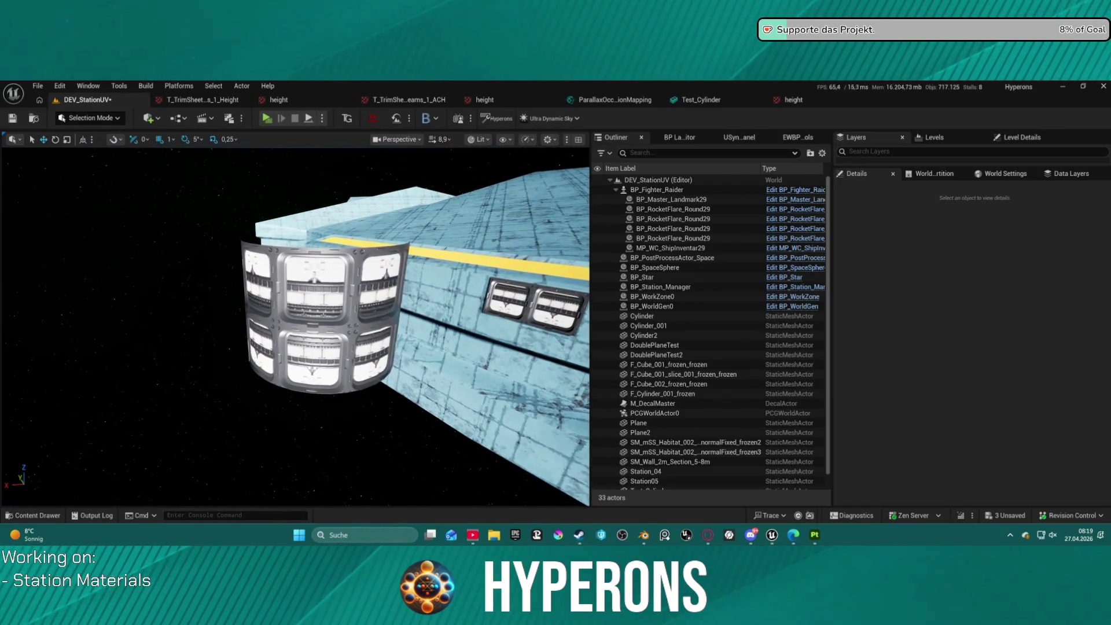
{"action": "key", "text": "w"}
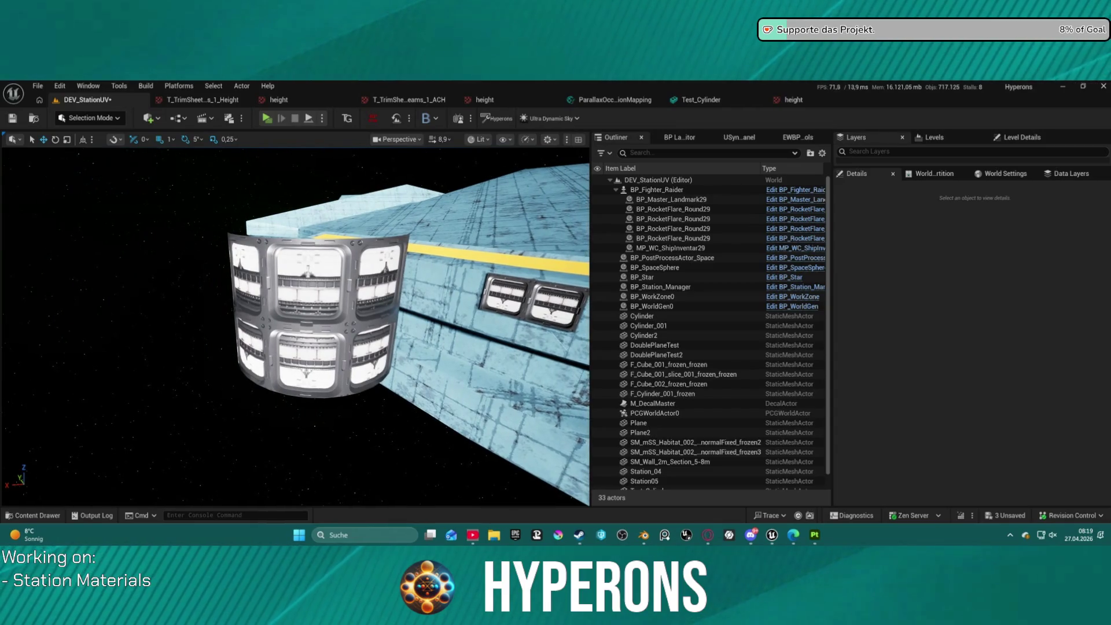
{"action": "key", "text": "w"}
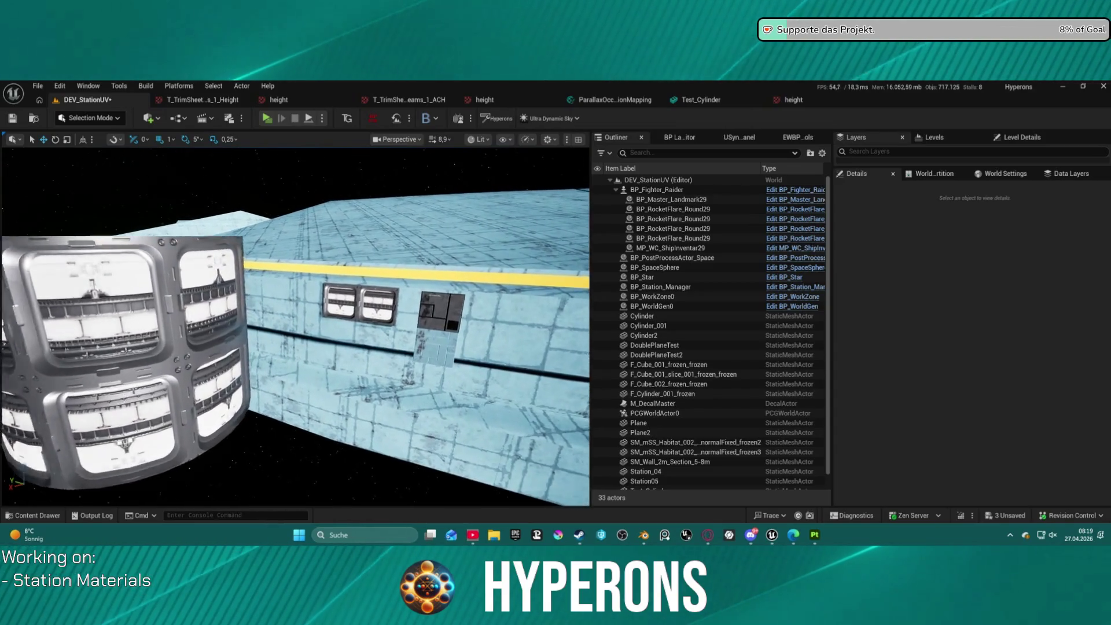
{"action": "key", "text": "w"}
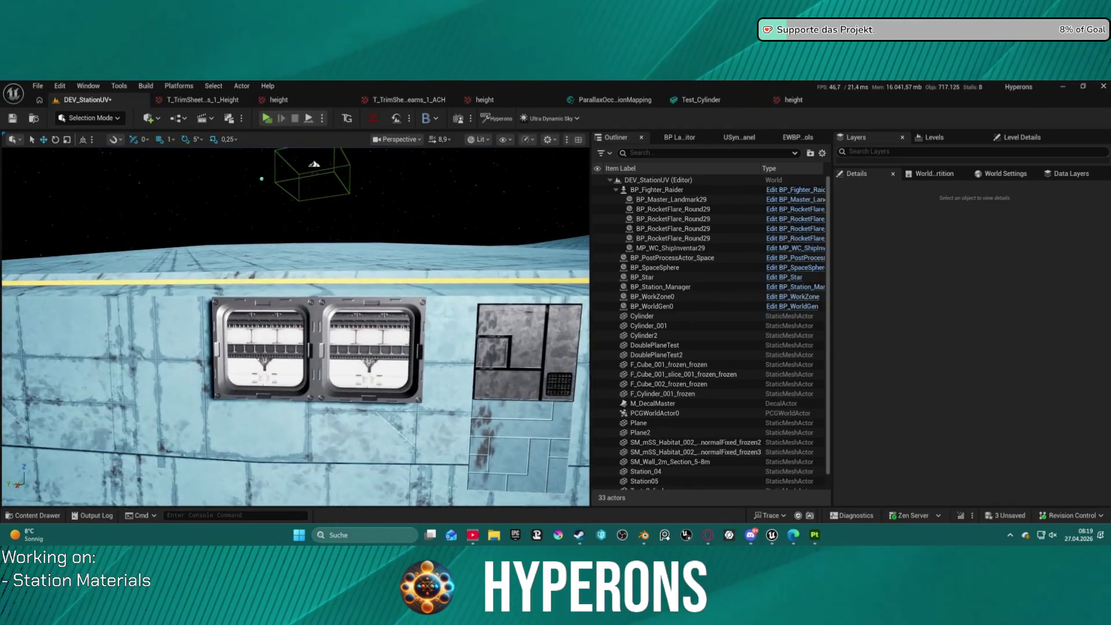
{"action": "key", "text": "w"}
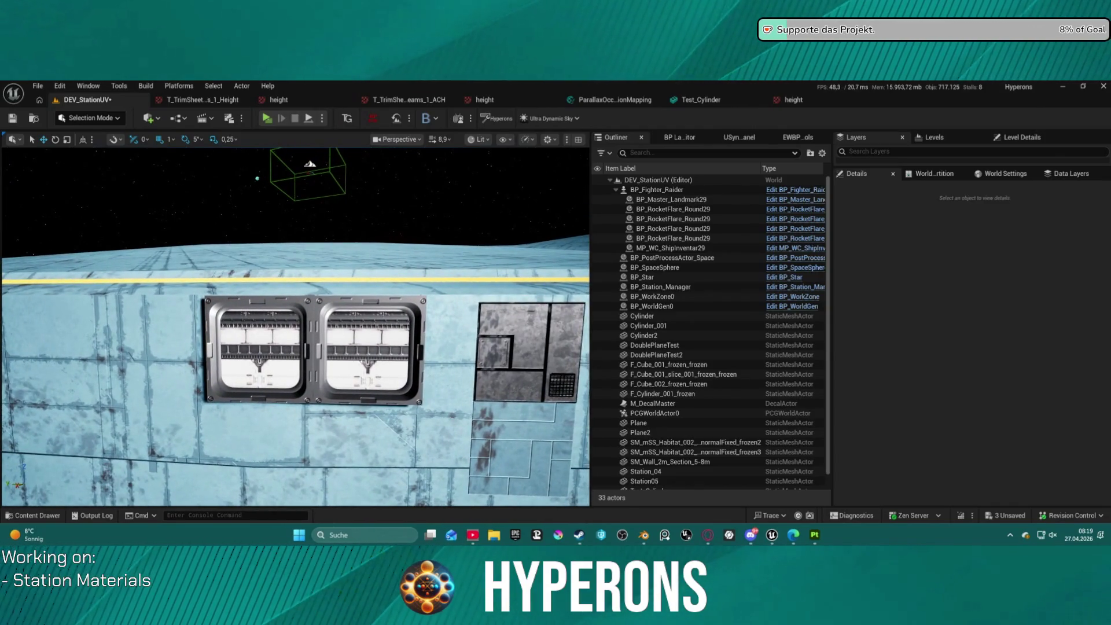
{"action": "left_click", "coordinate": [377, 363]}
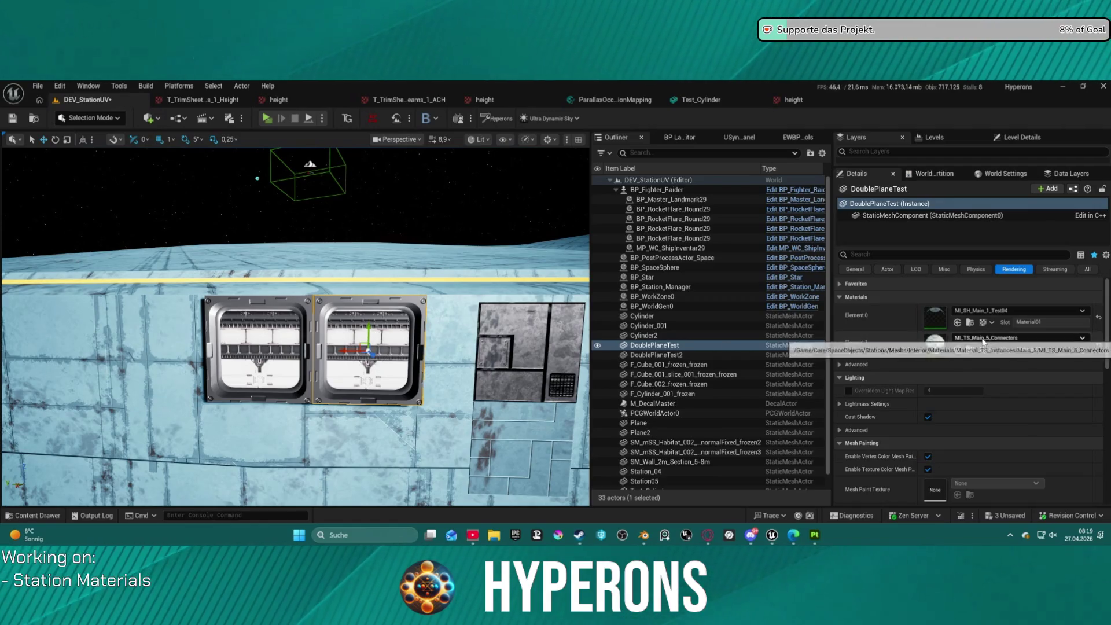
- Set Element 1 to MI_TS_Main_Station_Test_06 on DoublePlaneTest and DoublePlaneTest2
{"action": "left_click", "coordinate": [983, 338]}
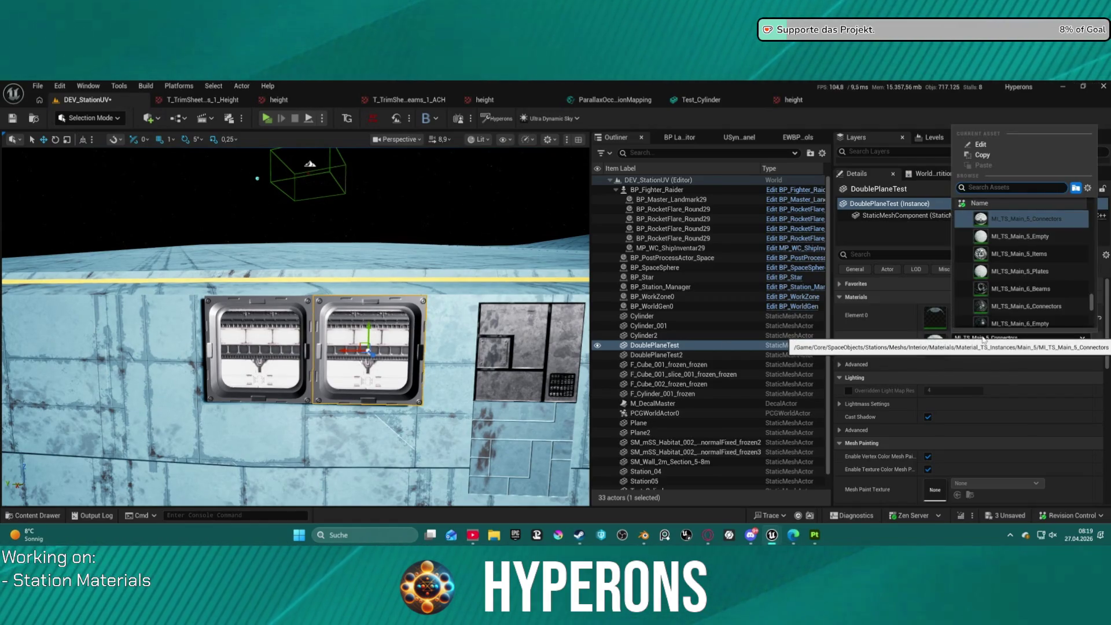
{"action": "key", "text": "Escape"}
{"action": "key", "text": "ctrl+z"}
{"action": "key", "text": "ctrl+z"}
{"action": "key", "text": "ctrl+z"}
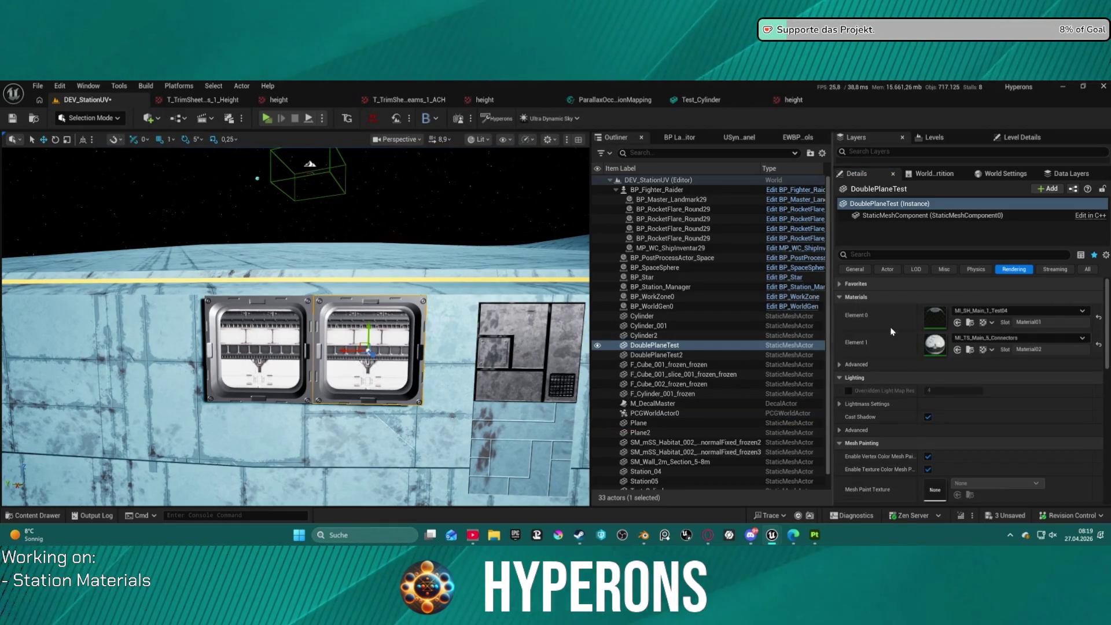
{"action": "key", "text": "ctrl+z"}
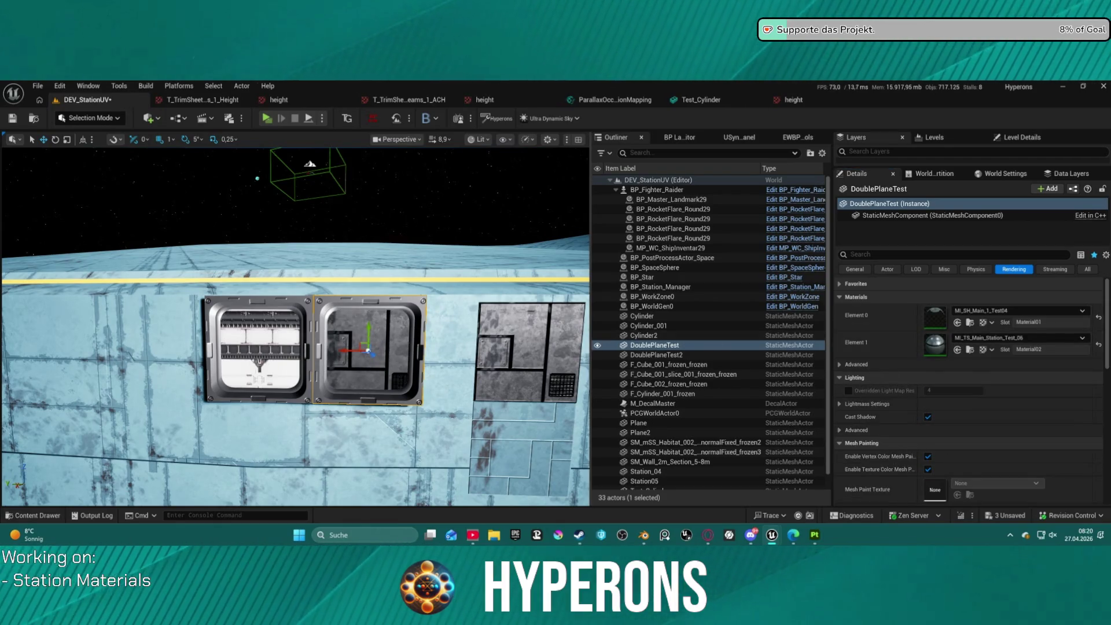
{"action": "key", "text": "ctrl+z"}
{"action": "key", "text": "ctrl+z"}
- Frame the selected panel and start saving the out-of-date packages
{"action": "left_click_drag", "start_coordinate": [295, 347], "coordinate": [226, 333]}
{"action": "key", "text": "f"}
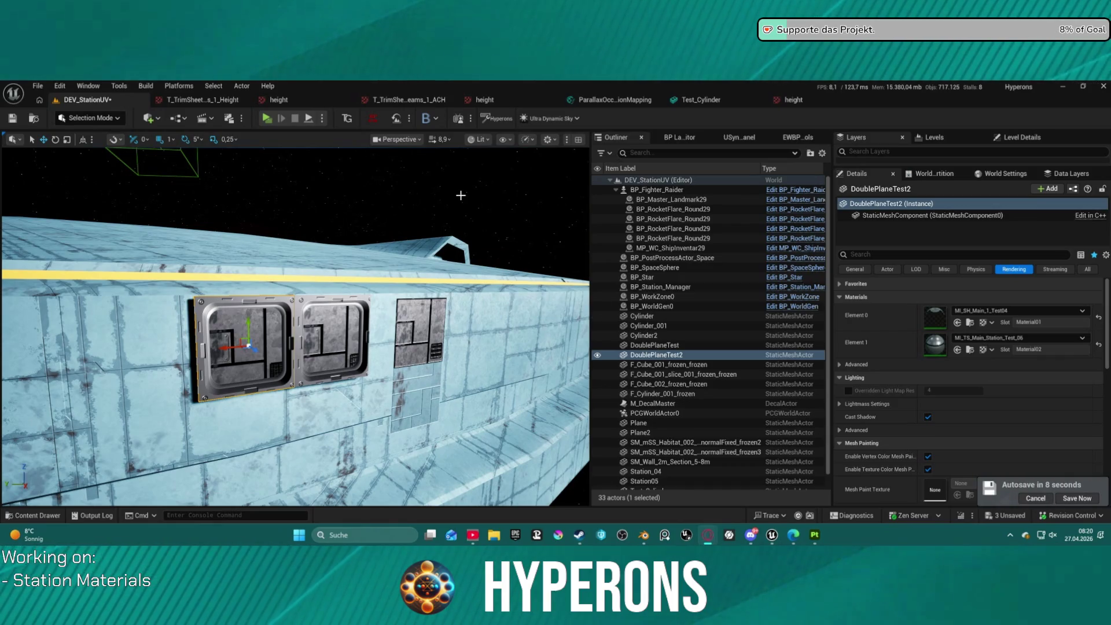
{"action": "left_click", "coordinate": [915, 370]}
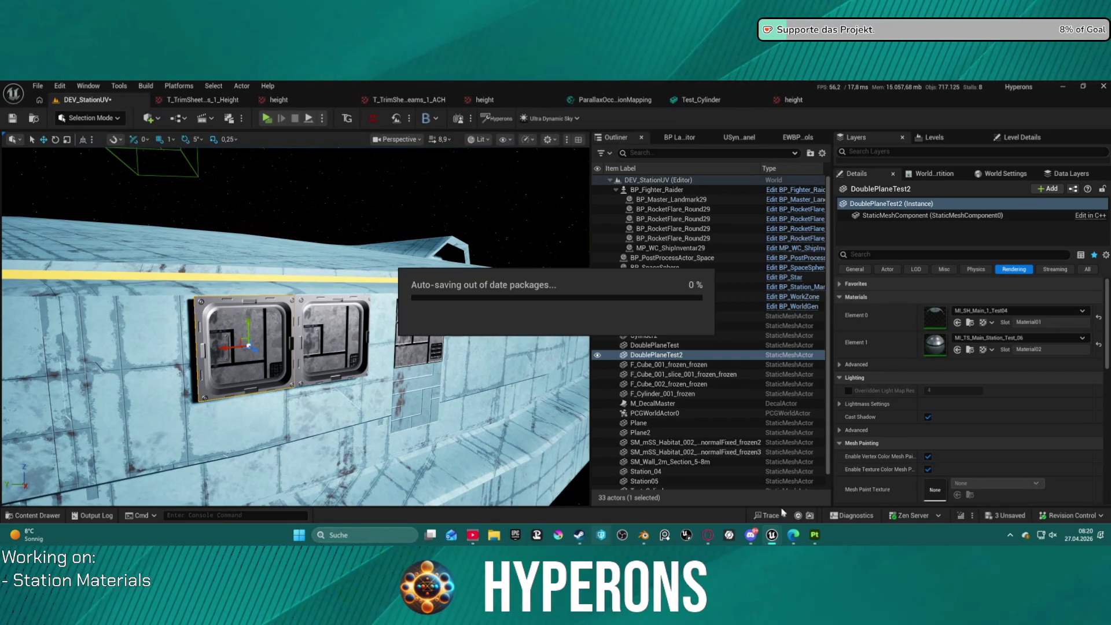
- Dismiss the Voicemeeter tray menu unchanged and bring up the Blender decal scene
{"action": "left_click", "coordinate": [1009, 535]}
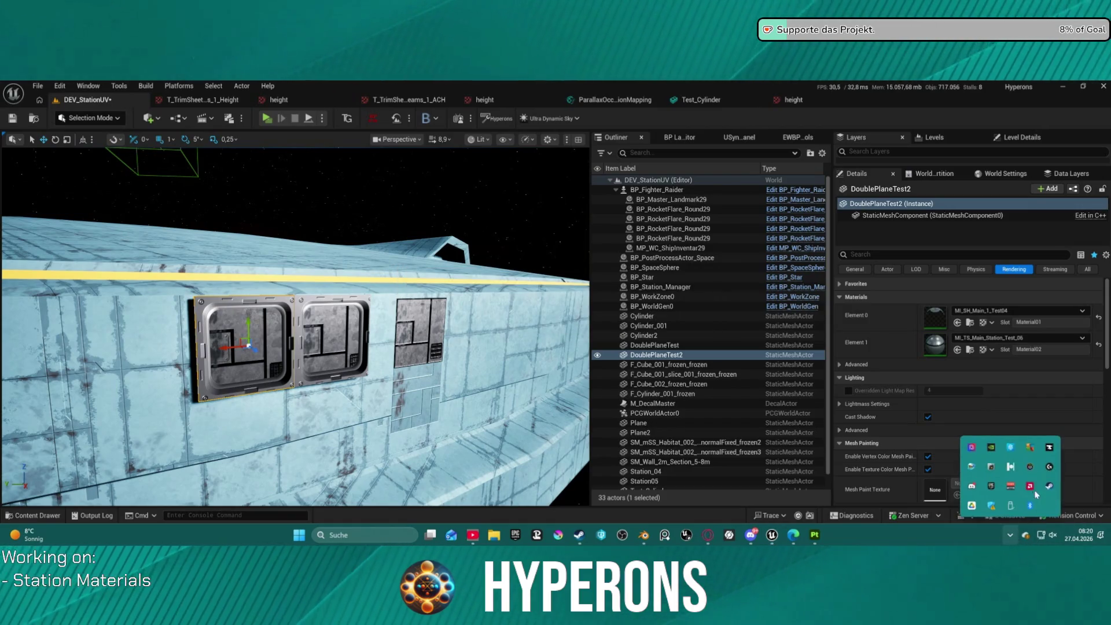
{"action": "right_click", "coordinate": [1008, 491]}
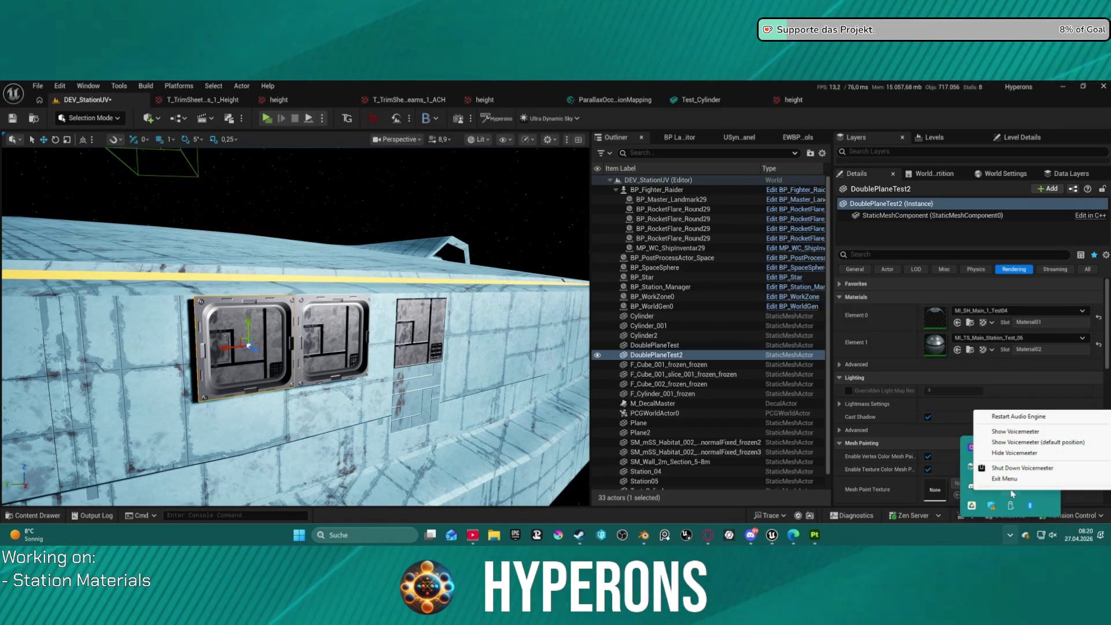
{"action": "left_click", "coordinate": [1005, 478]}
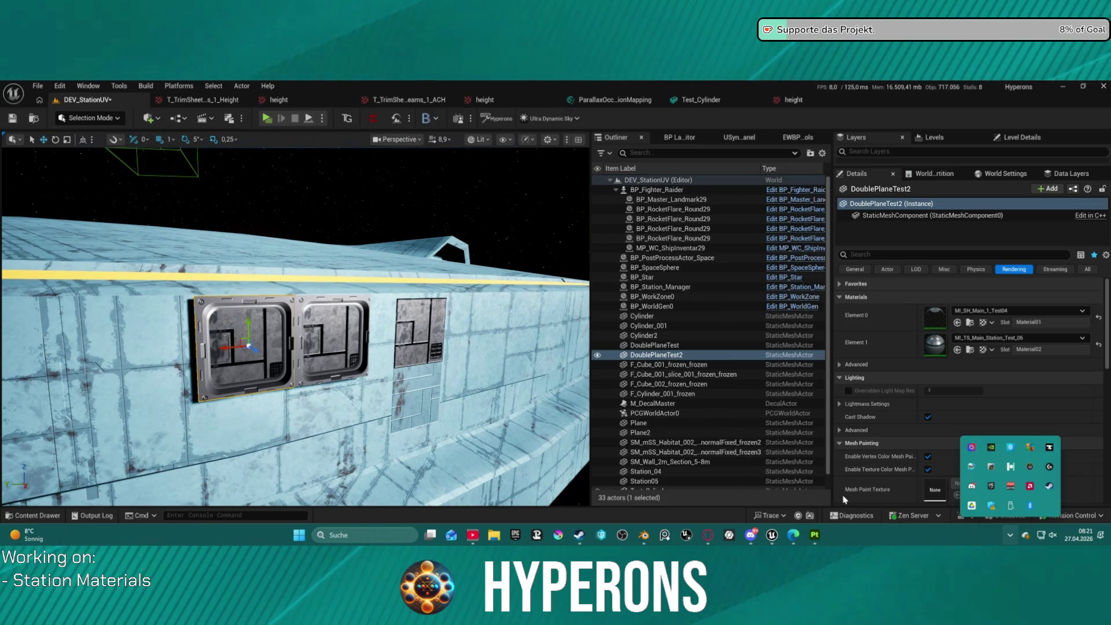
{"action": "left_click", "coordinate": [645, 537]}
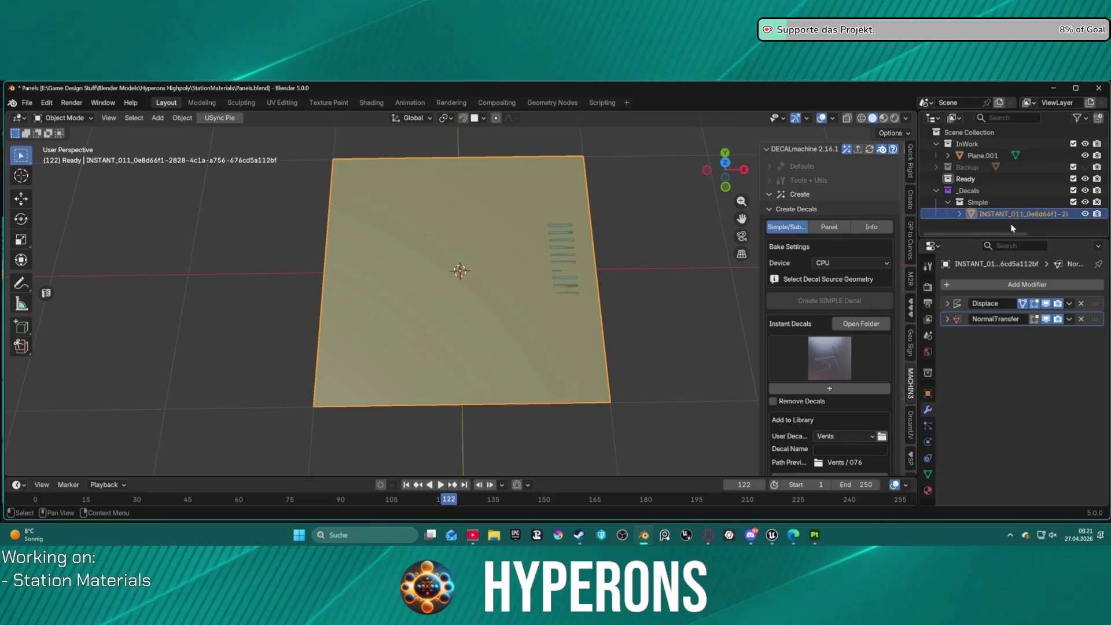
- Open the newest instant decal folder (011) and view its ao_curv_height.png bake
{"action": "left_click", "coordinate": [874, 325]}
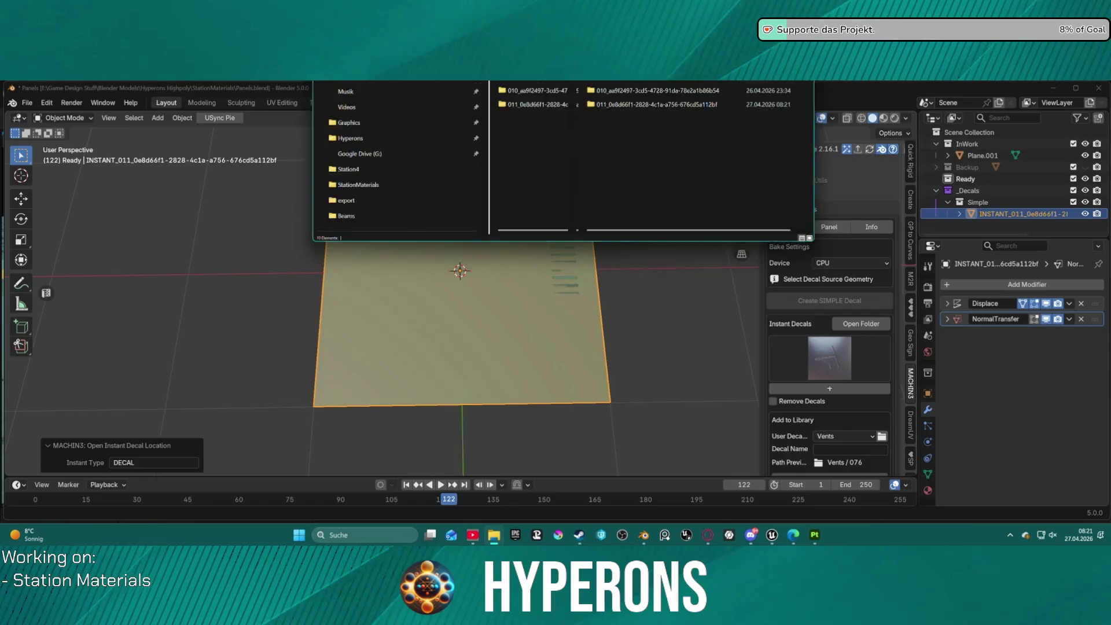
{"action": "left_click", "coordinate": [446, 190]}
{"action": "left_click", "coordinate": [495, 532]}
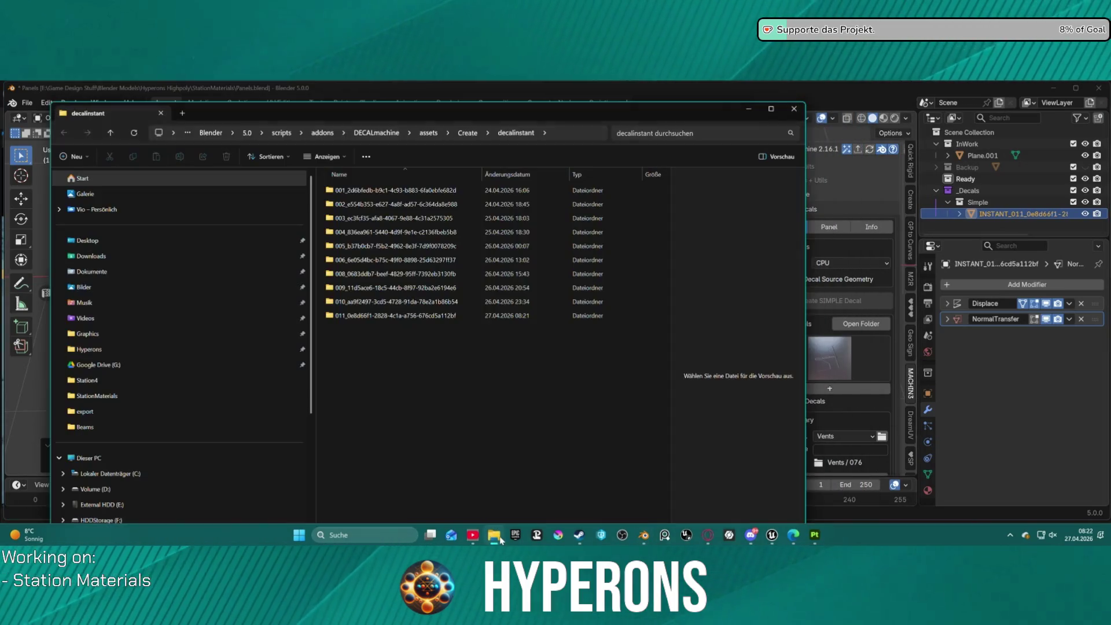
{"action": "double_click", "coordinate": [373, 315]}
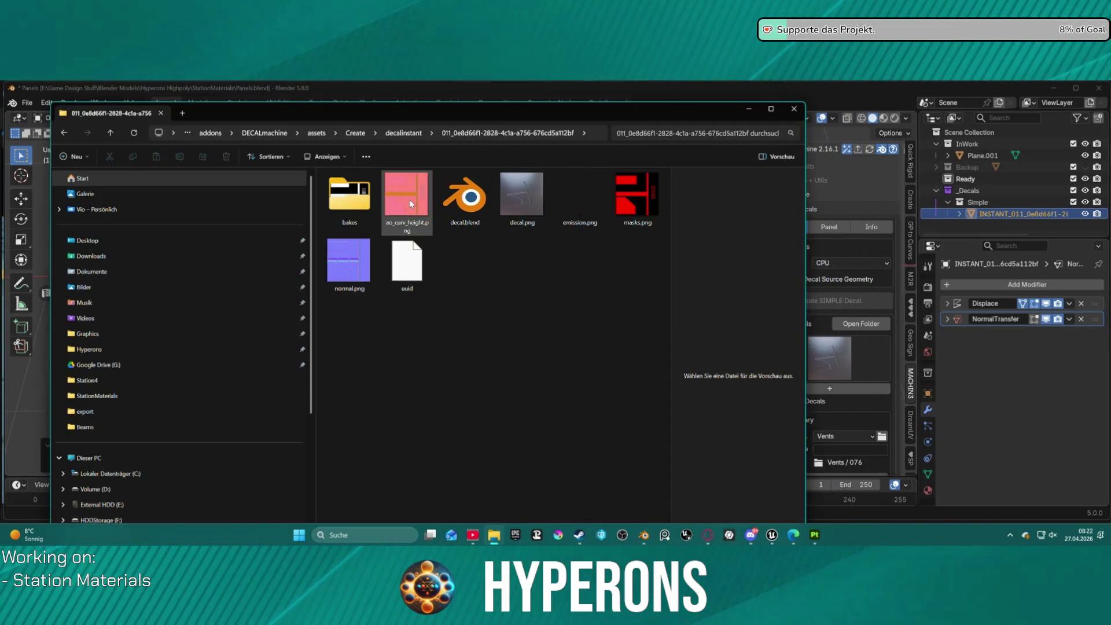
{"action": "double_click", "coordinate": [409, 195]}
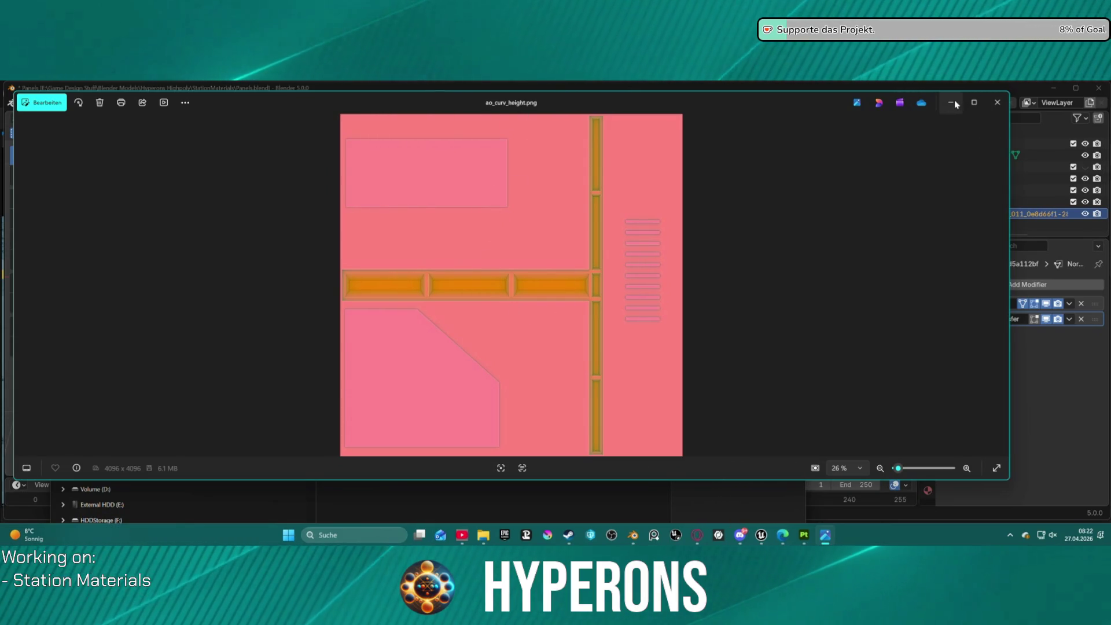
- Close the image viewer and move the Explorer window aside to reveal Blender
{"action": "left_click", "coordinate": [997, 102]}
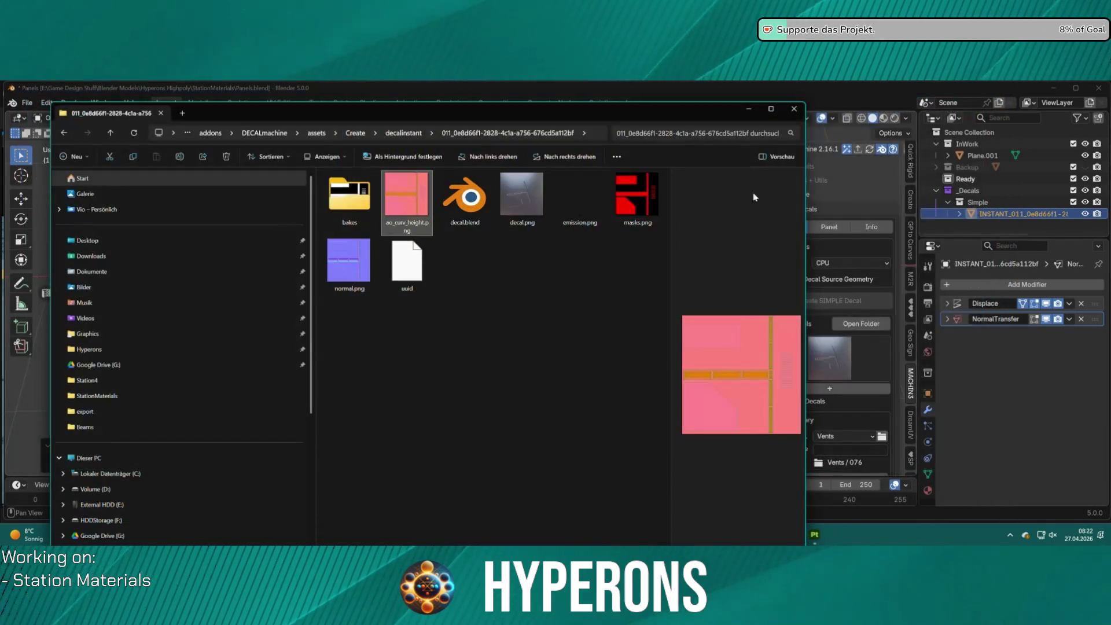
{"action": "left_click", "coordinate": [522, 288]}
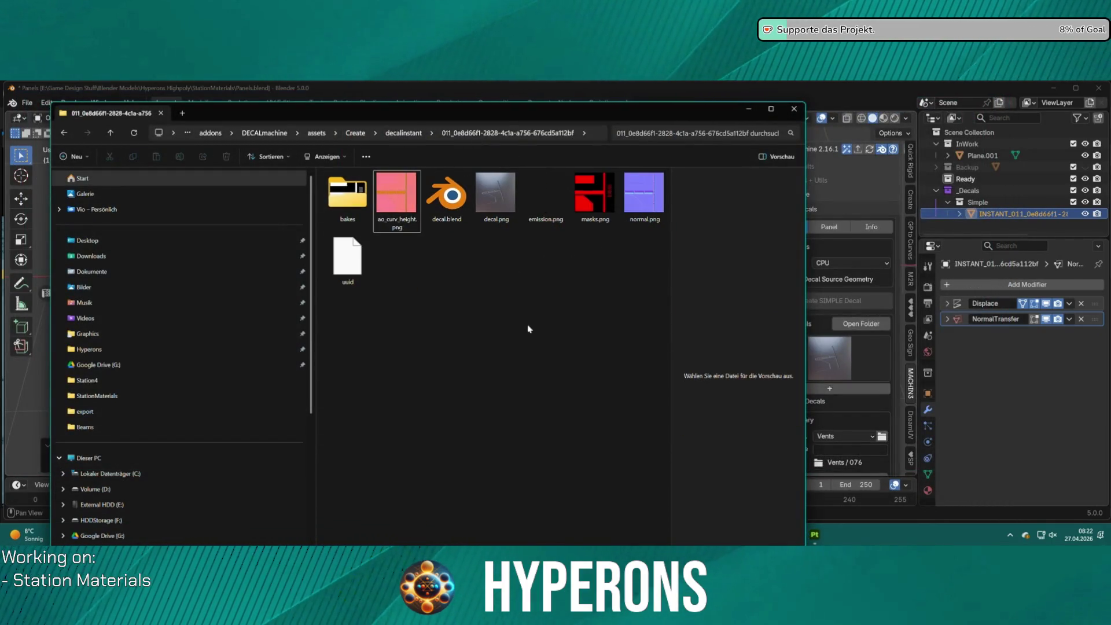
{"action": "left_click_drag", "start_coordinate": [486, 119], "coordinate": [578, 35]}
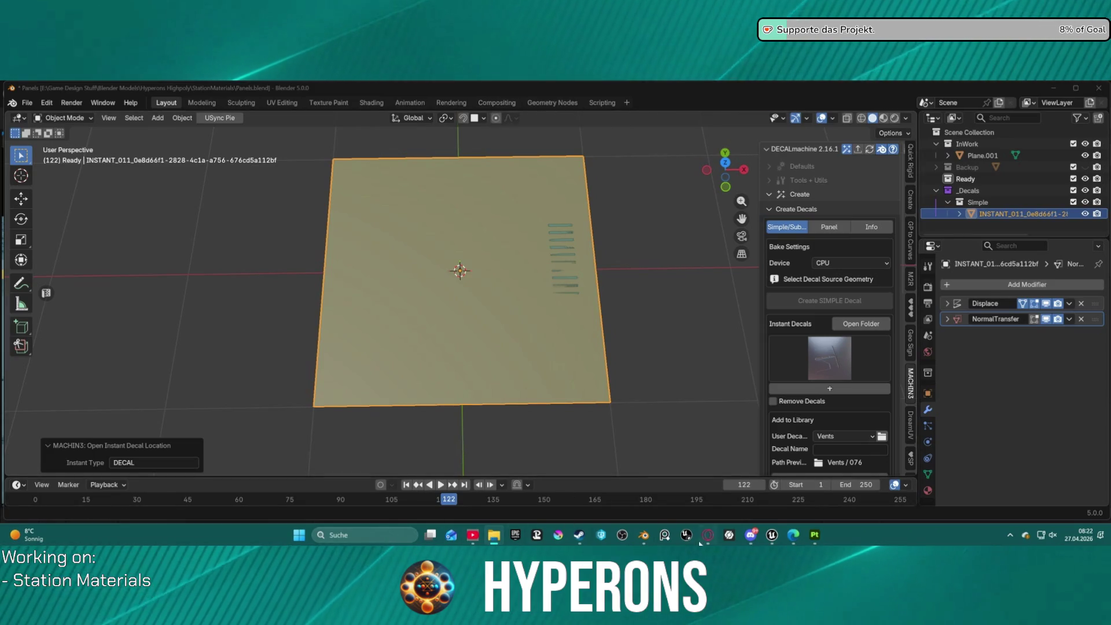
- Return to the Unreal level editor and open the Test_06 folder with MI_TS_Main_Station_Test_06 and its textures
{"action": "mouse_move", "coordinate": [647, 536]}
{"action": "mouse_move", "coordinate": [771, 535]}
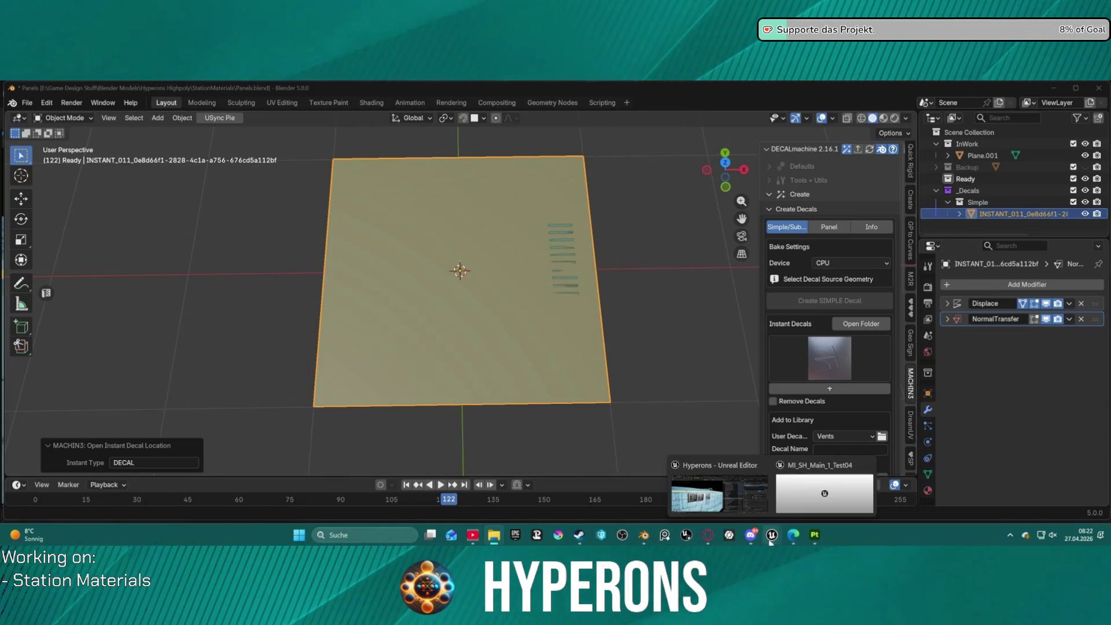
{"action": "mouse_move", "coordinate": [798, 505]}
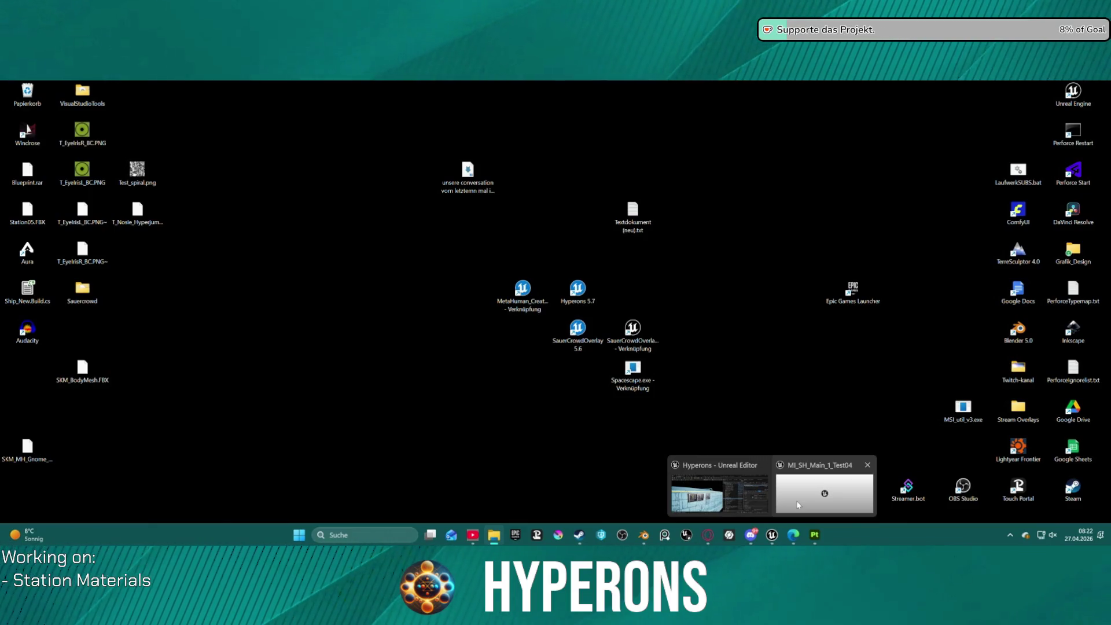
{"action": "left_click", "coordinate": [719, 492]}
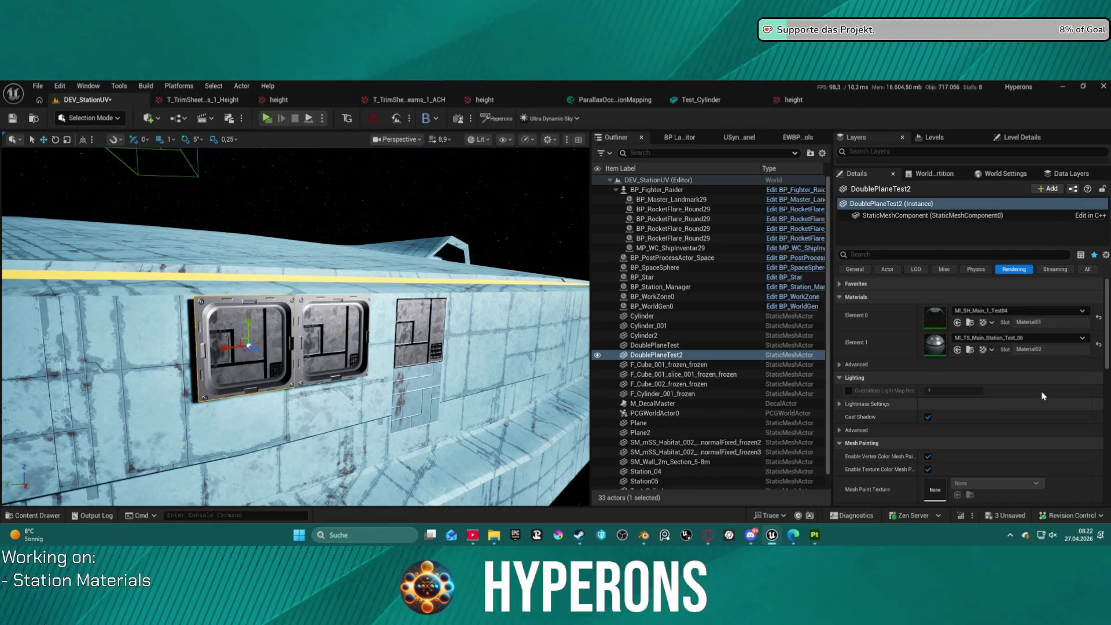
{"action": "left_click", "coordinate": [968, 350]}
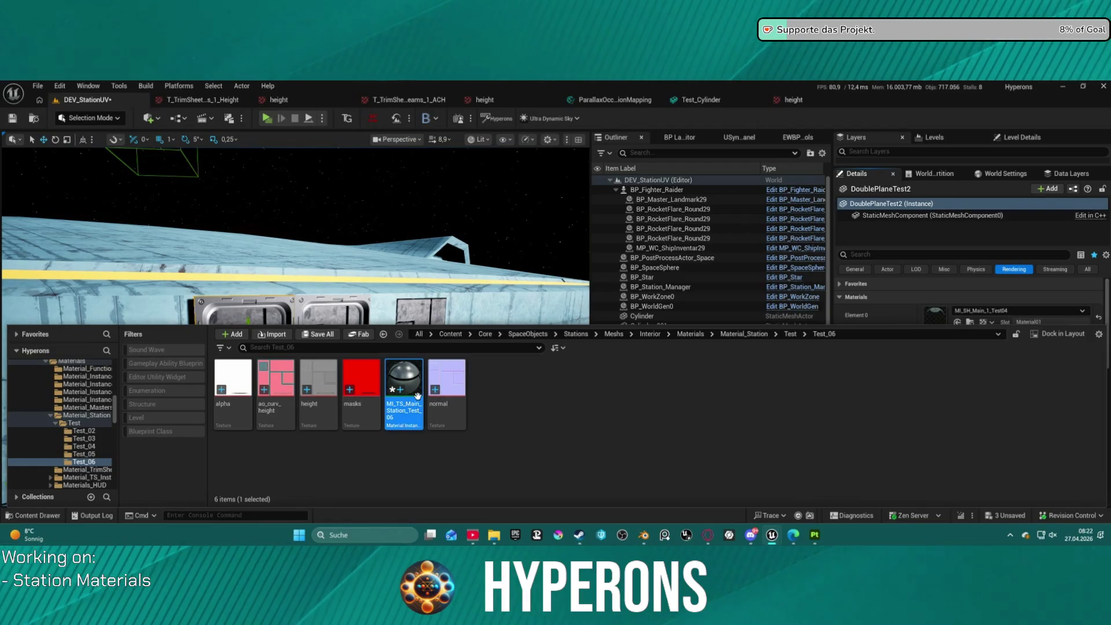
- Force-delete the five old Test_06 textures, keeping only MI_TS_Main_Station_Test_06
{"action": "left_click", "coordinate": [233, 399]}
{"action": "left_click", "coordinate": [448, 413]}
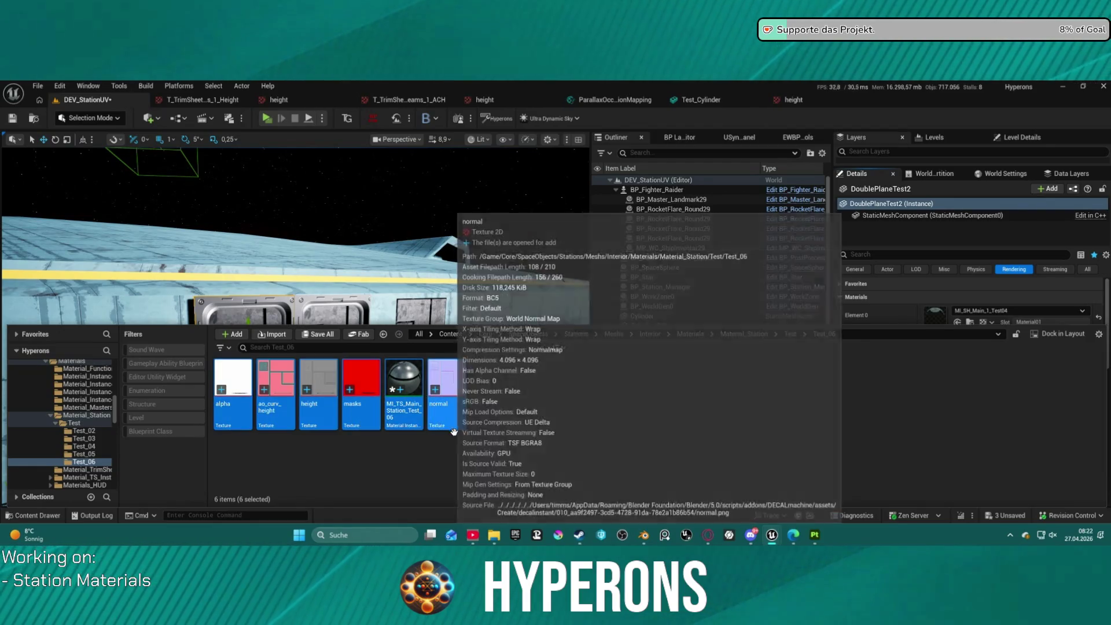
{"action": "left_click", "coordinate": [404, 393]}
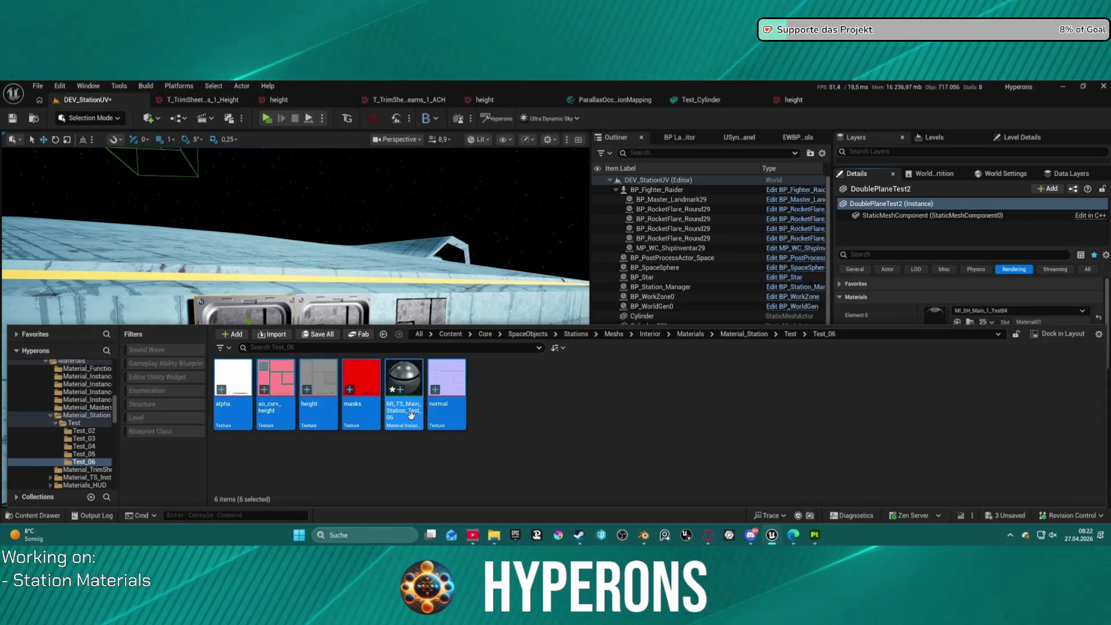
{"action": "key", "text": "Delete"}
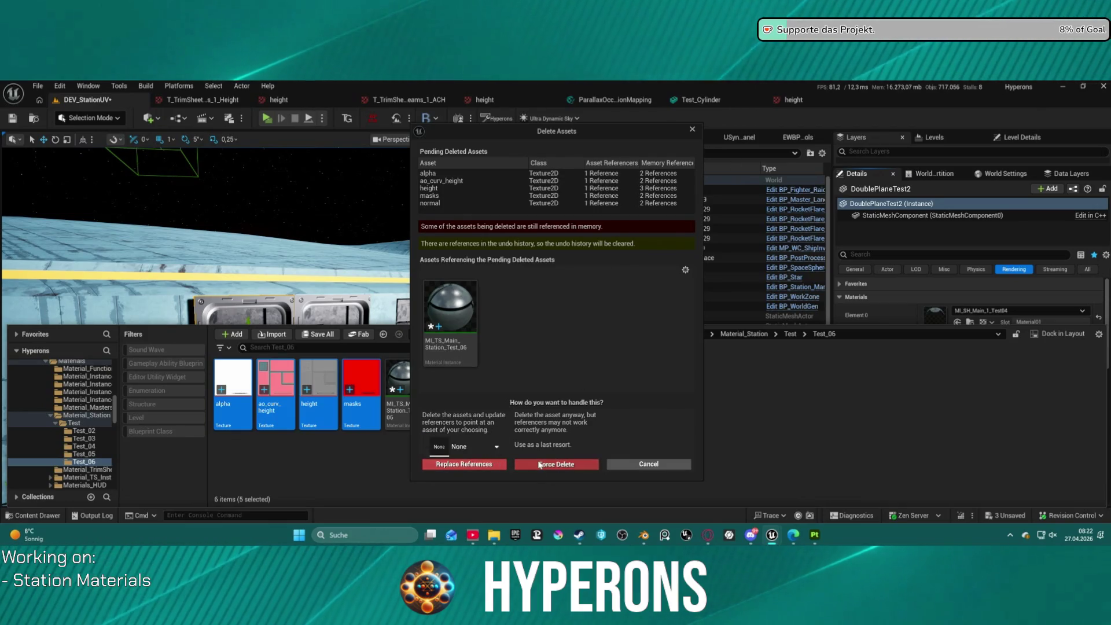
{"action": "left_click", "coordinate": [554, 463]}
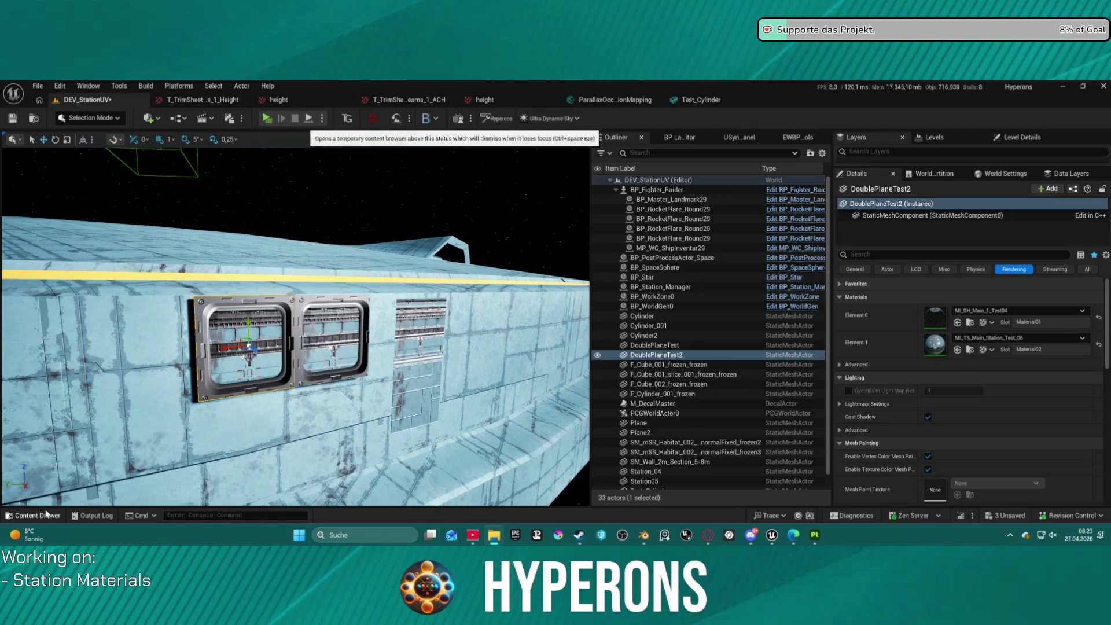
{"action": "left_click", "coordinate": [5, 516]}
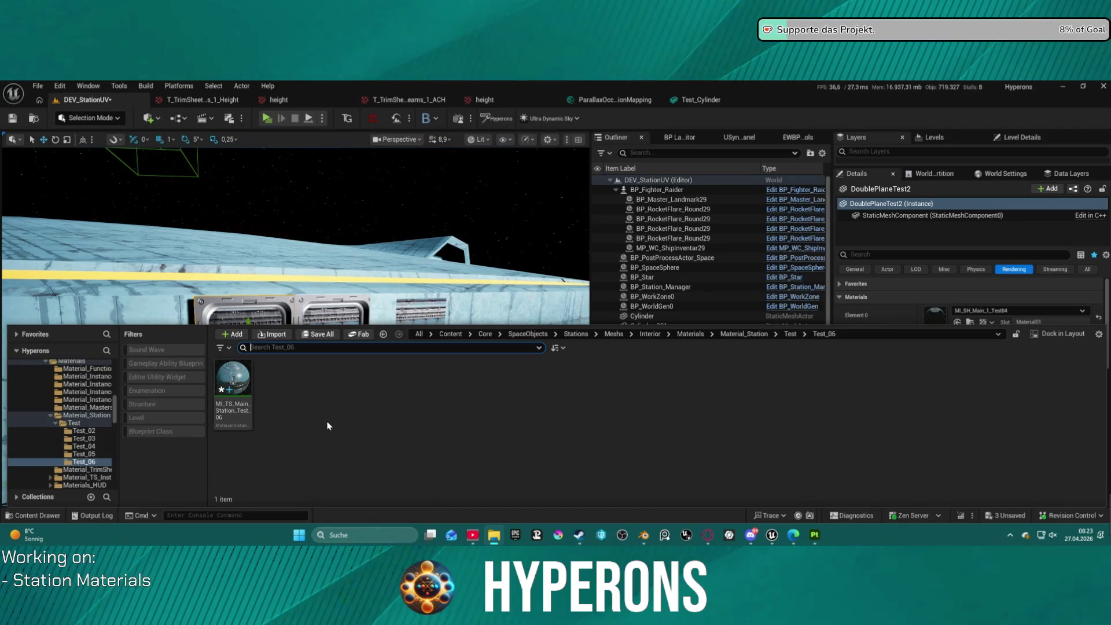
- Drag ao_curv_height.png, normal.png and height.png from Explorer into the Test_06 folder
{"action": "left_click_drag", "start_coordinate": [327, 426], "coordinate": [329, 424]}
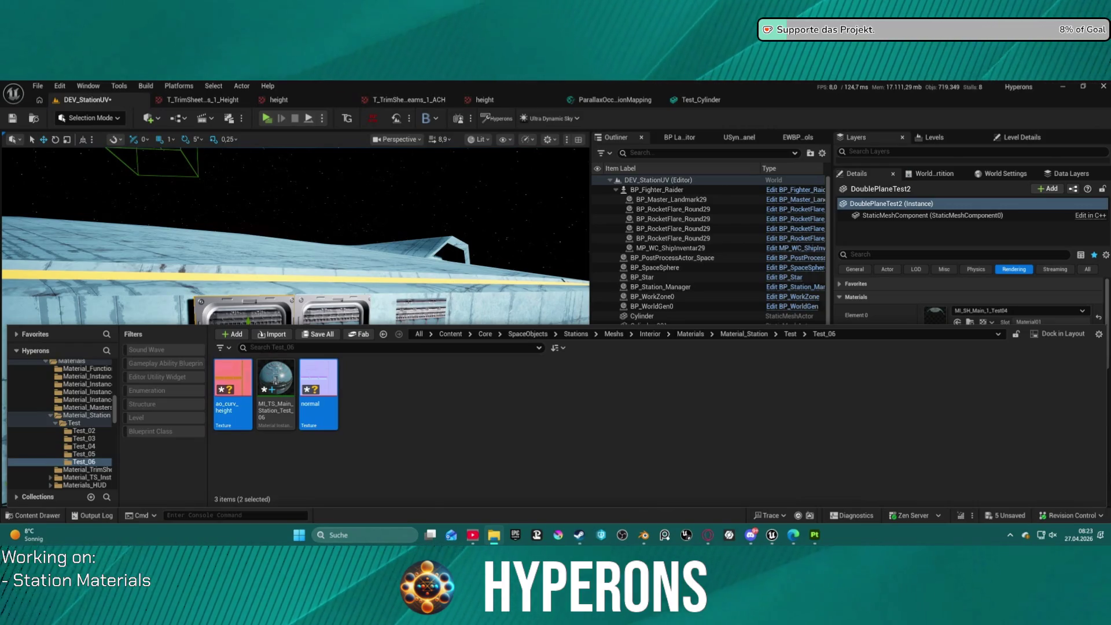
{"action": "left_click_drag", "start_coordinate": [318, 385], "coordinate": [364, 401]}
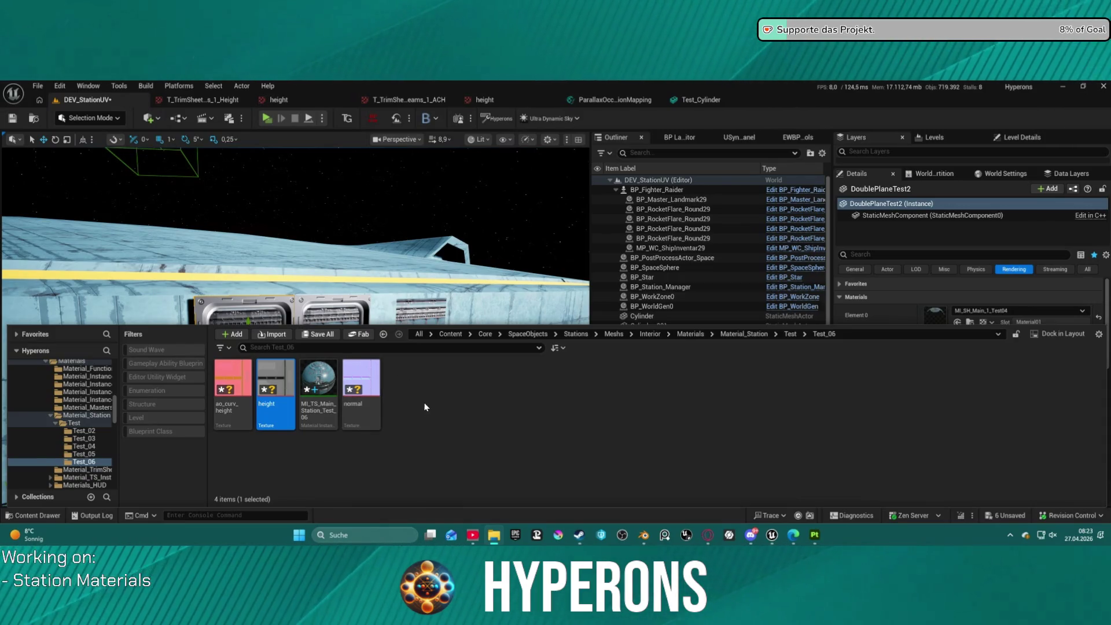
- Open MI_TS_Main_Station_Test_06 in the material instance editor
{"action": "left_click", "coordinate": [317, 377]}
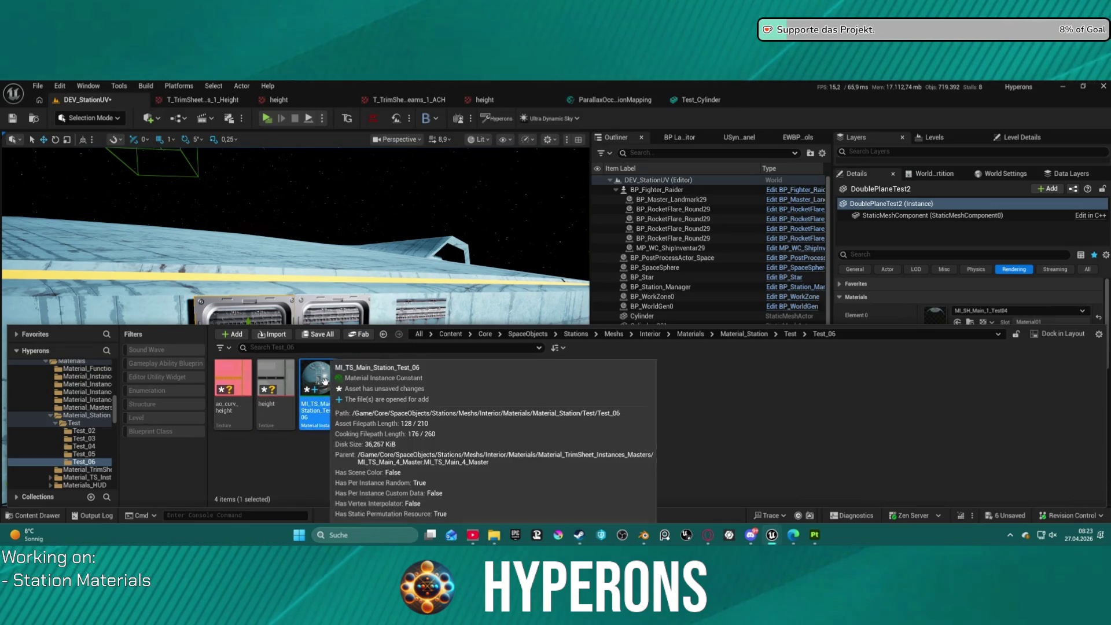
{"action": "double_click", "coordinate": [324, 380]}
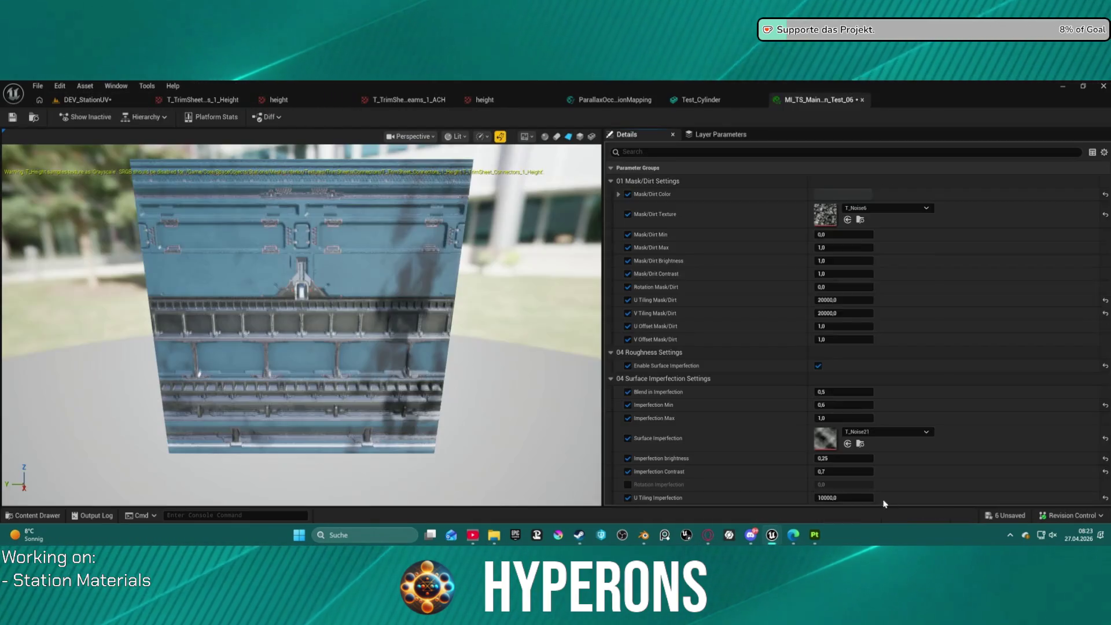
{"action": "key", "text": "ctrl+space"}
{"action": "left_click", "coordinate": [757, 259]}
{"action": "scroll", "scroll_direction": "down", "scroll_amount": 3}
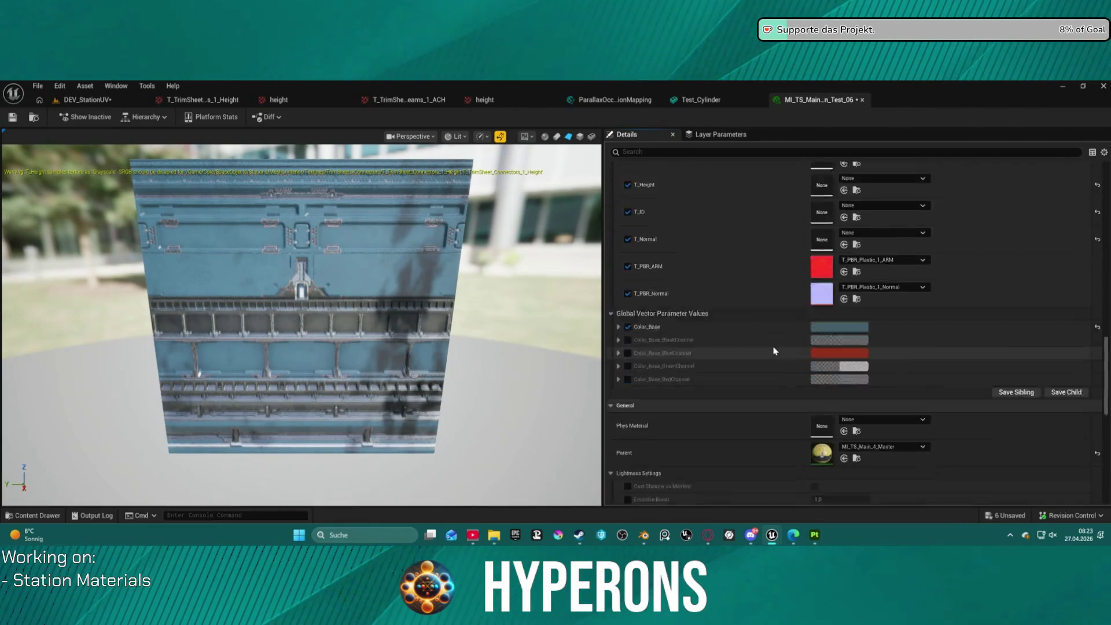
{"action": "scroll", "scroll_direction": "up", "scroll_amount": 3}
- Assign ao_curv_height to T_AC, height to T_Height and normal to T_Normal
{"action": "key", "text": "ctrl+space"}
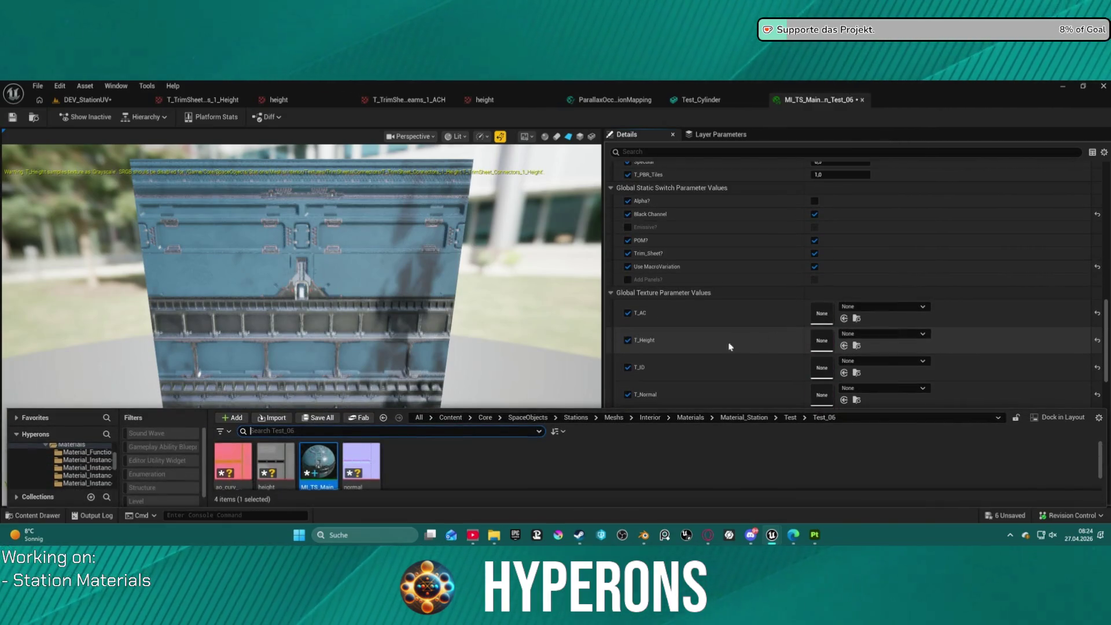
{"action": "left_click_drag", "start_coordinate": [232, 461], "coordinate": [818, 315]}
{"action": "key", "text": "ctrl+space"}
{"action": "left_click_drag", "start_coordinate": [272, 461], "coordinate": [824, 340]}
{"action": "key", "text": "ctrl+space"}
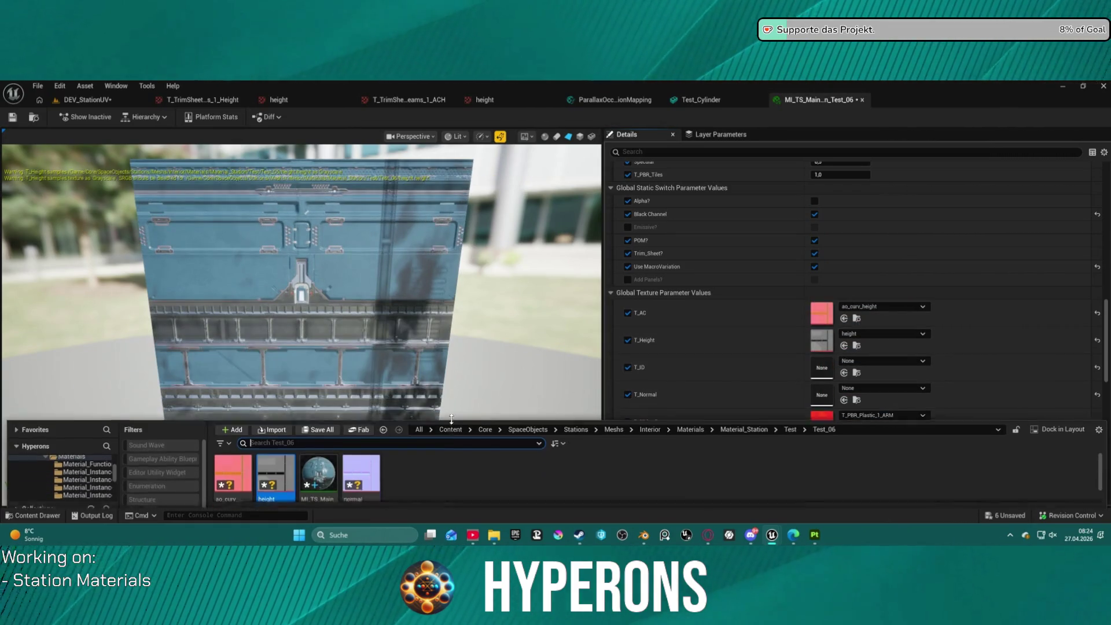
{"action": "left_click_drag", "start_coordinate": [362, 466], "coordinate": [826, 401]}
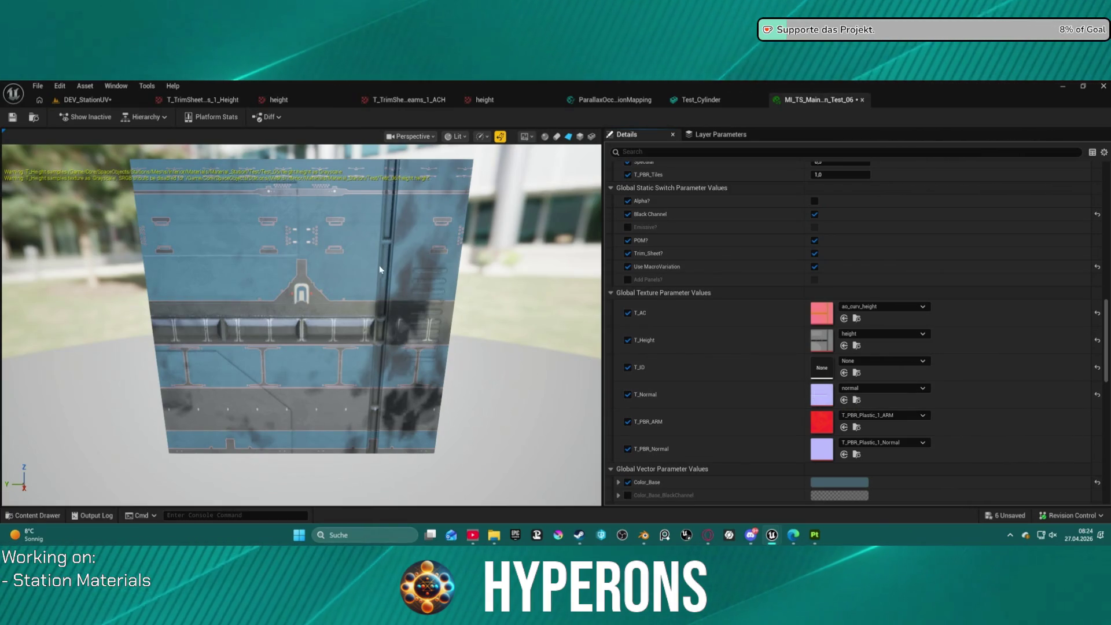
- Uncheck Trim_Sheet? to compare the panel without trim detail
{"action": "scroll", "scroll_direction": "up", "scroll_amount": 3}
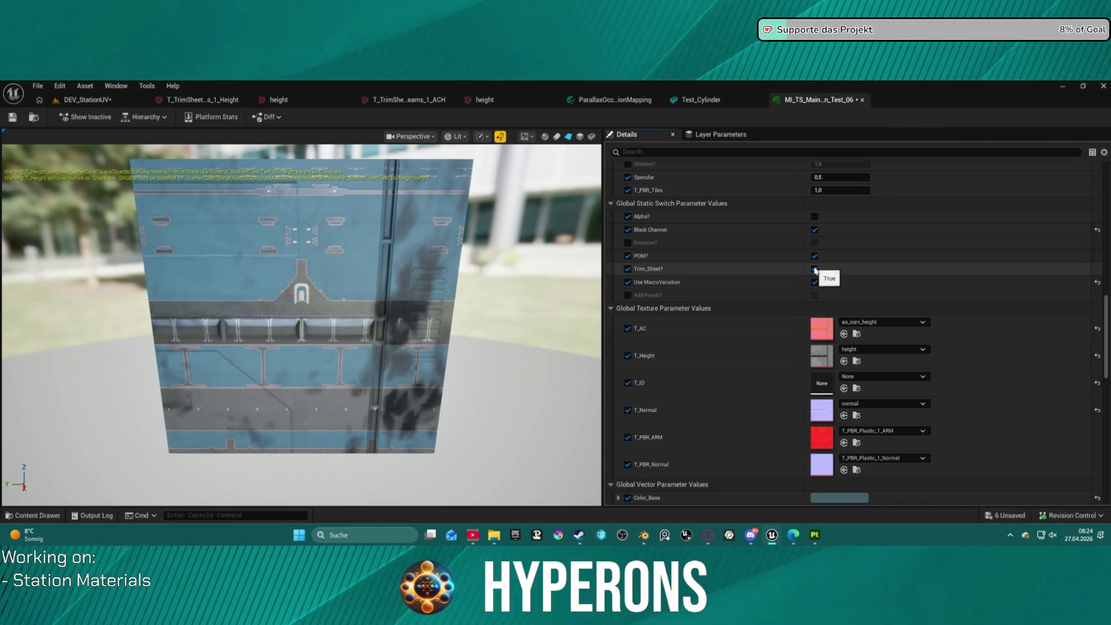
{"action": "left_click", "coordinate": [814, 269]}
{"action": "scroll", "scroll_direction": "up", "scroll_amount": 3}
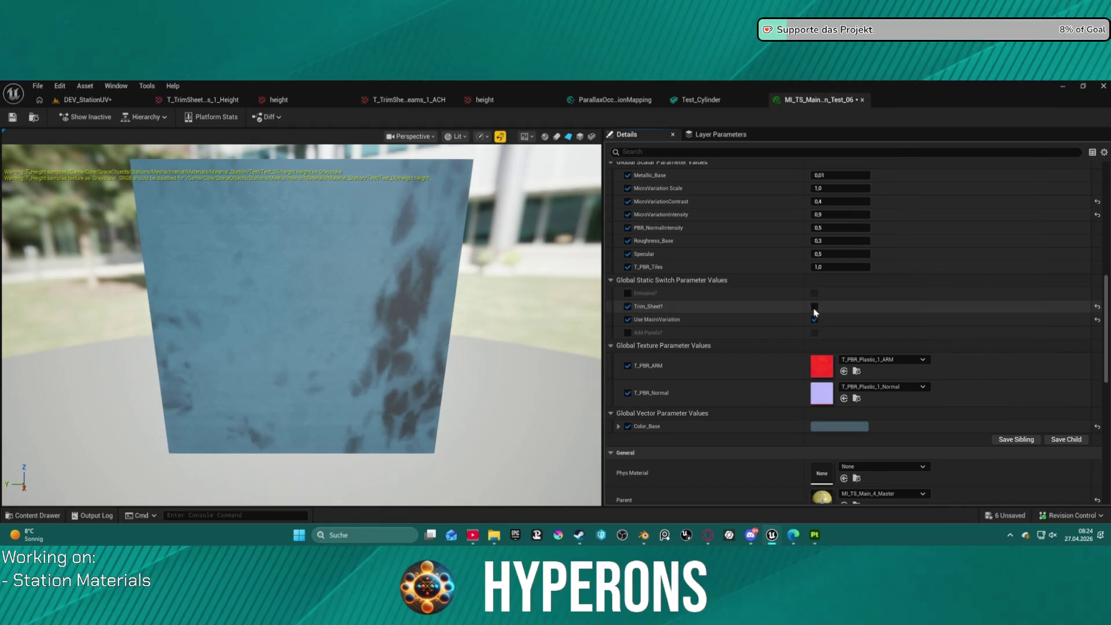
- Re-enable Trim_Sheet? and set T_ID to the T_white mask texture found by searching 'white mask'
{"action": "left_click", "coordinate": [813, 306]}
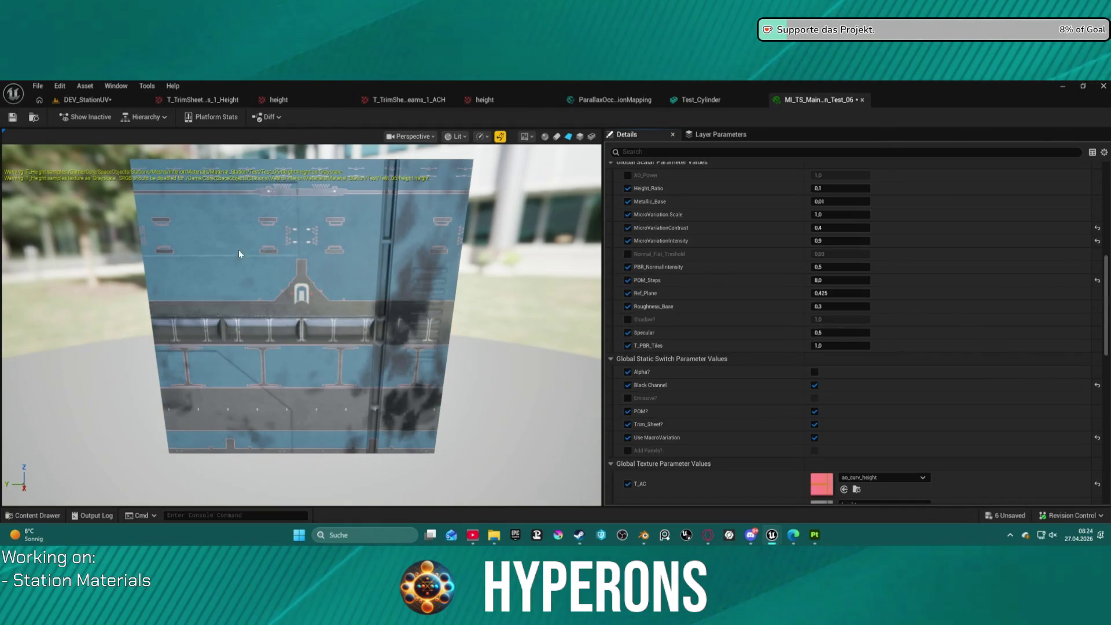
{"action": "scroll", "scroll_direction": "down", "scroll_amount": 3}
{"action": "left_click", "coordinate": [869, 452]}
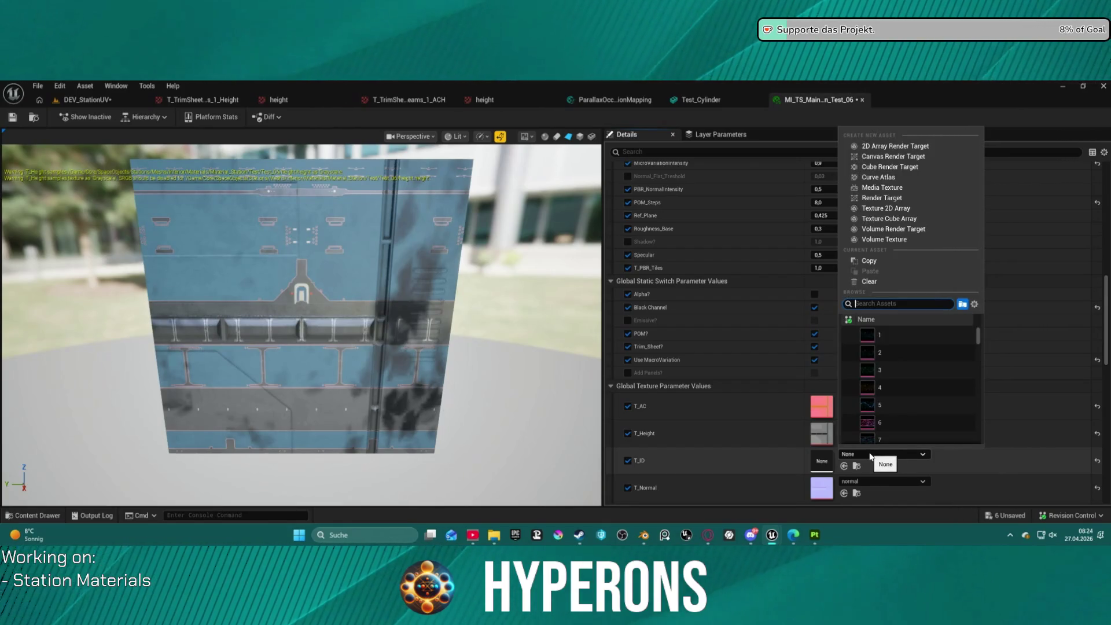
{"action": "scroll", "scroll_direction": "down", "scroll_amount": 3}
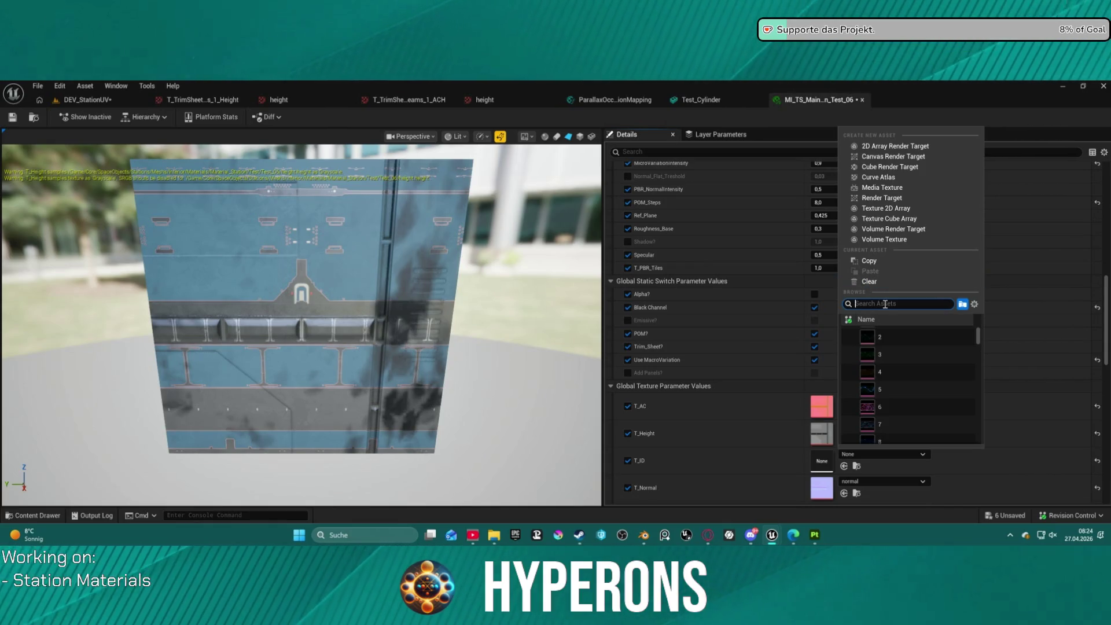
{"action": "type", "text": "white"}
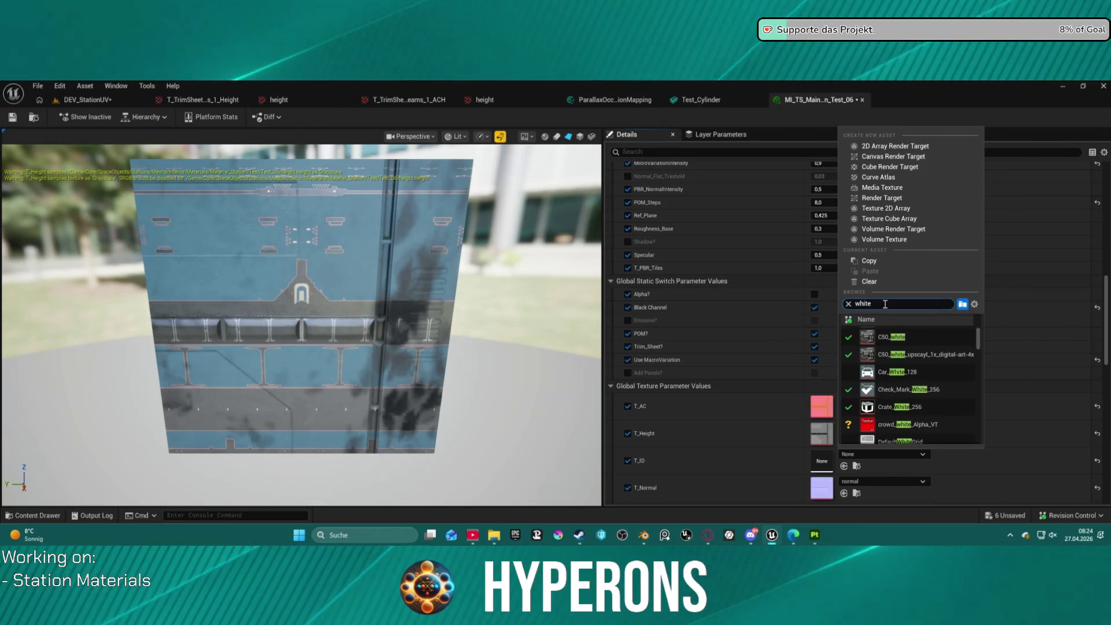
{"action": "scroll", "scroll_direction": "down", "scroll_amount": 3}
{"action": "scroll", "scroll_direction": "down", "scroll_amount": 3}
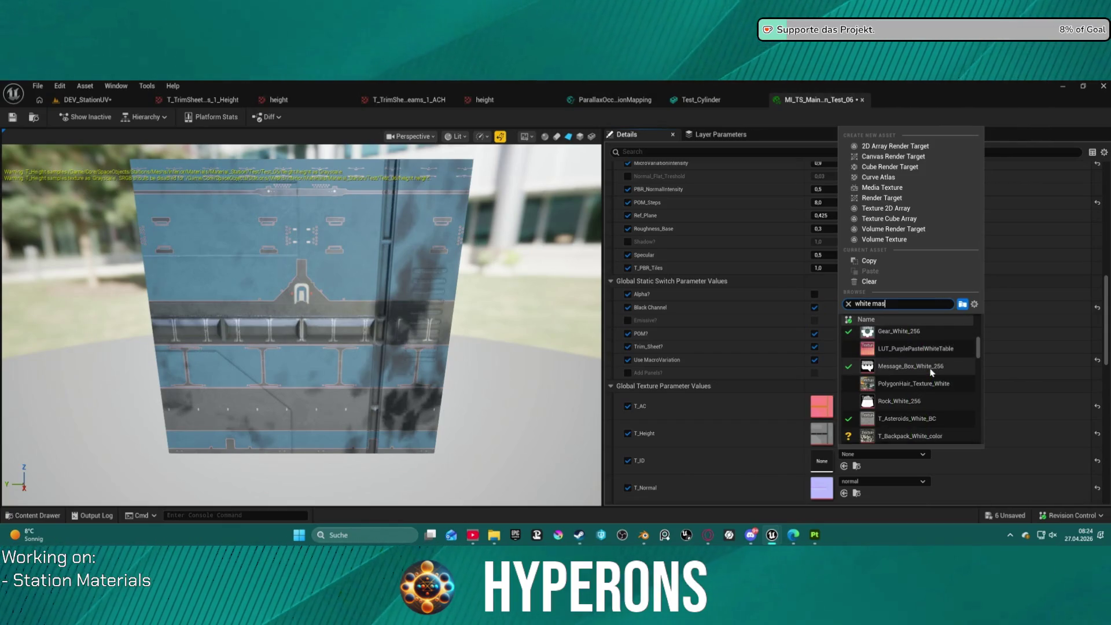
{"action": "type", "text": "k"}
{"action": "left_click", "coordinate": [916, 405]}
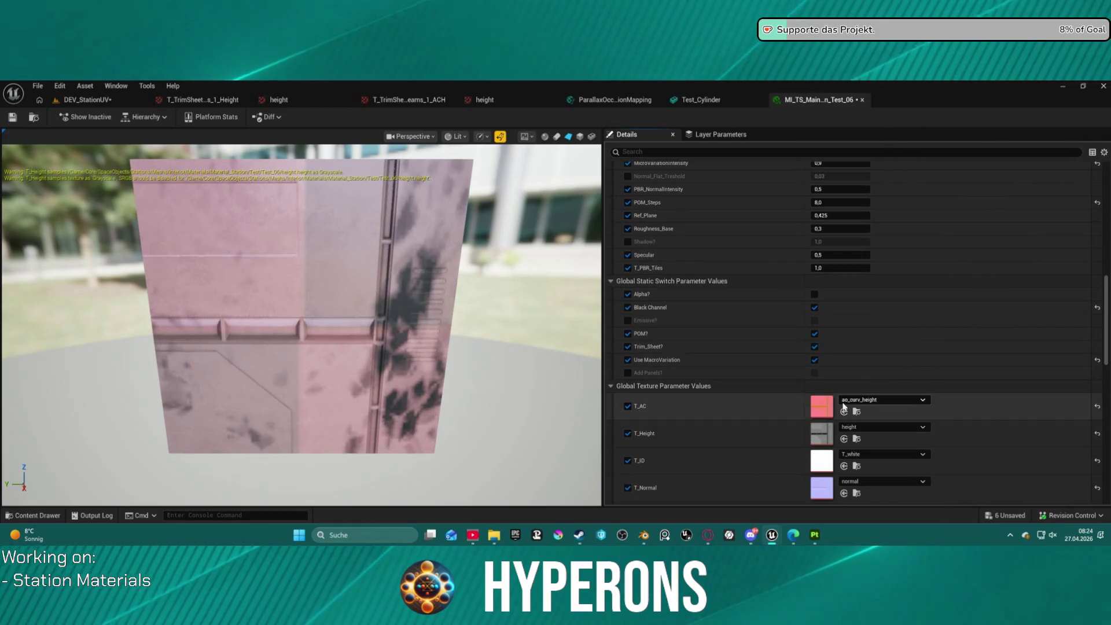
{"action": "scroll", "scroll_direction": "down", "scroll_amount": 3}
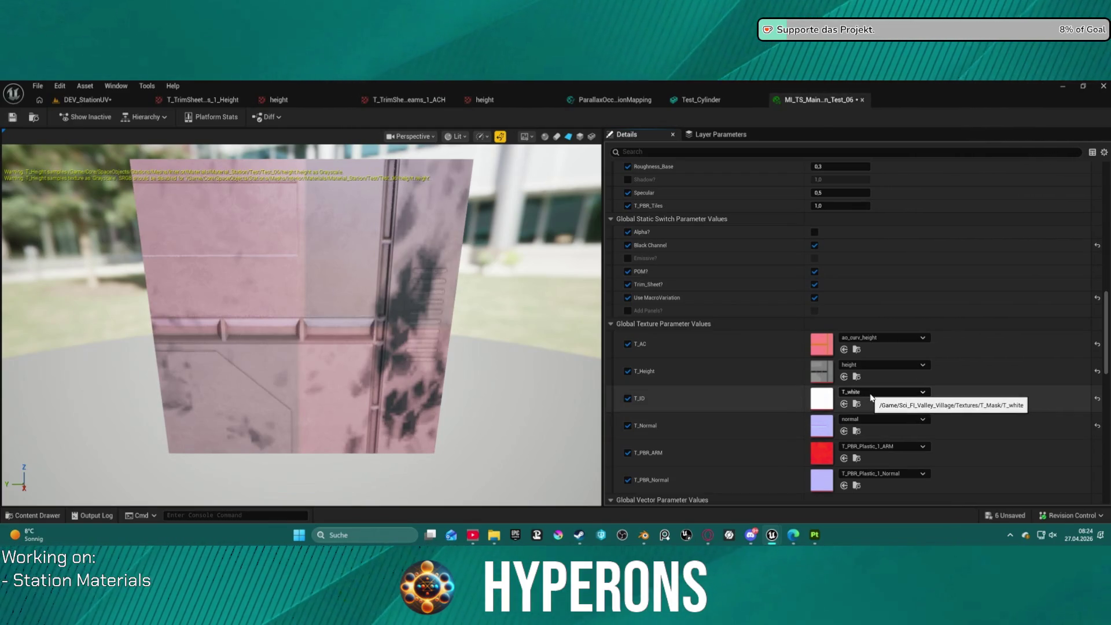
{"action": "double_click", "coordinate": [830, 372]}
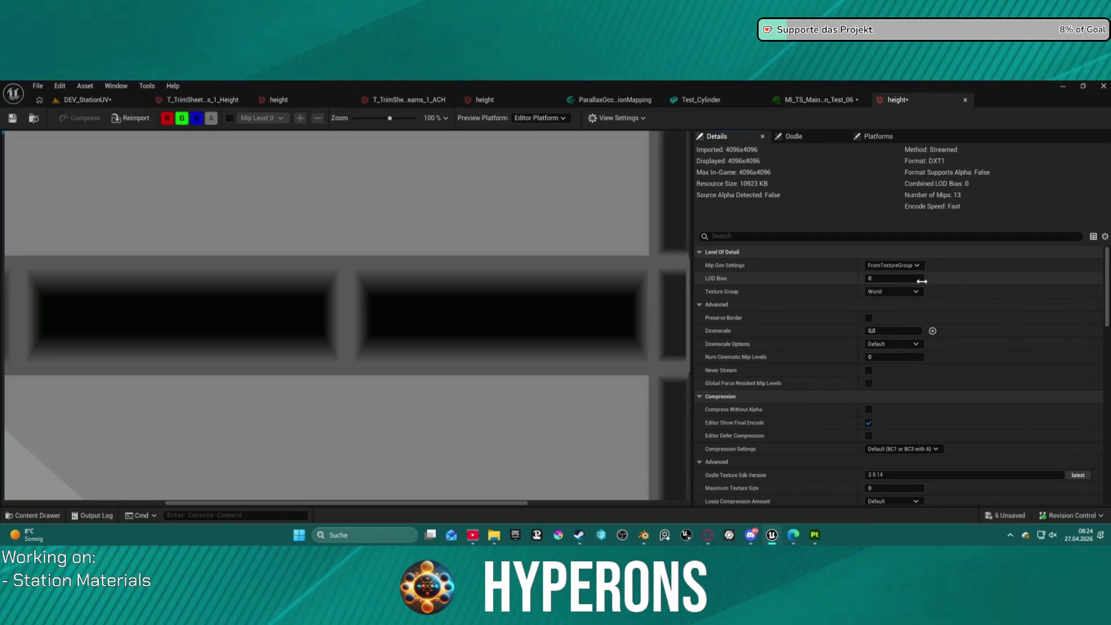
- Change the height texture's compression, set composite mode to Add Normal Roughness To Alpha, and save it
{"action": "left_click", "coordinate": [897, 449]}
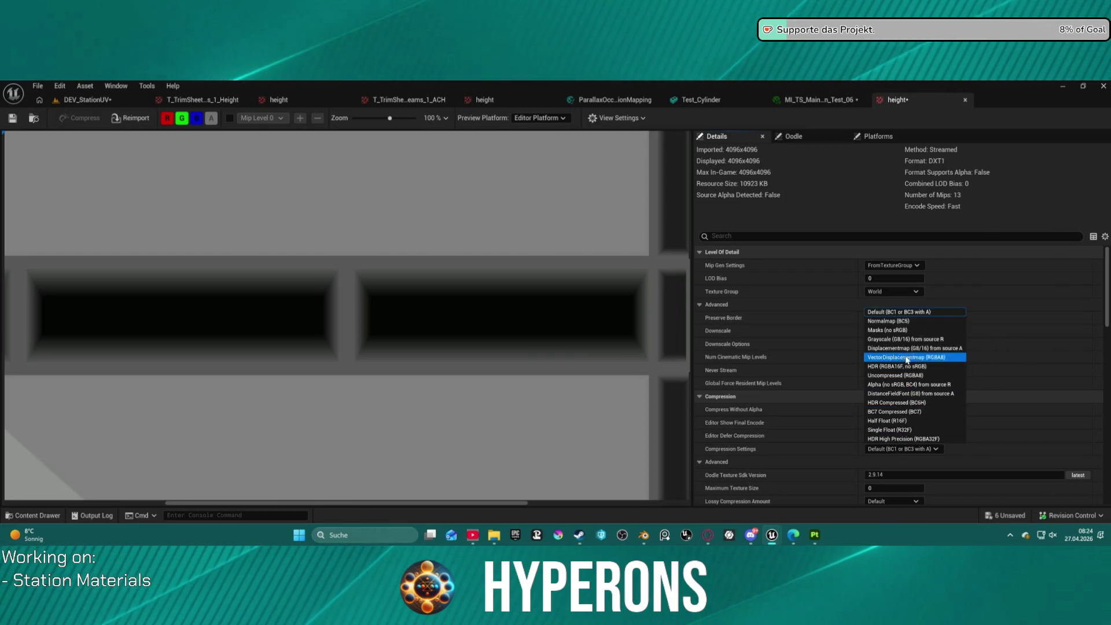
{"action": "left_click", "coordinate": [901, 341]}
{"action": "scroll", "scroll_direction": "down", "scroll_amount": 3}
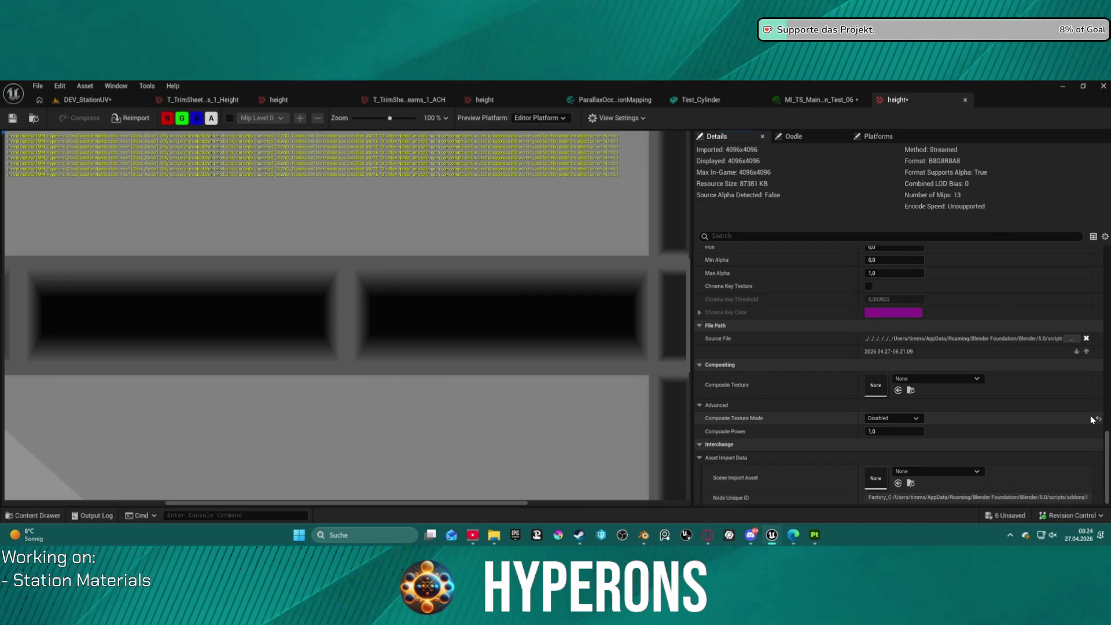
{"action": "left_click", "coordinate": [1096, 418]}
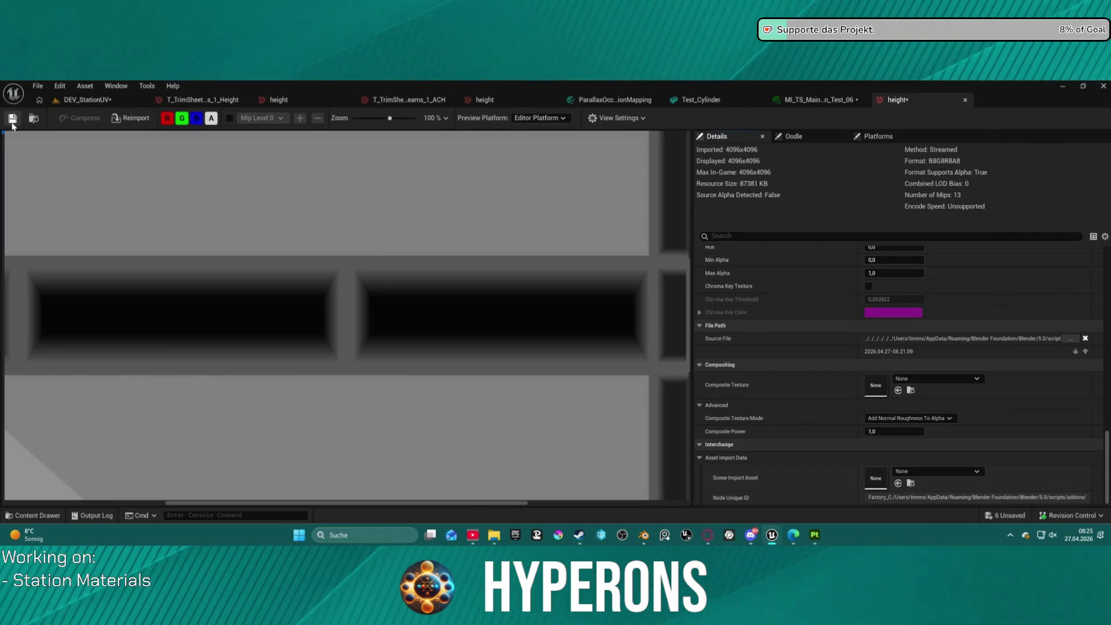
{"action": "left_click", "coordinate": [12, 121]}
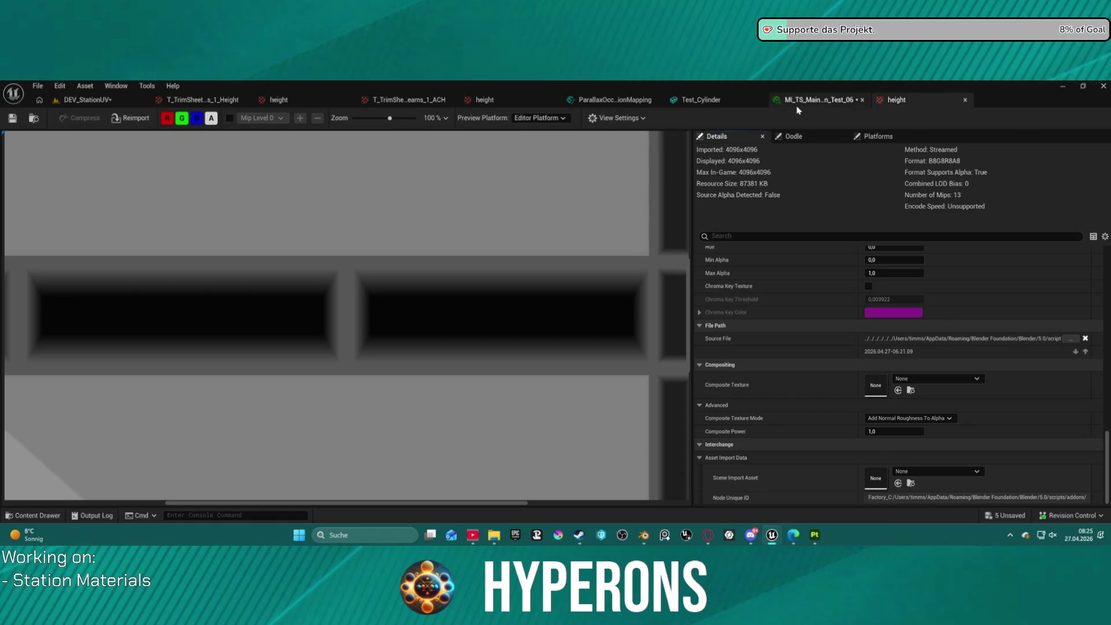
{"action": "left_click", "coordinate": [797, 101]}
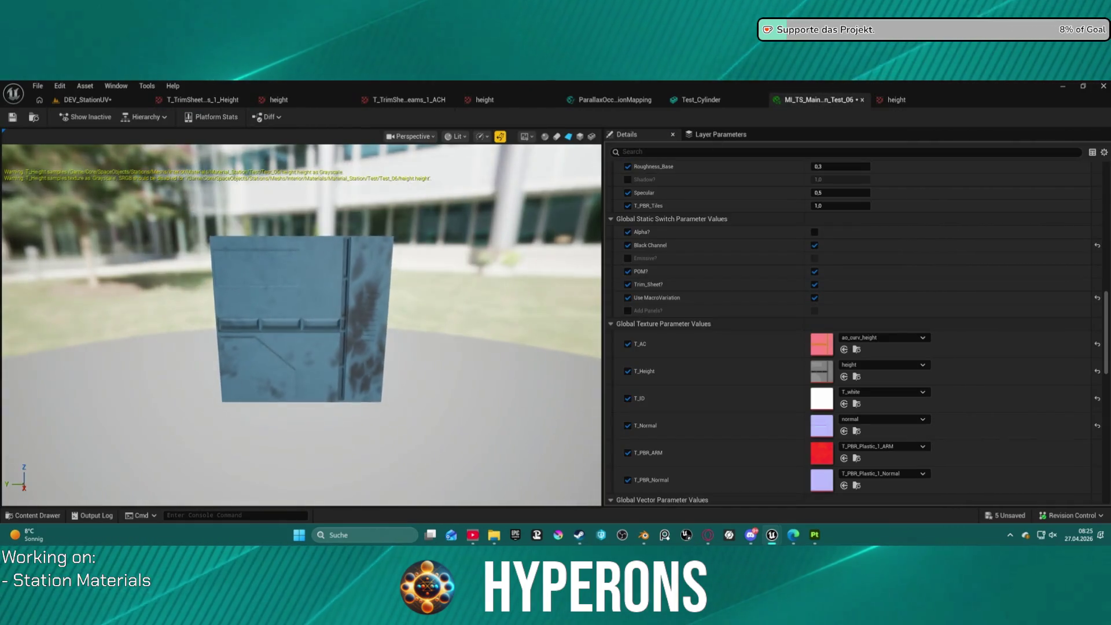
{"action": "scroll", "scroll_direction": "up", "scroll_amount": 3}
- Compare the panel with the T_PBR_ARM and T_PBR_Normal overrides switched off and back on
{"action": "left_click_drag", "start_coordinate": [300, 324], "coordinate": [572, 289]}
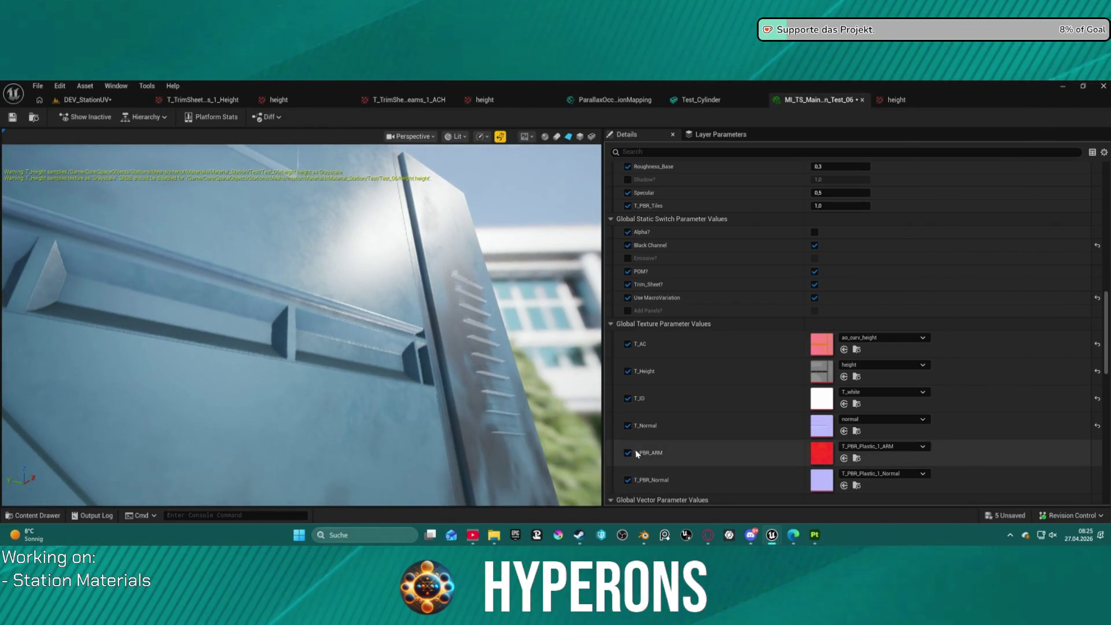
{"action": "left_click", "coordinate": [627, 452]}
{"action": "left_click", "coordinate": [627, 480]}
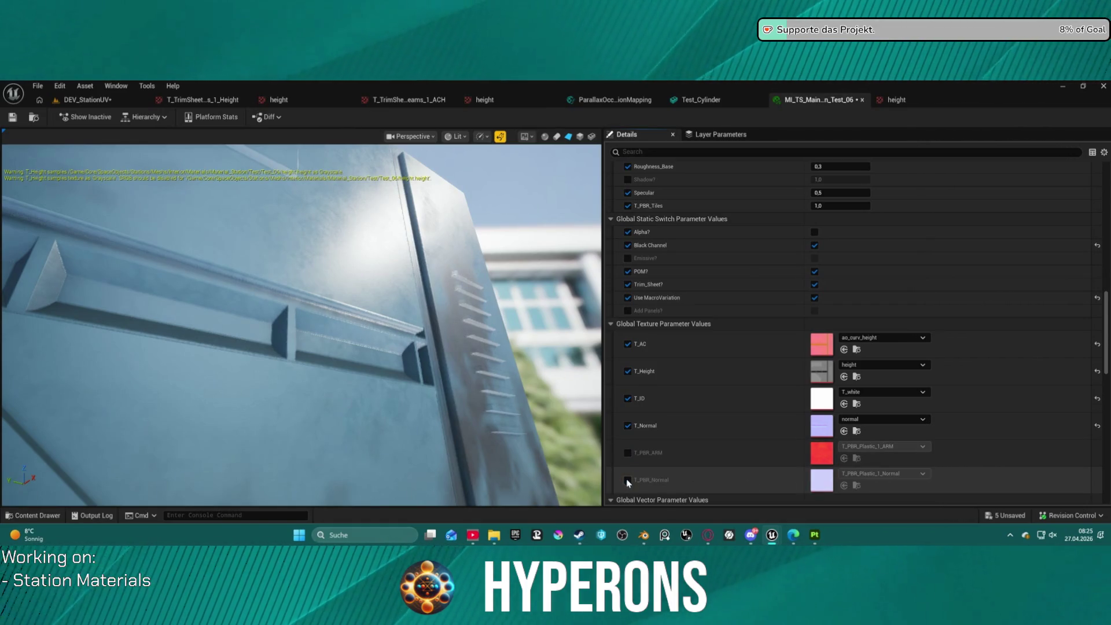
{"action": "left_click", "coordinate": [627, 479]}
{"action": "left_click", "coordinate": [627, 452]}
- Uncheck Enable Surface Imperfection on the material instance
{"action": "left_click_drag", "start_coordinate": [347, 318], "coordinate": [496, 341]}
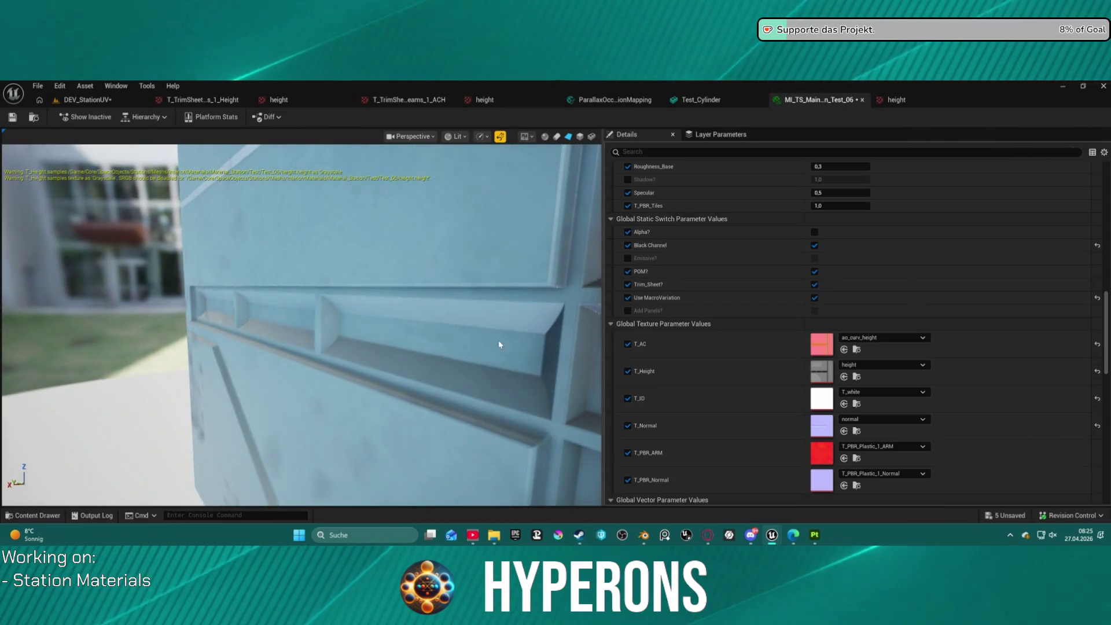
{"action": "scroll", "scroll_direction": "down", "scroll_amount": 3}
{"action": "scroll", "scroll_direction": "up", "scroll_amount": 3}
{"action": "left_click_drag", "start_coordinate": [372, 315], "coordinate": [470, 296]}
{"action": "scroll", "scroll_direction": "up", "scroll_amount": 3}
{"action": "scroll", "scroll_direction": "up", "scroll_amount": 3}
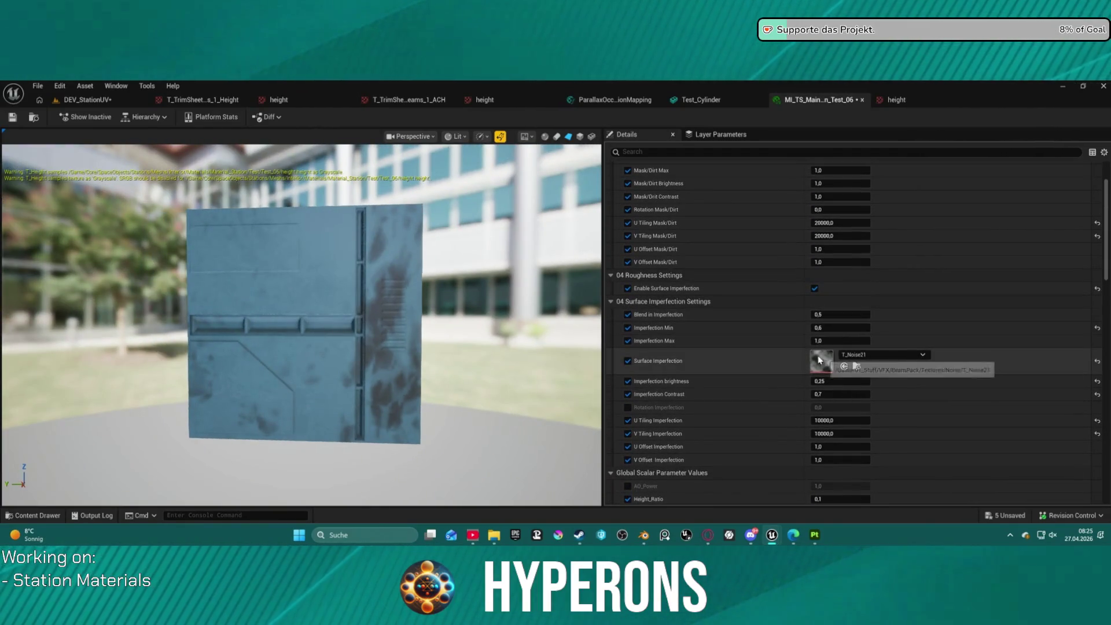
{"action": "left_click", "coordinate": [815, 288]}
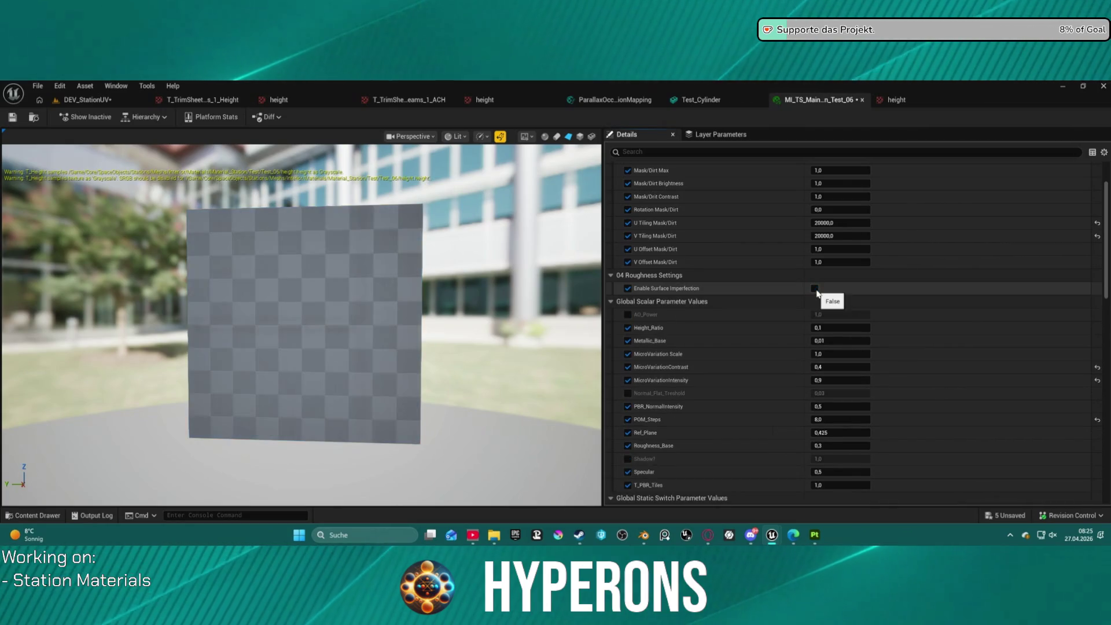
- Uncheck Use MacroVariation to remove the dark spots from the panel
{"action": "scroll", "scroll_direction": "up", "scroll_amount": 3}
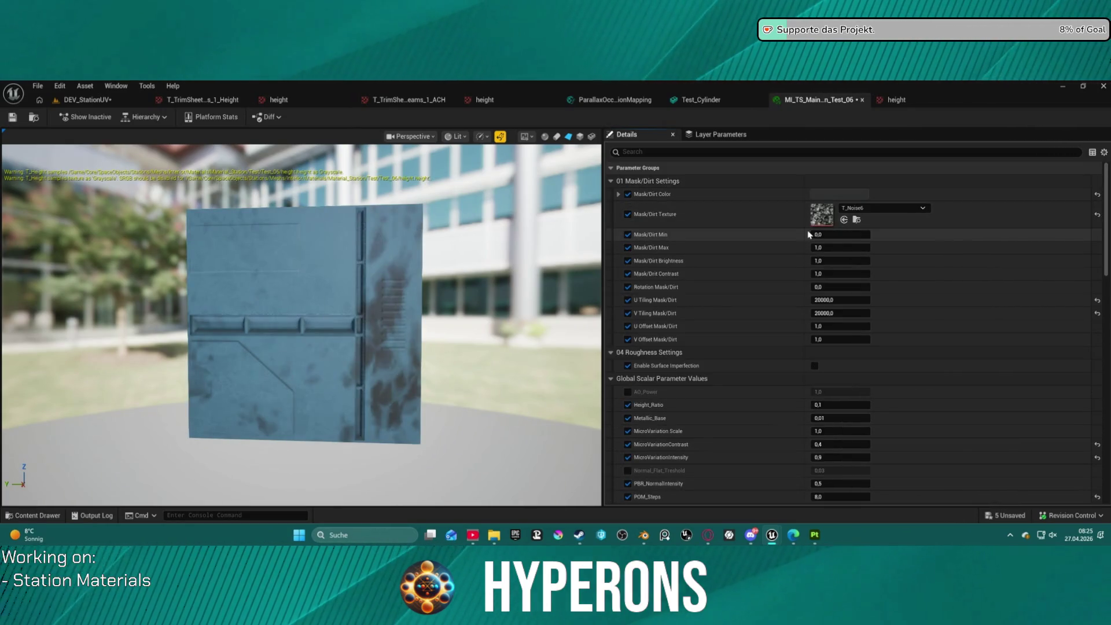
{"action": "scroll", "scroll_direction": "down", "scroll_amount": 3}
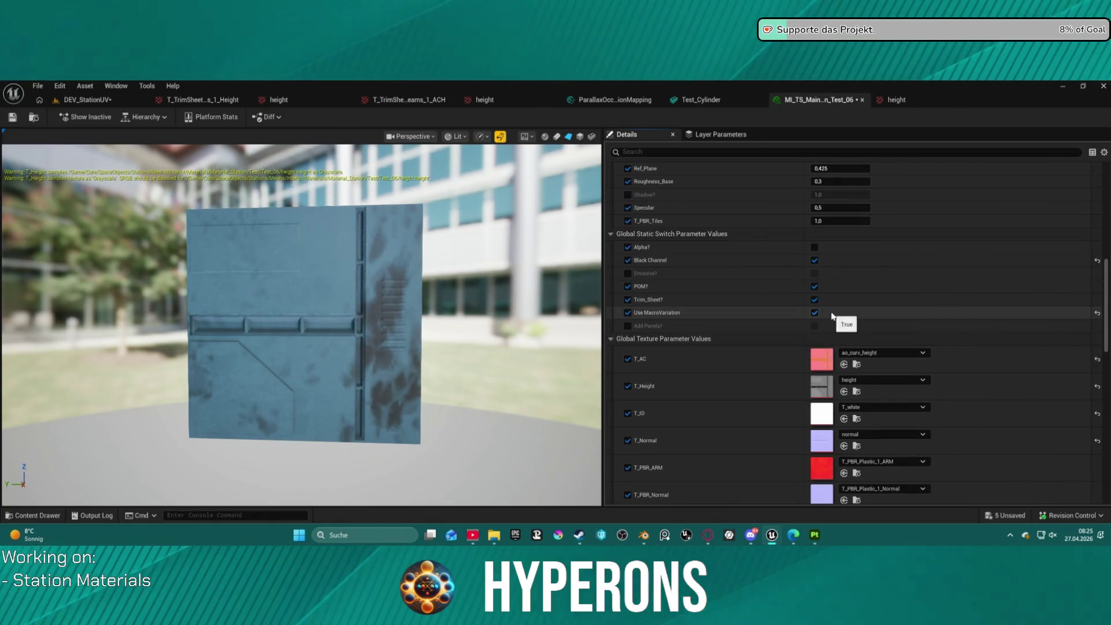
{"action": "left_click", "coordinate": [815, 312]}
{"action": "scroll", "scroll_direction": "down", "scroll_amount": 3}
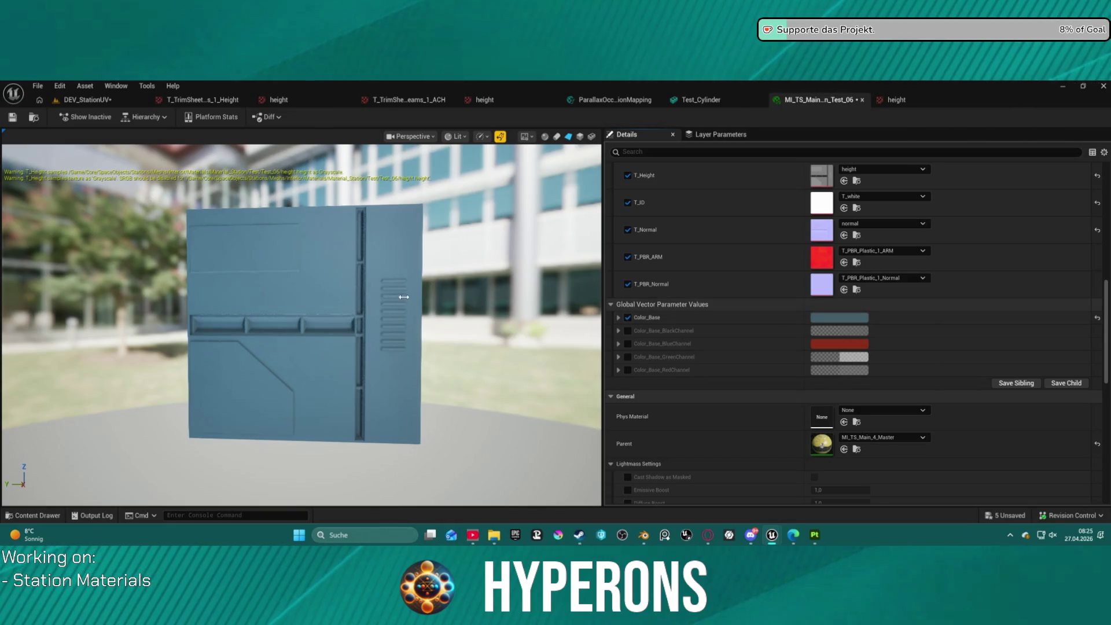
{"action": "scroll", "scroll_direction": "up", "scroll_amount": 3}
{"action": "left_click_drag", "start_coordinate": [403, 297], "coordinate": [370, 266]}
- Try alternative Color_Base colours, then cancel to keep the original blue
{"action": "scroll", "scroll_direction": "down", "scroll_amount": 3}
{"action": "scroll", "scroll_direction": "up", "scroll_amount": 3}
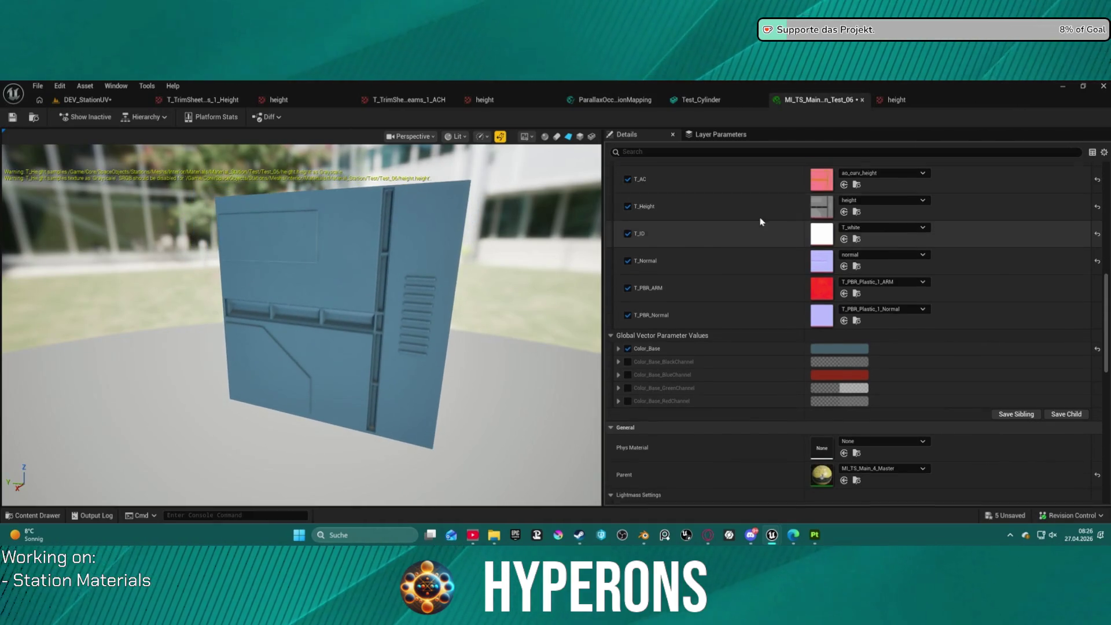
{"action": "scroll", "scroll_direction": "up", "scroll_amount": 3}
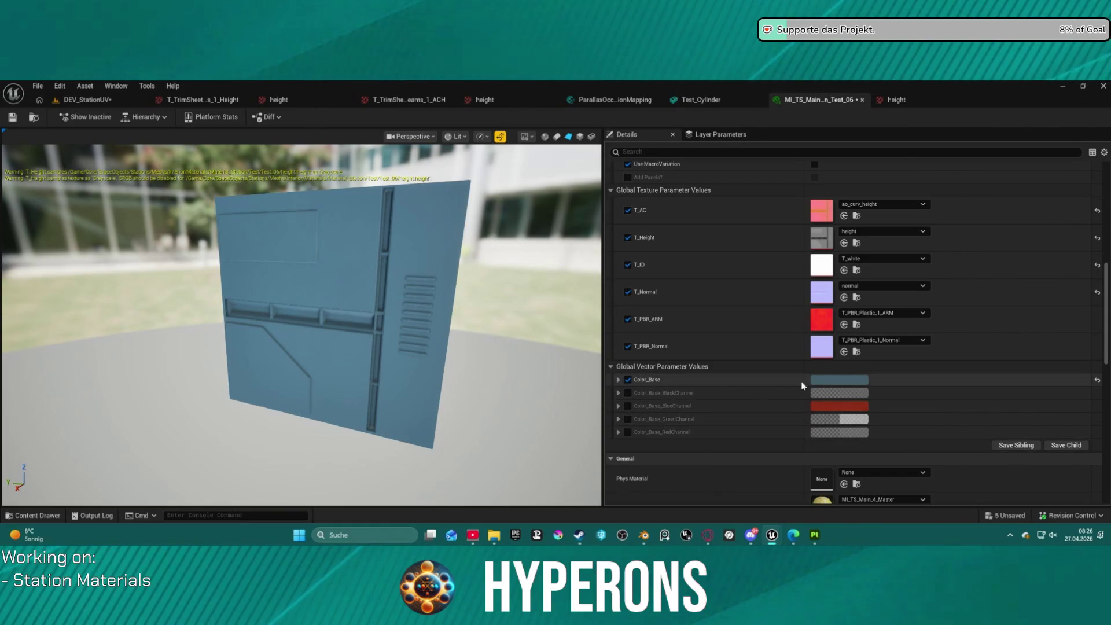
{"action": "left_click", "coordinate": [842, 380]}
{"action": "left_click_drag", "start_coordinate": [931, 330], "coordinate": [899, 330]}
{"action": "left_click", "coordinate": [1035, 489]}
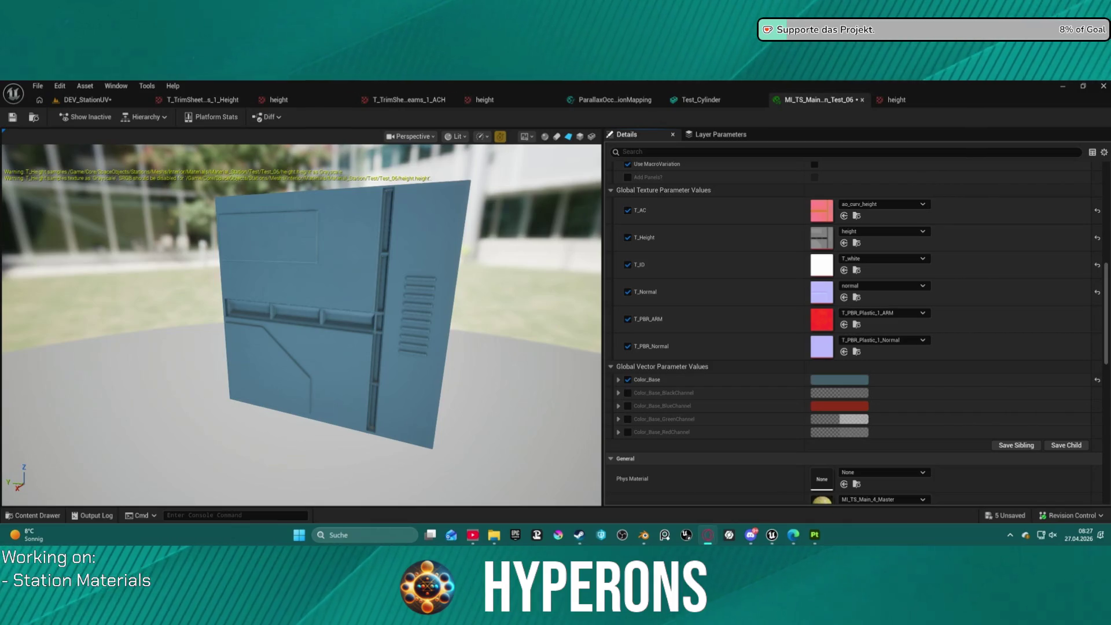
{"action": "scroll", "scroll_direction": "down", "scroll_amount": 3}
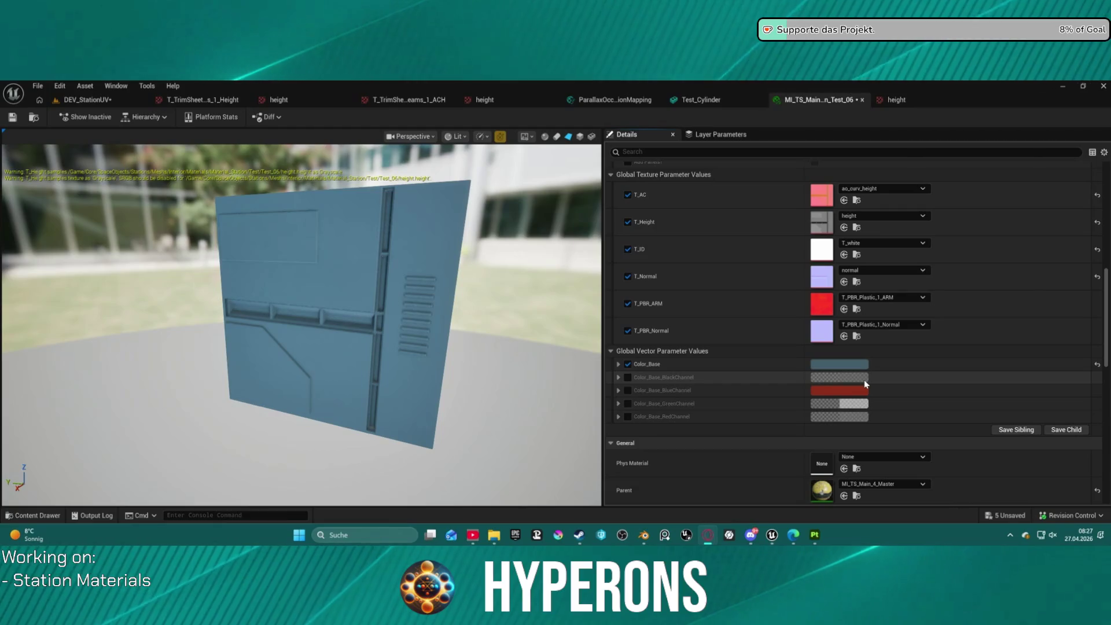
{"action": "left_click", "coordinate": [628, 377]}
{"action": "left_click", "coordinate": [628, 390]}
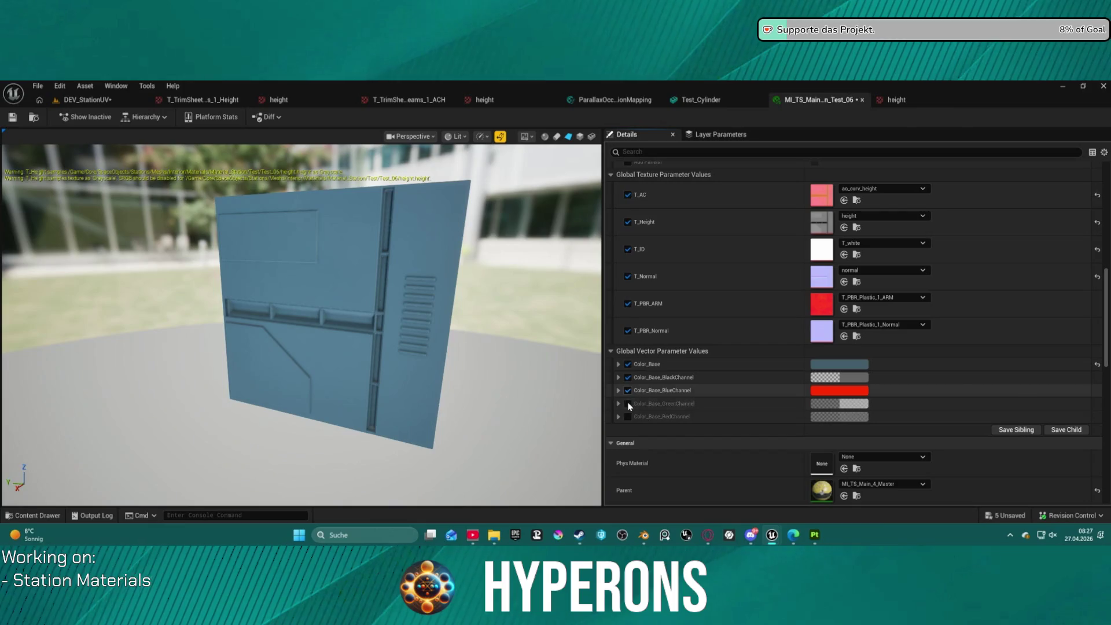
{"action": "left_click", "coordinate": [627, 403]}
{"action": "left_click", "coordinate": [627, 416]}
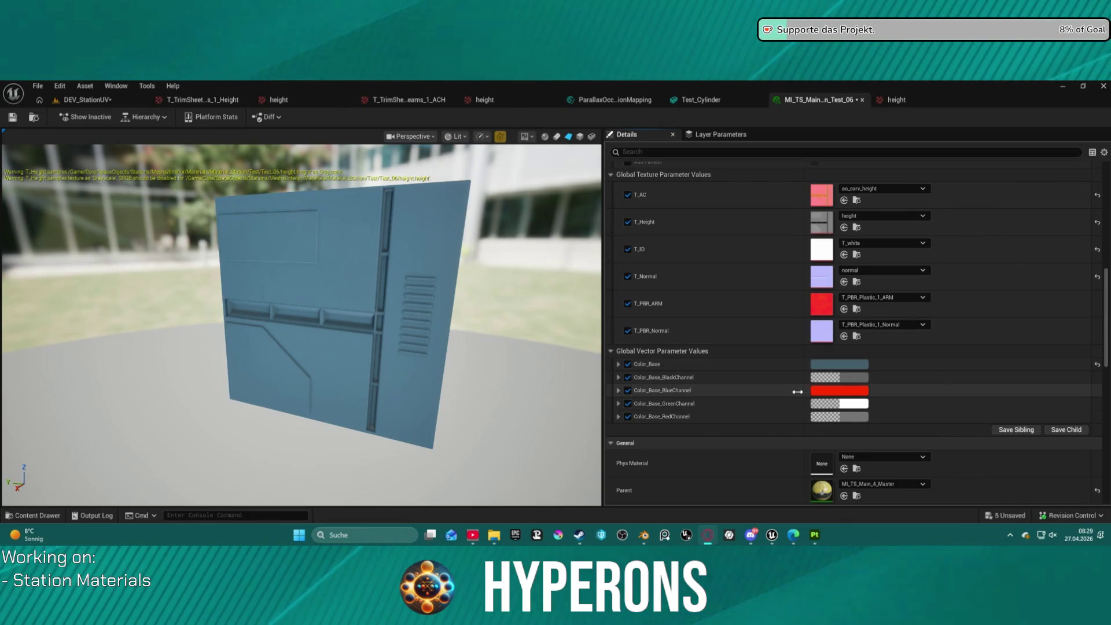
{"action": "left_click", "coordinate": [774, 403]}
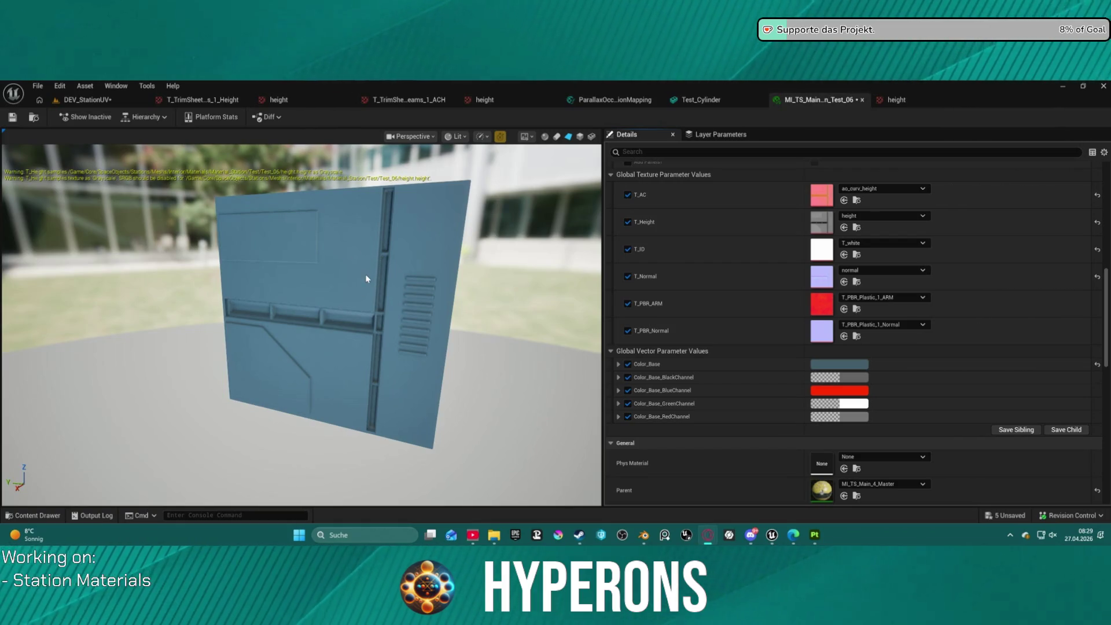
{"action": "left_click_drag", "start_coordinate": [488, 284], "coordinate": [292, 287]}
- Zoom in on the panel's vented side in the preview, then bring Blender to the front
{"action": "scroll", "scroll_direction": "down", "scroll_amount": 3}
{"action": "scroll", "scroll_direction": "up", "scroll_amount": 3}
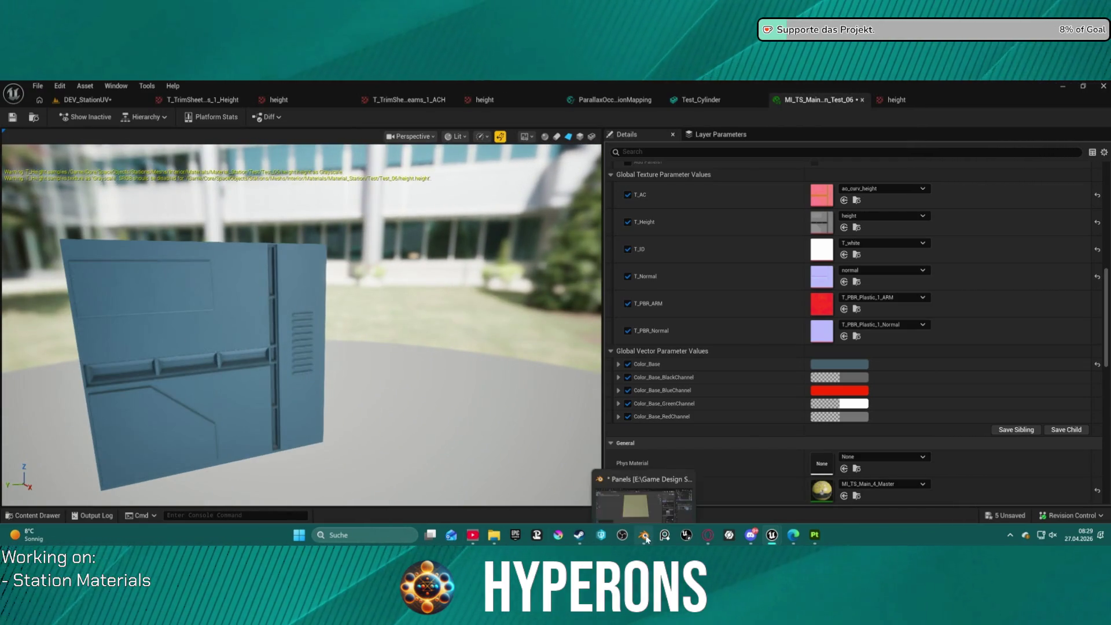
{"action": "mouse_move", "coordinate": [814, 538]}
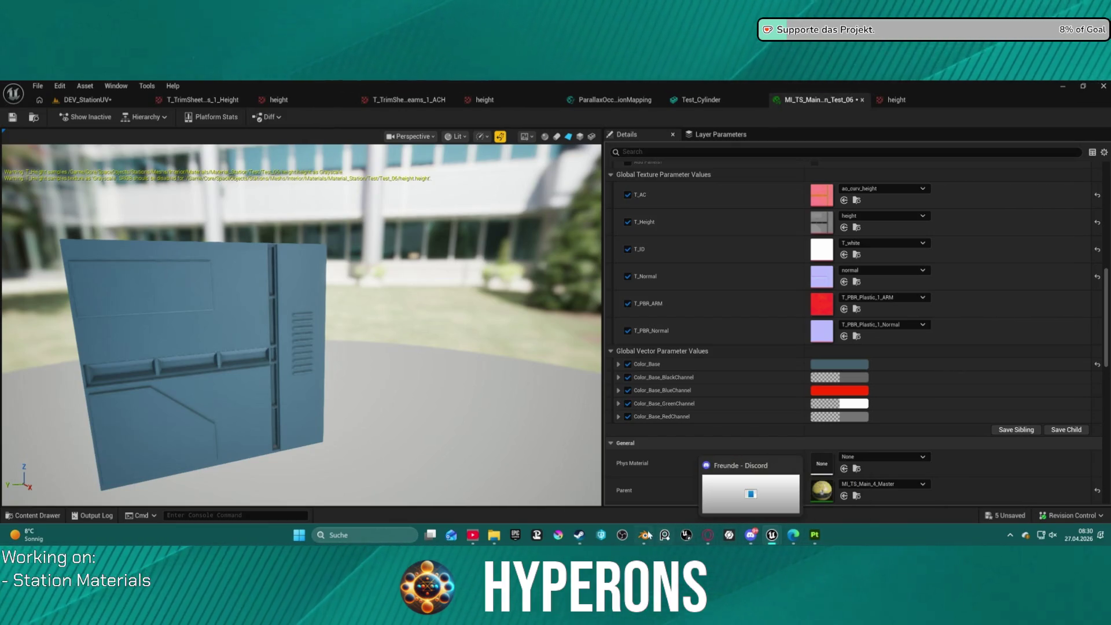
{"action": "mouse_move", "coordinate": [643, 535]}
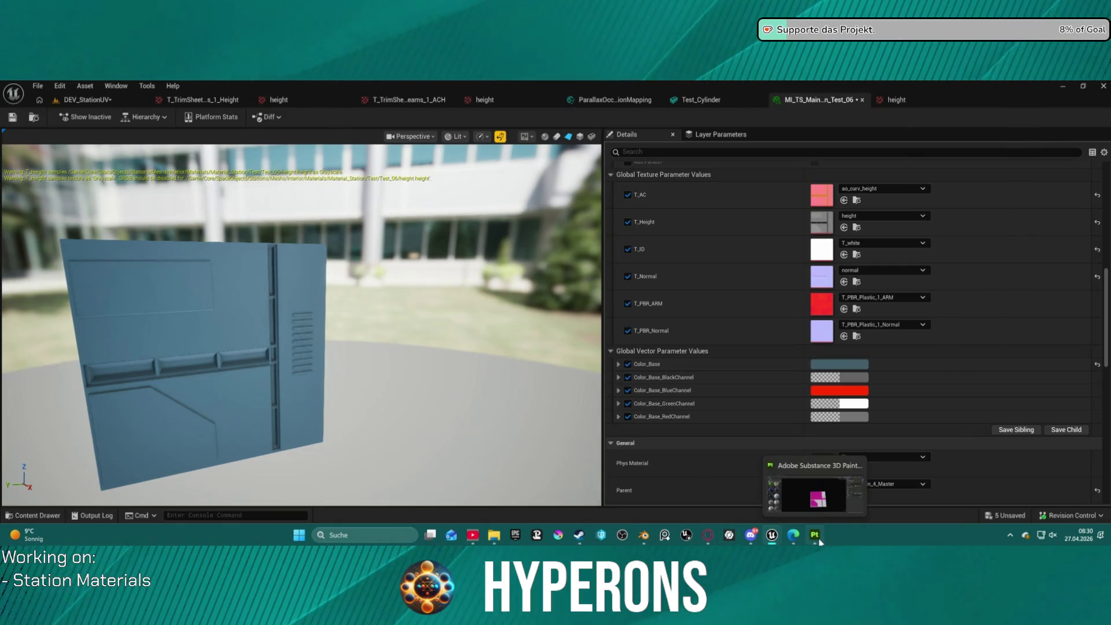
{"action": "left_click", "coordinate": [642, 536]}
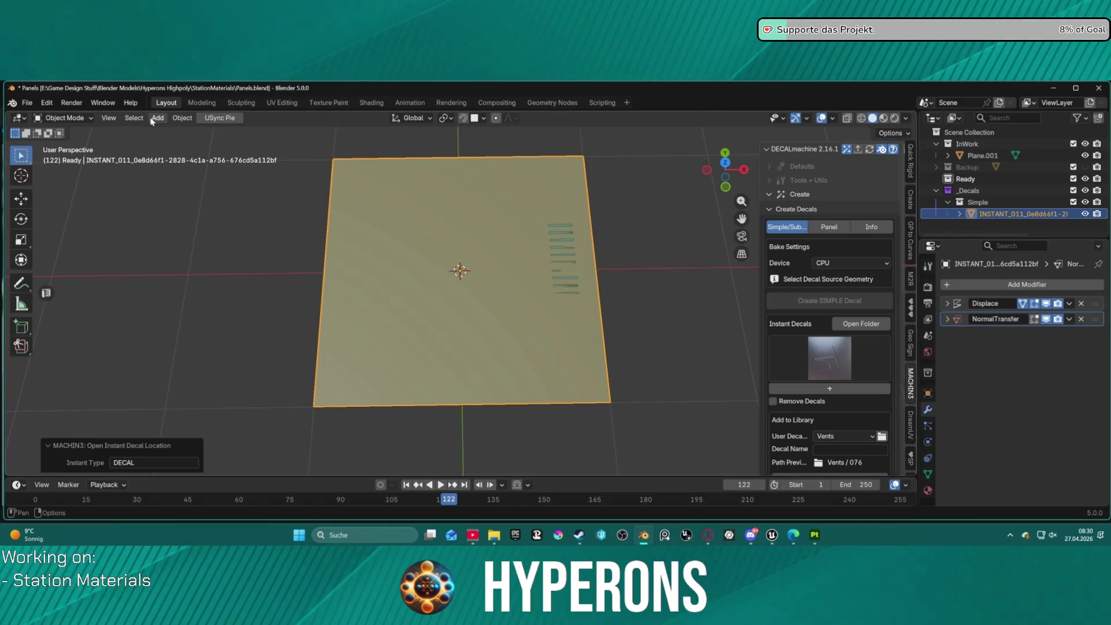
- Hide the decal and project Plane.001's UVs from the top view, fitted to bounds
{"action": "left_click", "coordinate": [1085, 213]}
{"action": "left_click", "coordinate": [982, 155]}
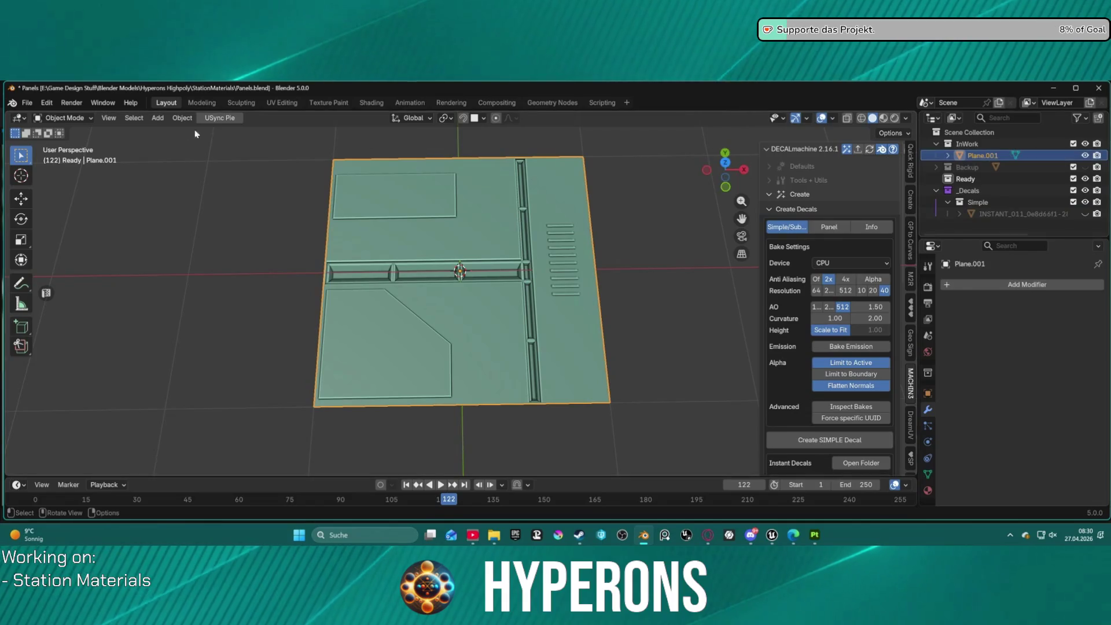
{"action": "left_click", "coordinate": [282, 103]}
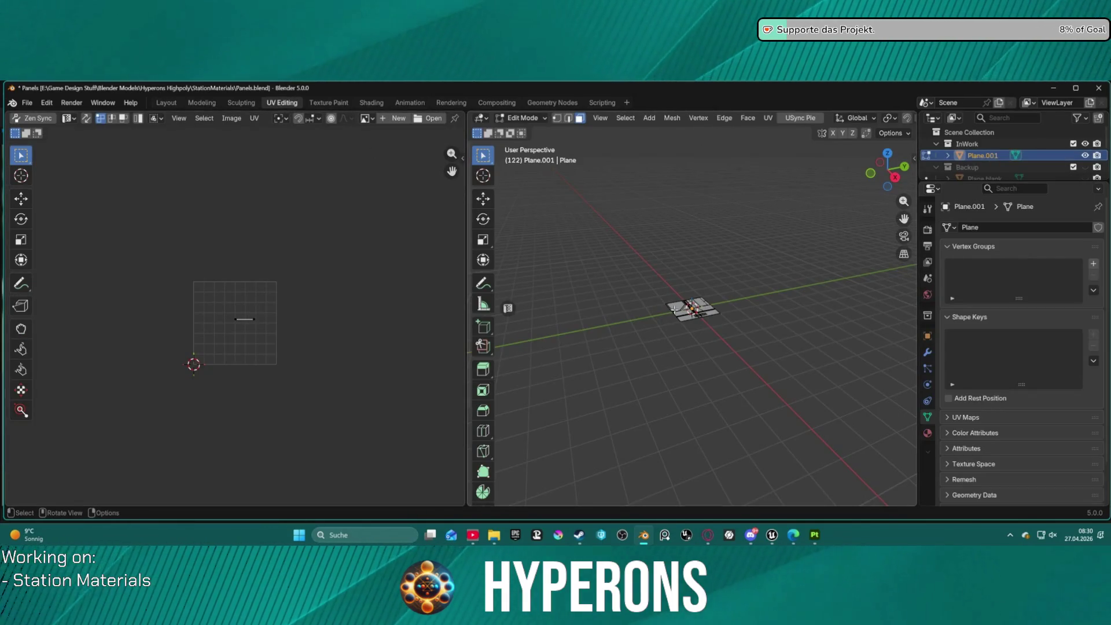
{"action": "key", "text": "a"}
{"action": "key", "text": "a"}
{"action": "key", "text": "KP_7"}
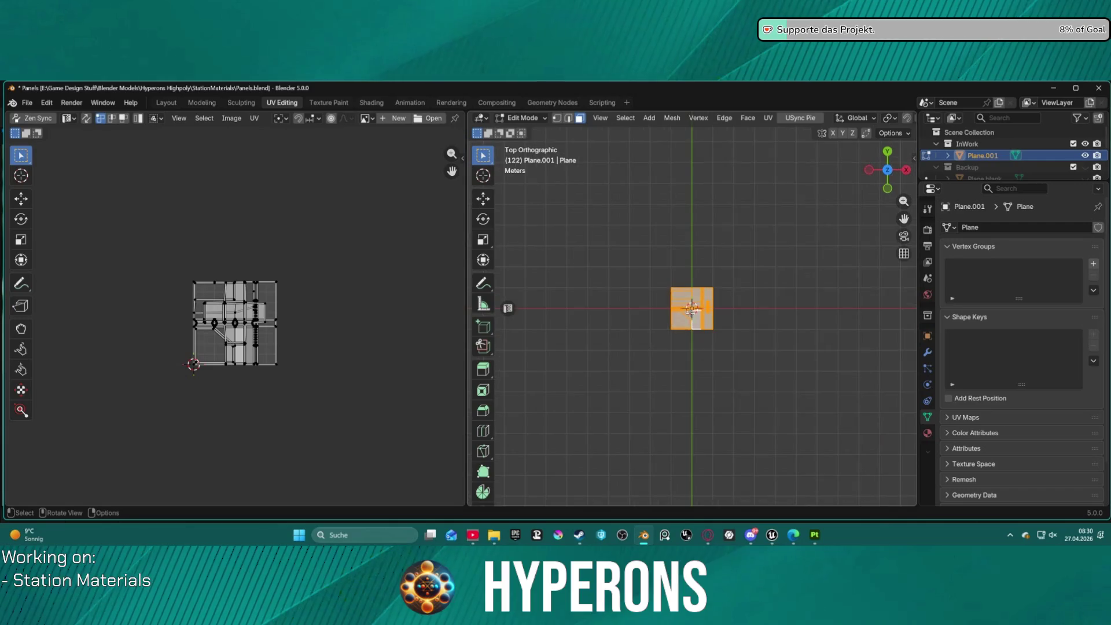
{"action": "scroll", "scroll_direction": "up", "scroll_amount": 3}
{"action": "scroll", "scroll_direction": "up", "scroll_amount": 3}
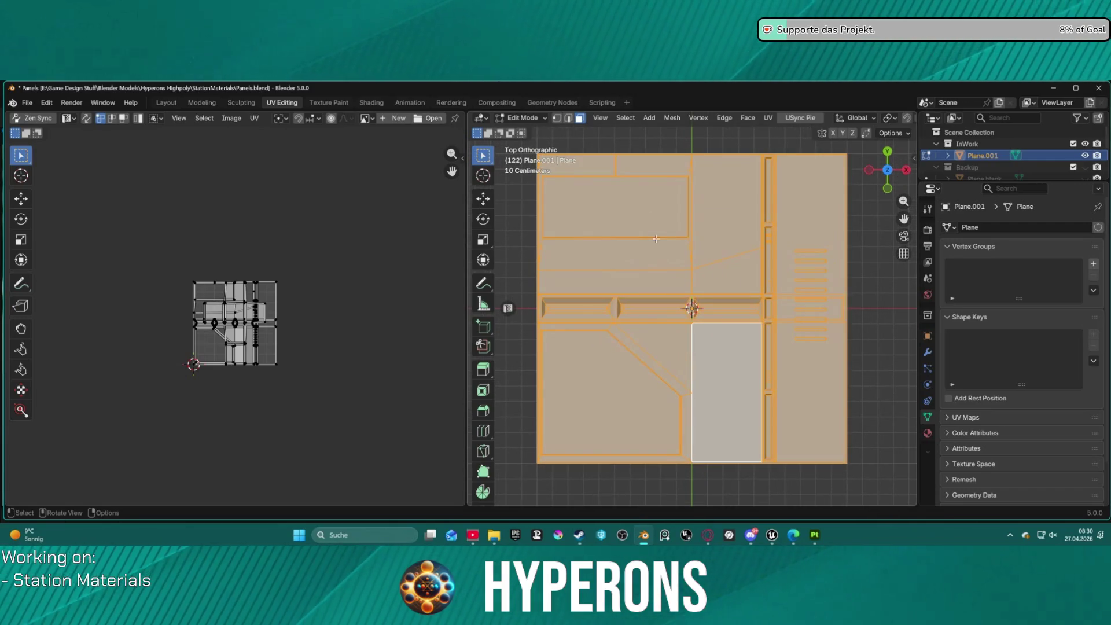
{"action": "left_click", "coordinate": [767, 118]}
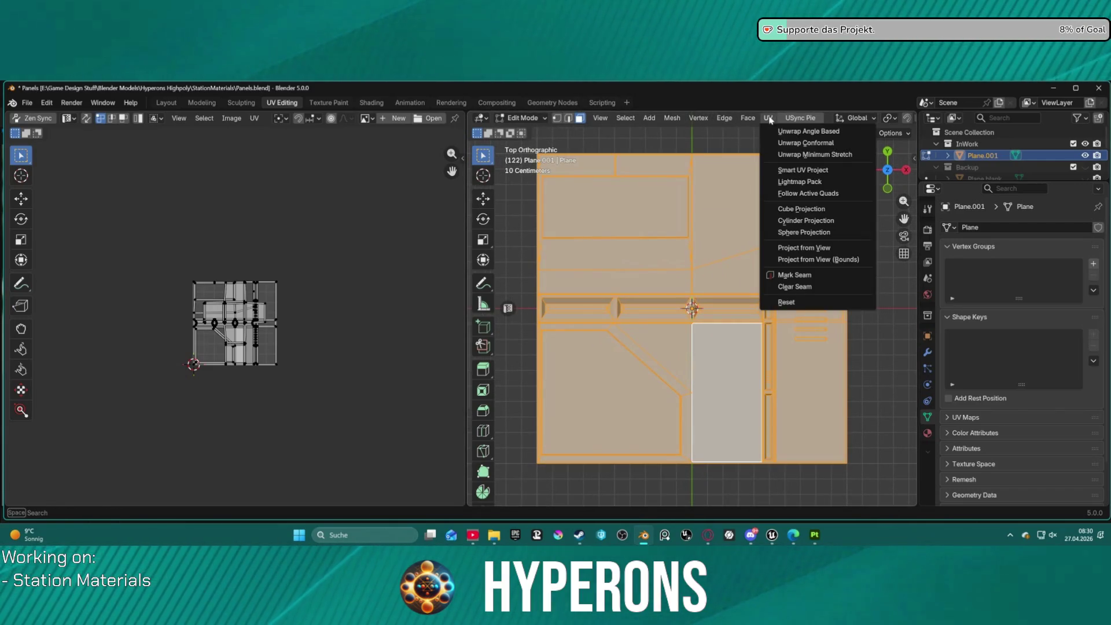
{"action": "left_click", "coordinate": [822, 259]}
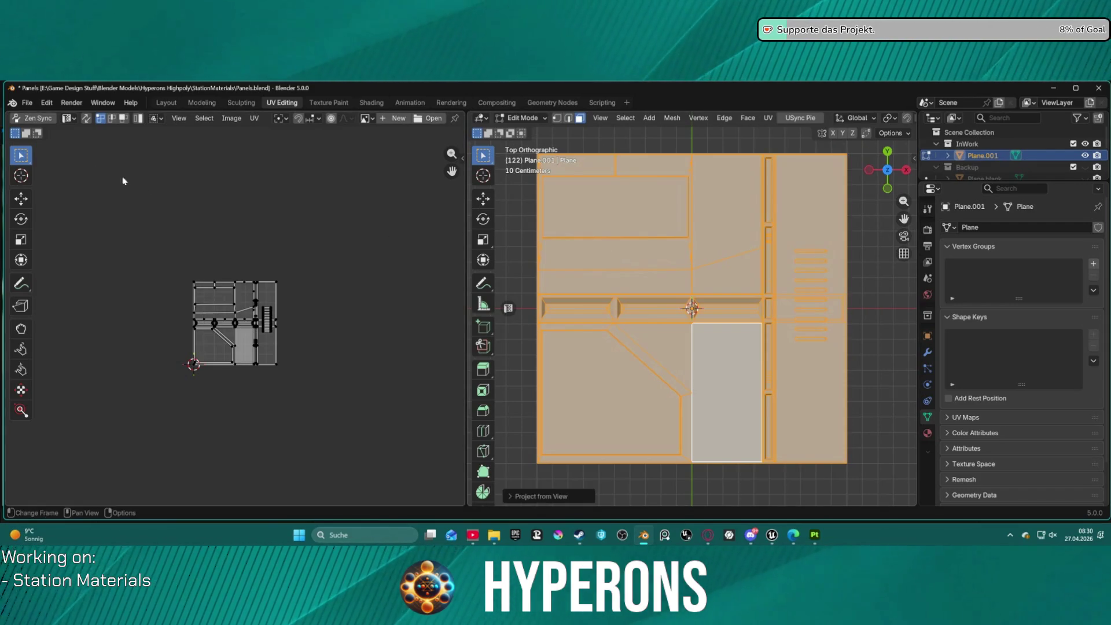
- Check Blender's export options without exporting, then switch to Substance 3D Painter
{"action": "left_click", "coordinate": [27, 102]}
{"action": "mouse_move", "coordinate": [74, 280]}
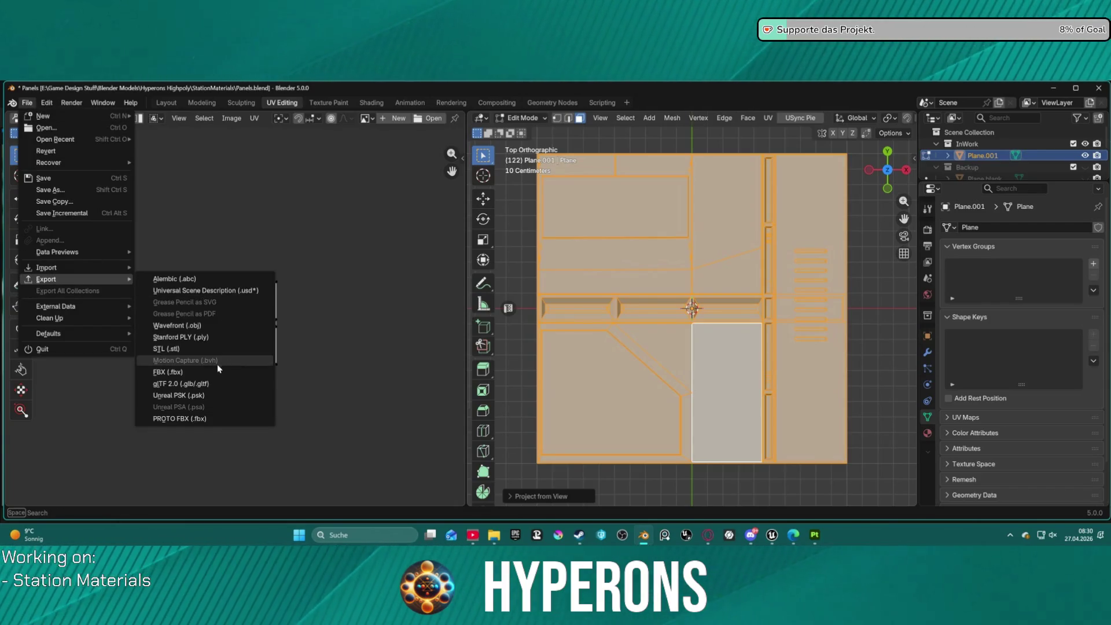
{"action": "key", "text": "Escape"}
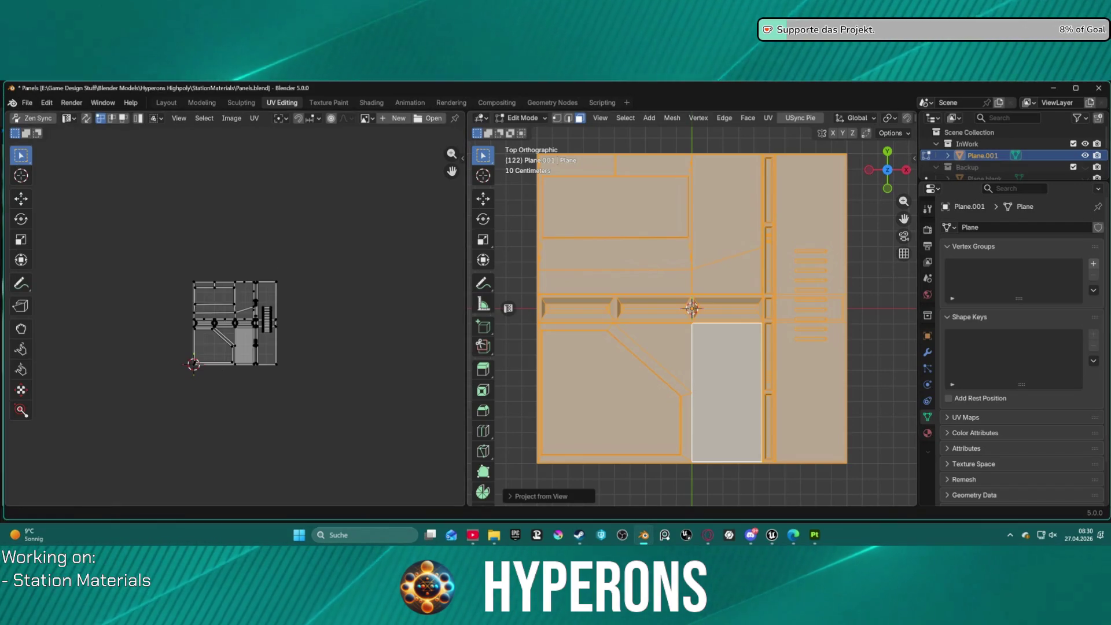
{"action": "left_click", "coordinate": [811, 535]}
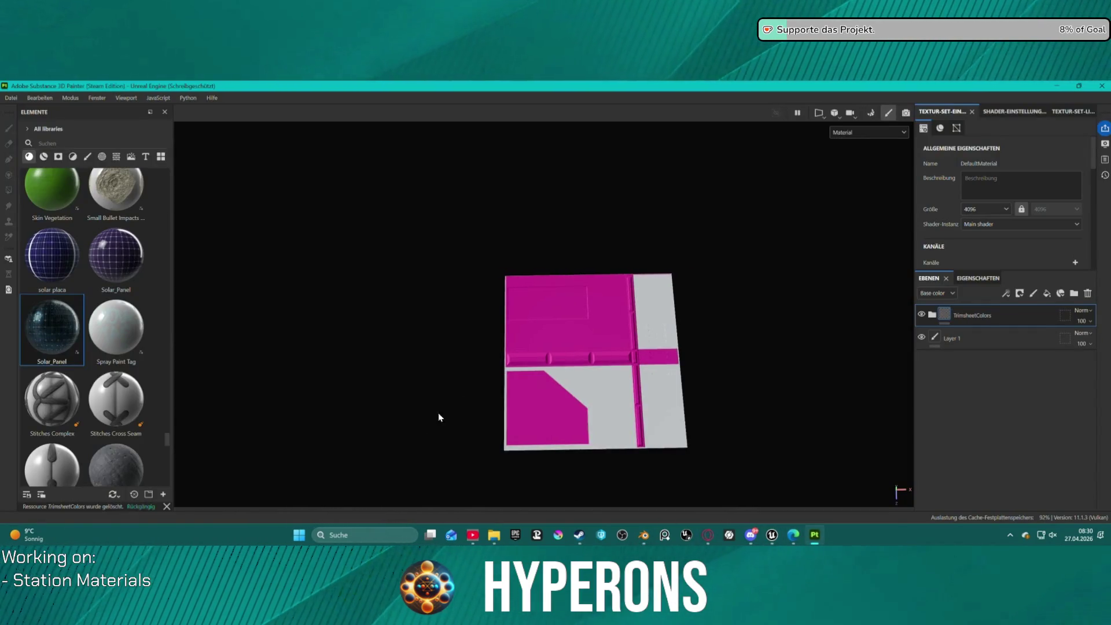
- Rebake DefaultMaterial's normal, world-space normal, ID, AO, curvature, position and thickness maps with Opacity enabled
{"action": "left_click", "coordinate": [678, 485]}
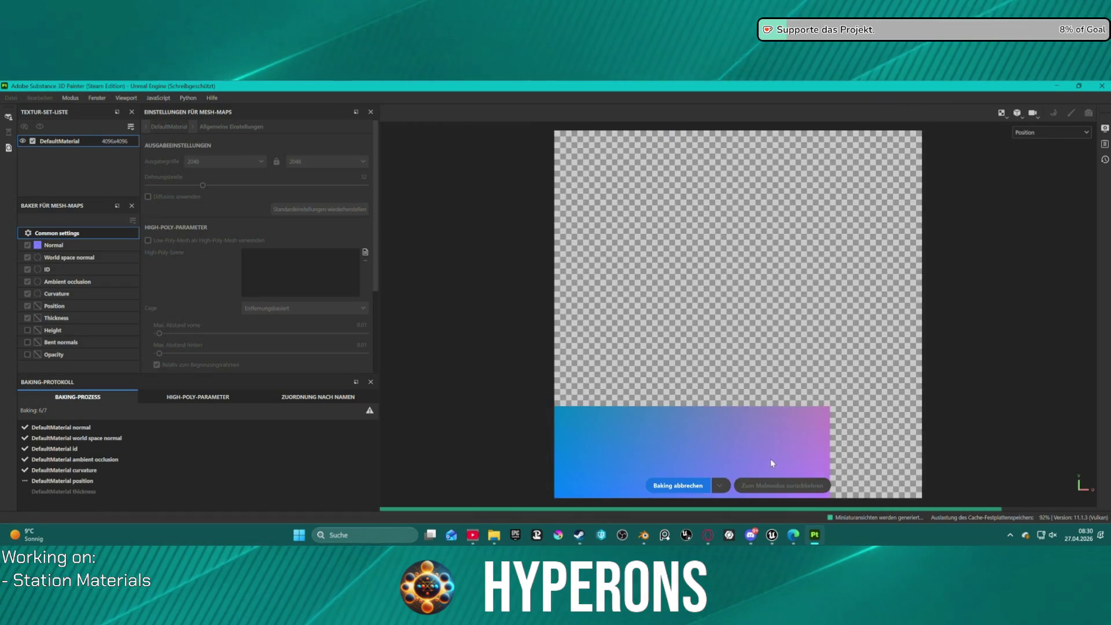
{"action": "left_click", "coordinate": [27, 354]}
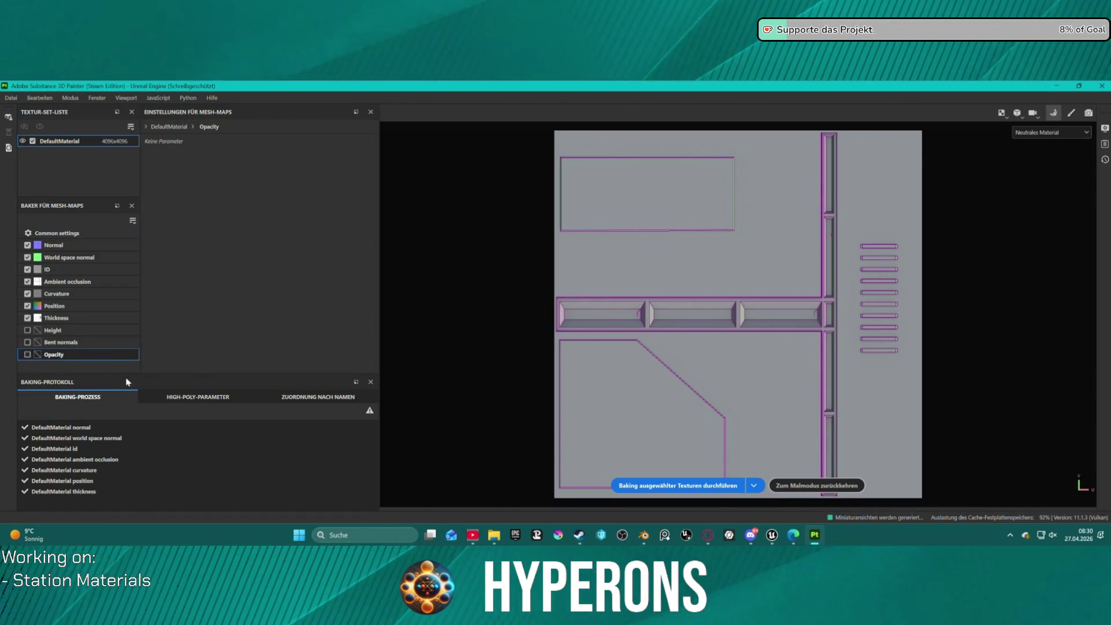
{"action": "left_click", "coordinate": [723, 486]}
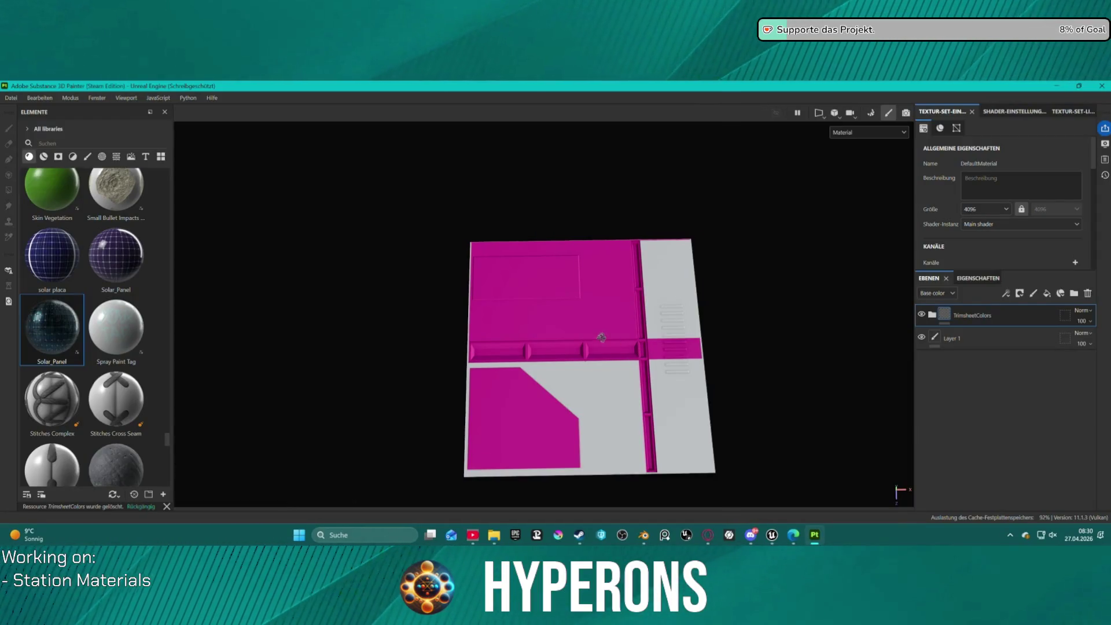
{"action": "scroll", "scroll_direction": "up", "scroll_amount": 3}
{"action": "scroll", "scroll_direction": "up", "scroll_amount": 3}
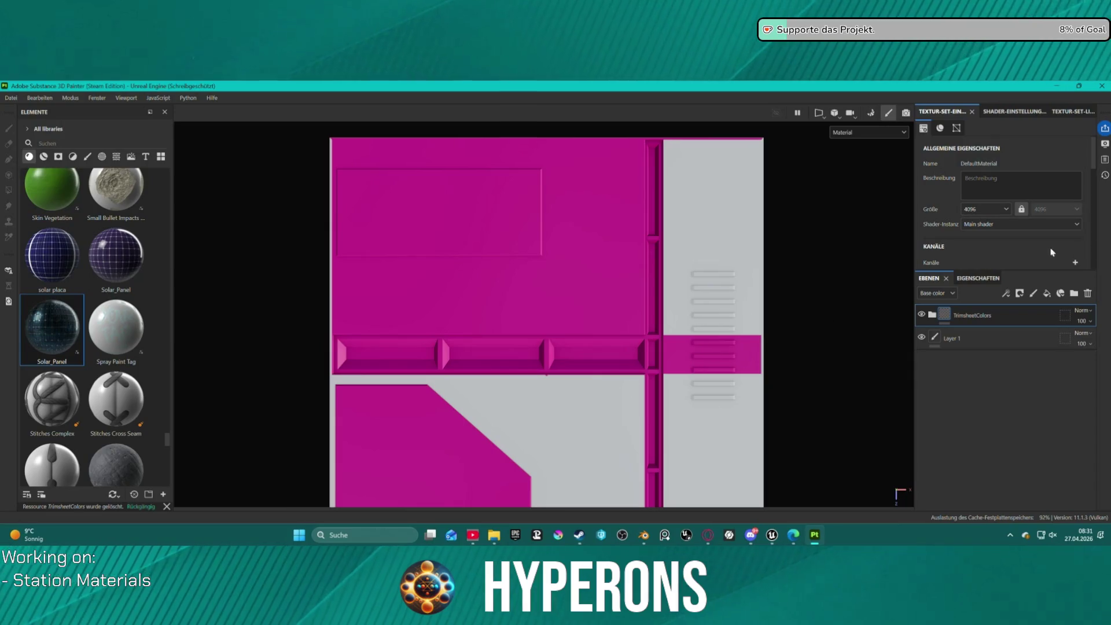
- Expand TrimsheetColors and open the context menu of the Weiss layer's mask
{"action": "left_click", "coordinate": [929, 318]}
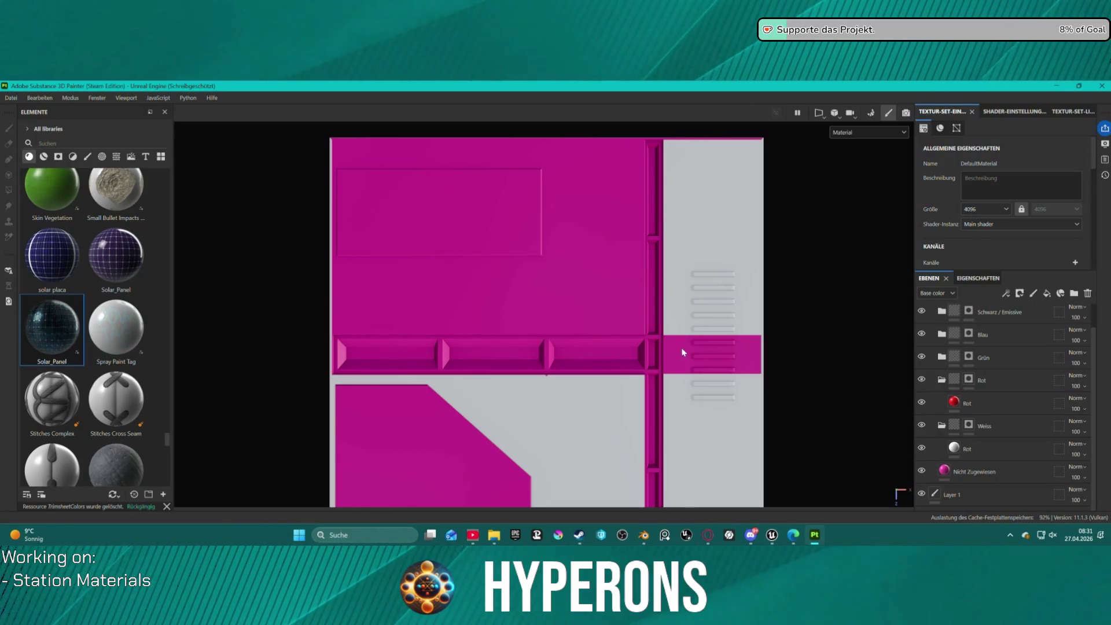
{"action": "right_click", "coordinate": [949, 472]}
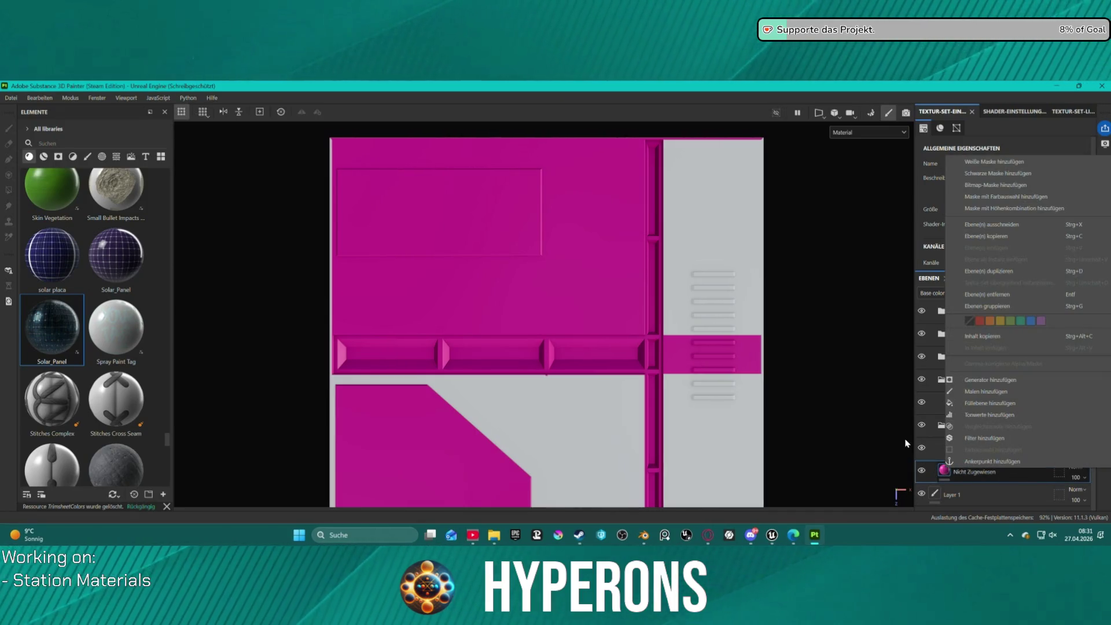
{"action": "left_click", "coordinate": [953, 448]}
{"action": "left_click", "coordinate": [953, 448]}
{"action": "right_click", "coordinate": [956, 451]}
{"action": "left_click", "coordinate": [937, 442]}
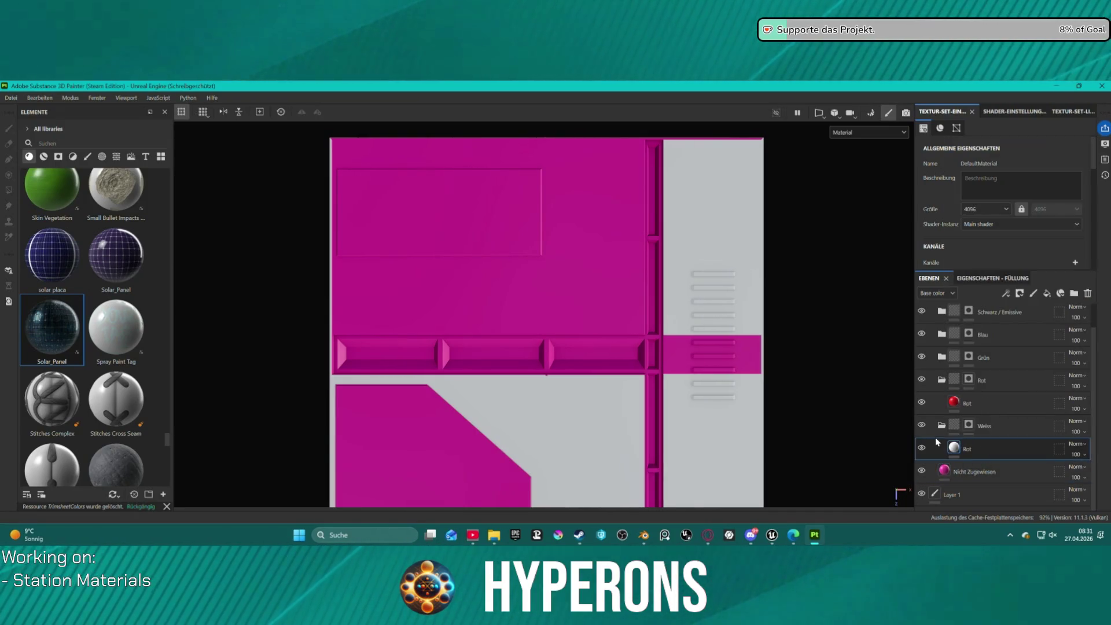
{"action": "right_click", "coordinate": [967, 425]}
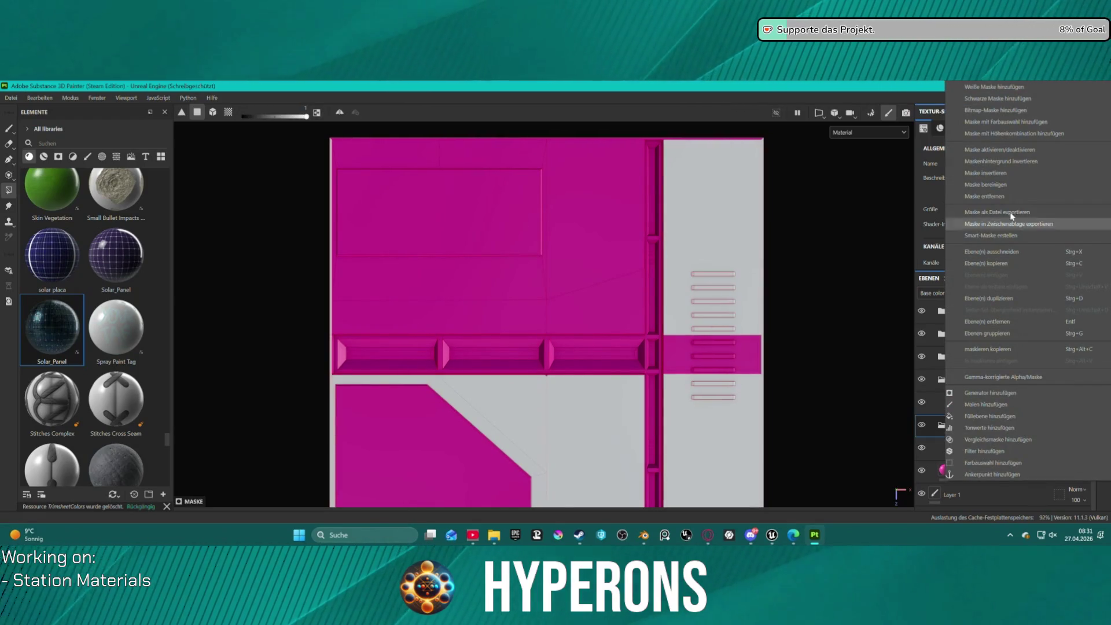
- Clear the Weiss mask, then fill the lower, diagonal and right-hand panels and strips white
{"action": "left_click", "coordinate": [1018, 185]}
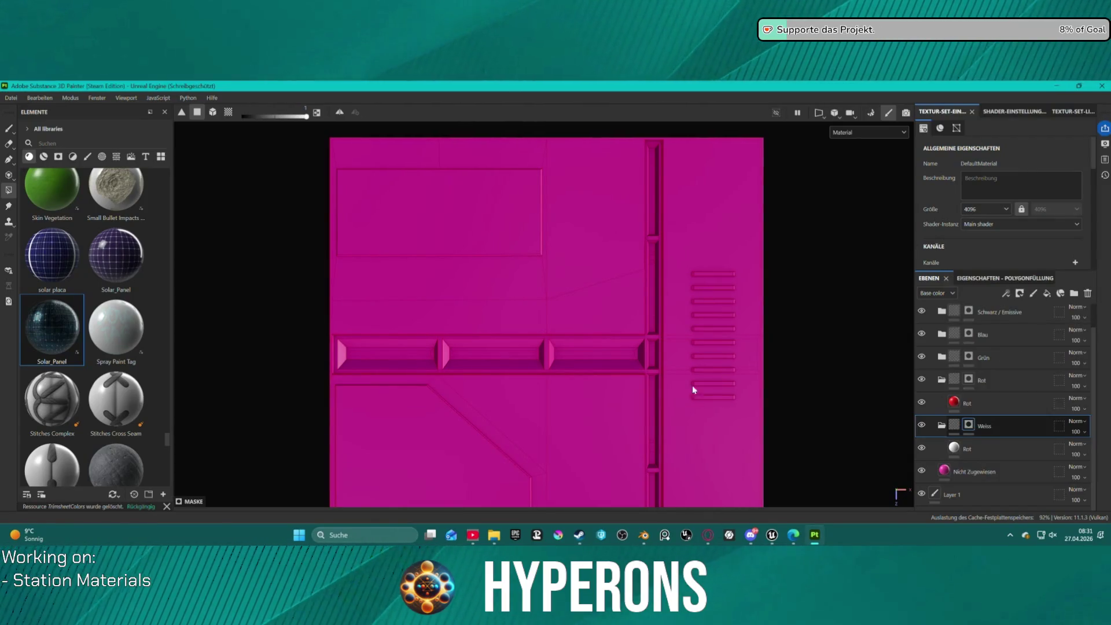
{"action": "left_click", "coordinate": [567, 434]}
{"action": "left_click", "coordinate": [527, 419]}
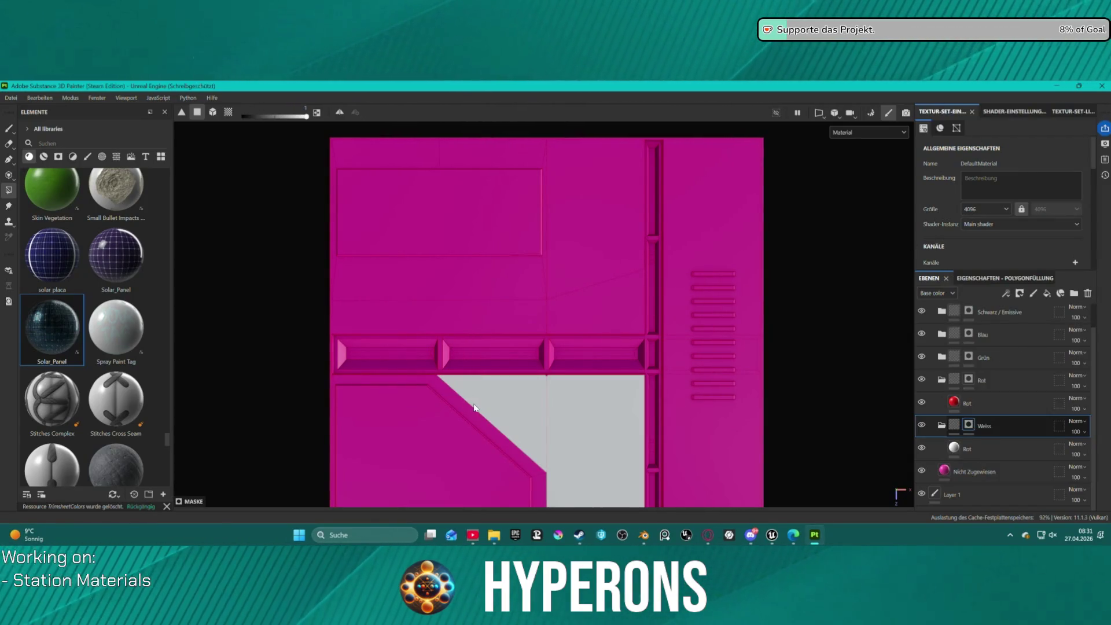
{"action": "left_click", "coordinate": [465, 412]}
{"action": "left_click", "coordinate": [403, 382]}
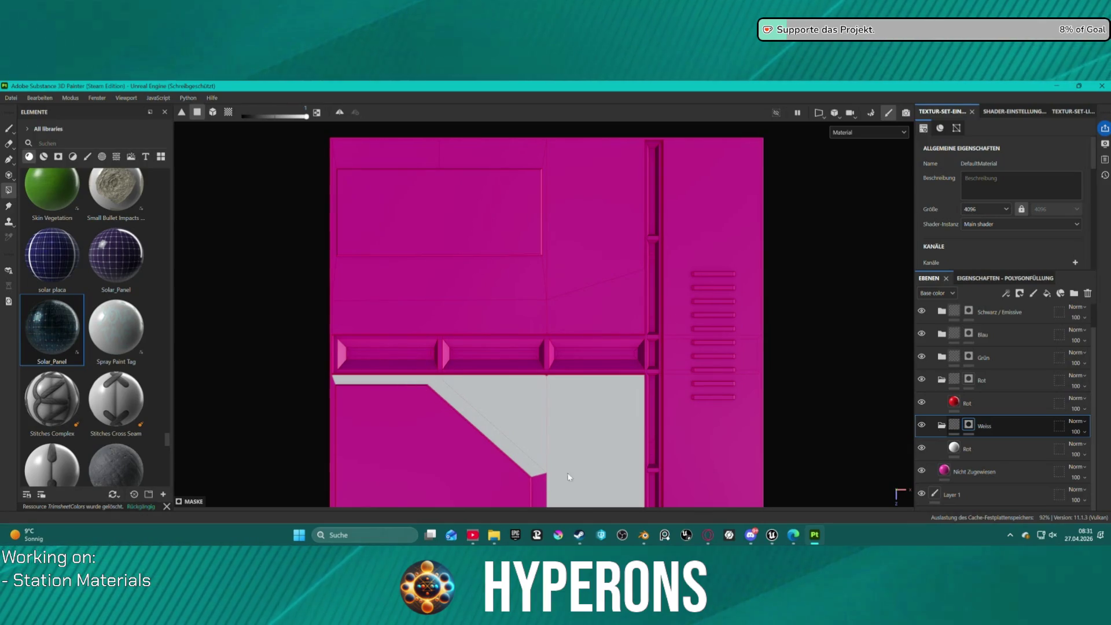
{"action": "left_click", "coordinate": [733, 434]}
{"action": "left_click", "coordinate": [686, 349]}
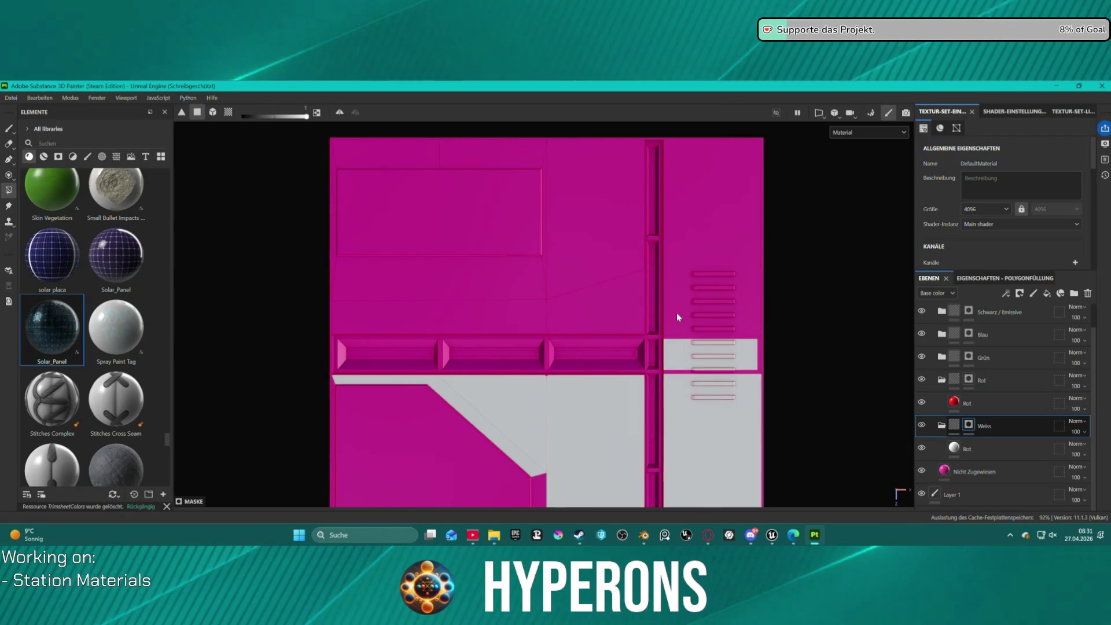
{"action": "left_click", "coordinate": [677, 316]}
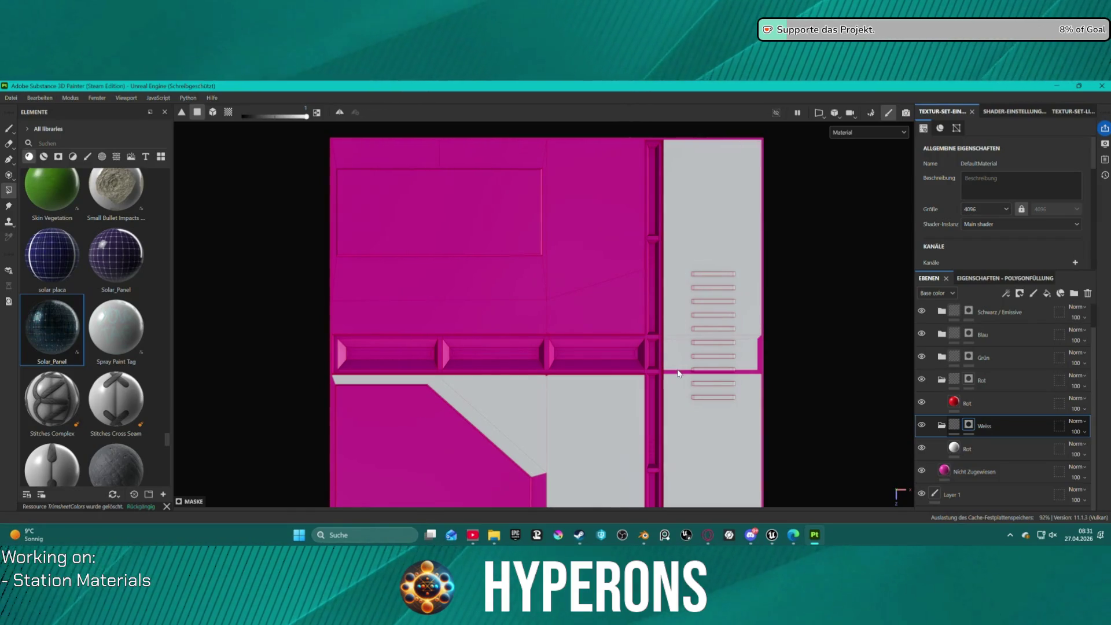
{"action": "left_click", "coordinate": [711, 373]}
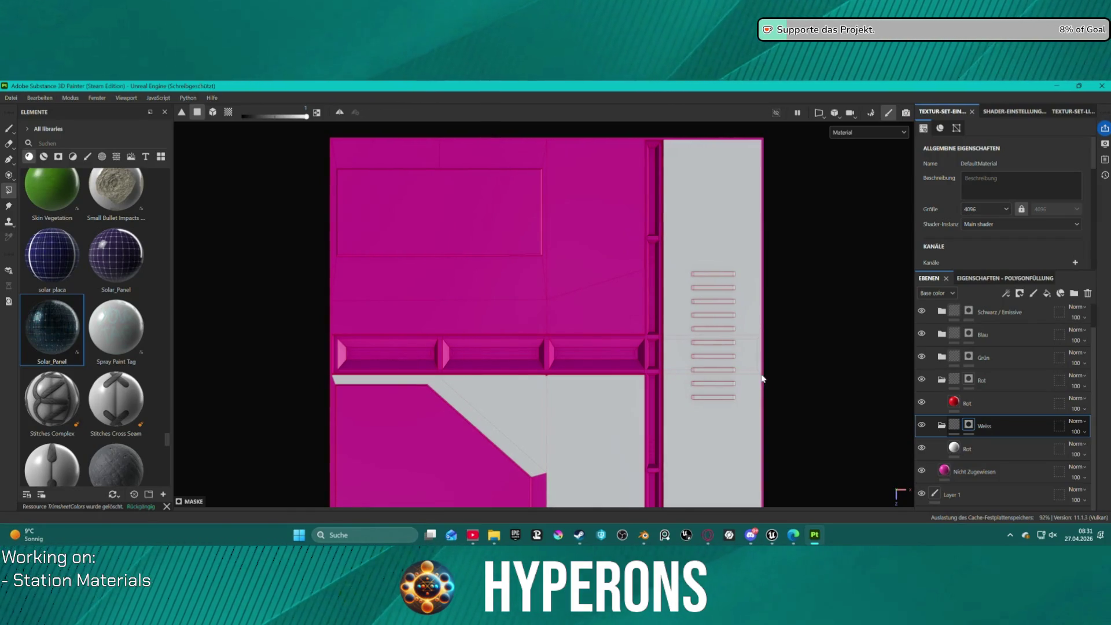
- Fill the top strip, the thin left edge and the area below the top inset white
{"action": "scroll", "scroll_direction": "up", "scroll_amount": 3}
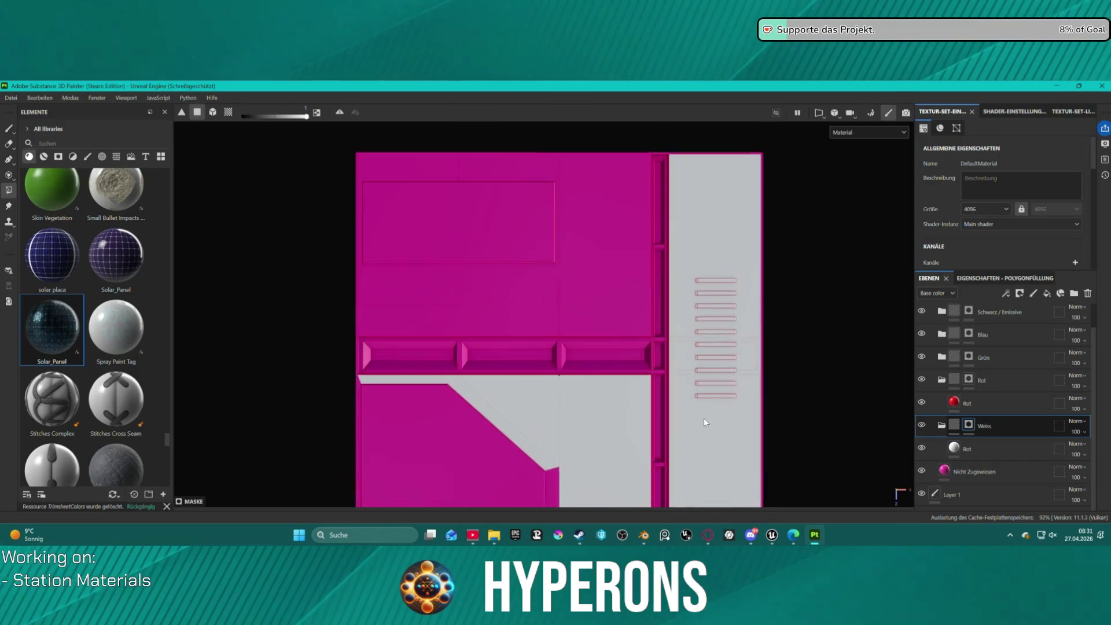
{"action": "key", "text": "shift"}
{"action": "scroll", "scroll_direction": "down", "scroll_amount": 3}
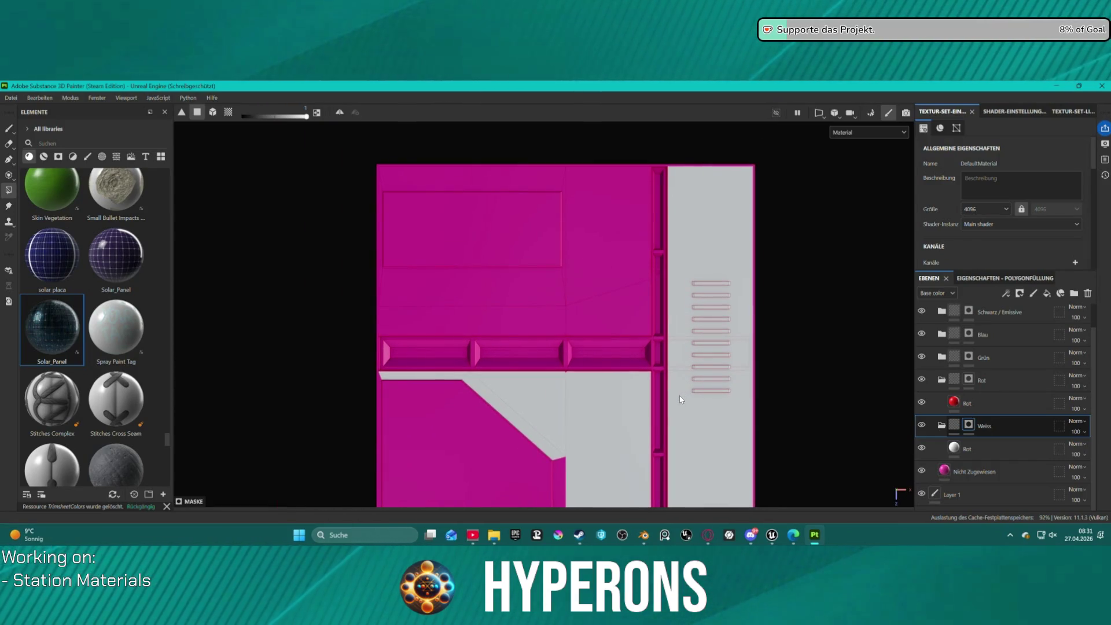
{"action": "scroll", "scroll_direction": "up", "scroll_amount": 3}
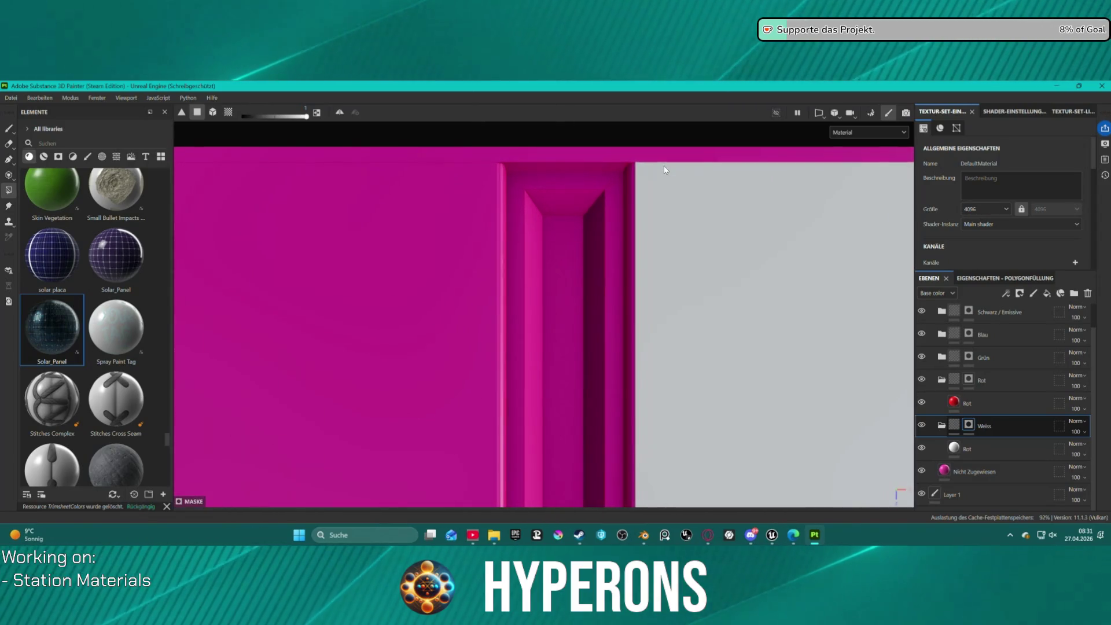
{"action": "scroll", "scroll_direction": "down", "scroll_amount": 3}
{"action": "scroll", "scroll_direction": "down", "scroll_amount": 3}
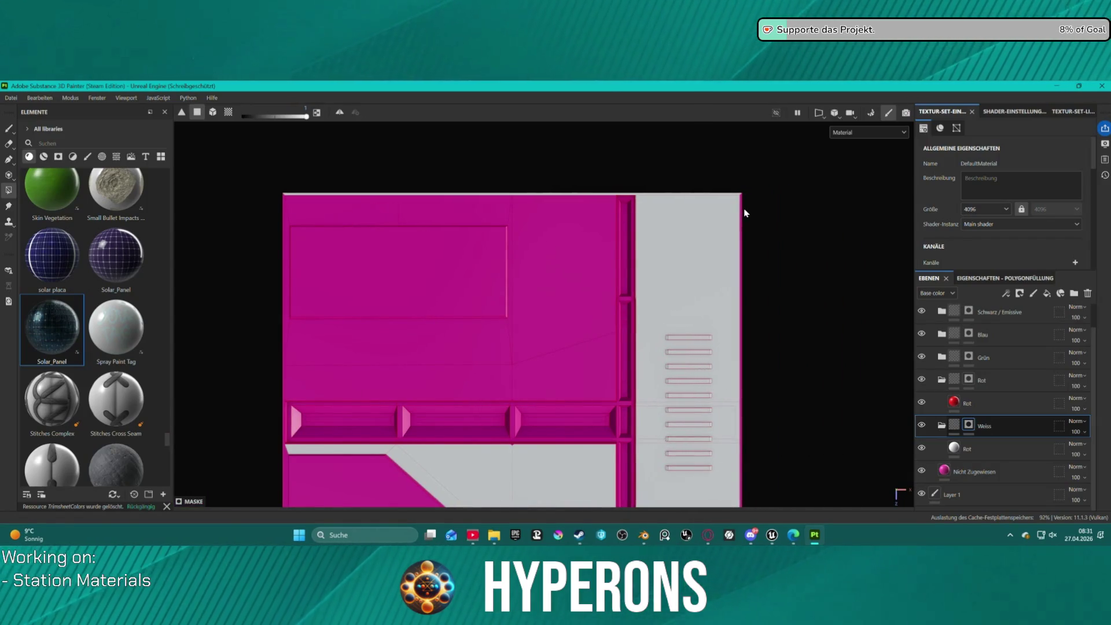
{"action": "left_click", "coordinate": [578, 236]}
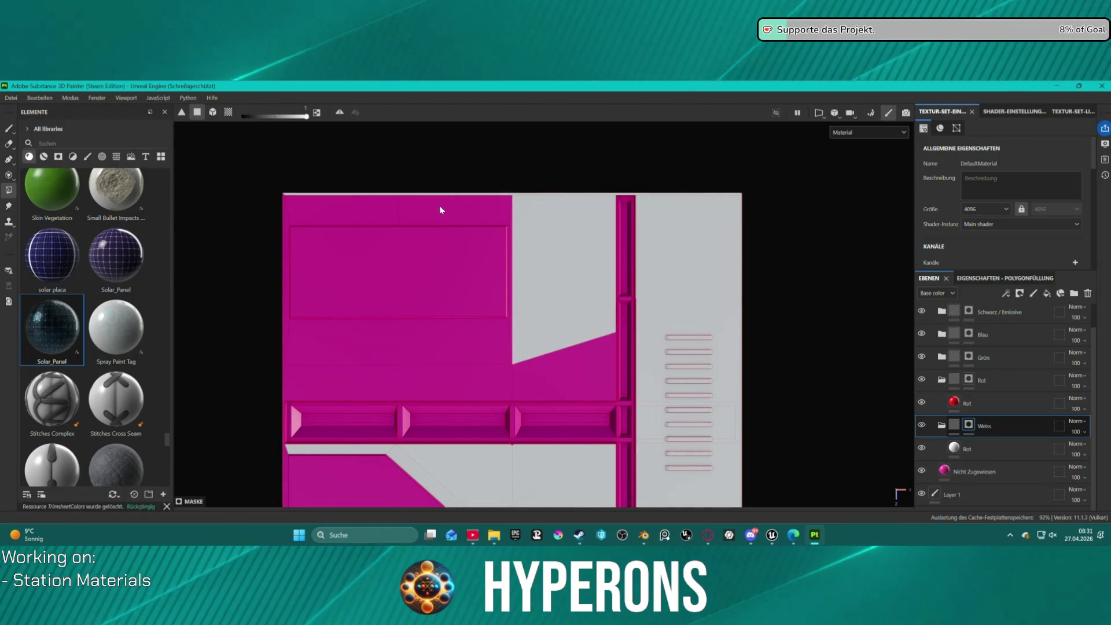
{"action": "left_click", "coordinate": [439, 210]}
{"action": "left_click", "coordinate": [350, 214]}
{"action": "left_click", "coordinate": [288, 219]}
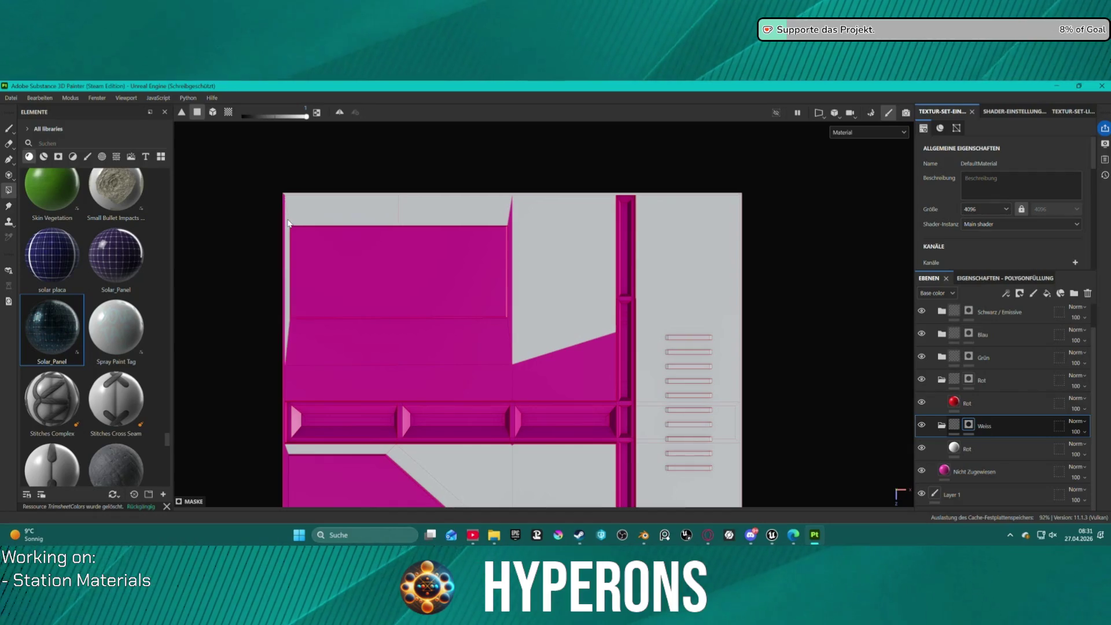
{"action": "left_click_drag", "start_coordinate": [266, 347], "coordinate": [587, 364]}
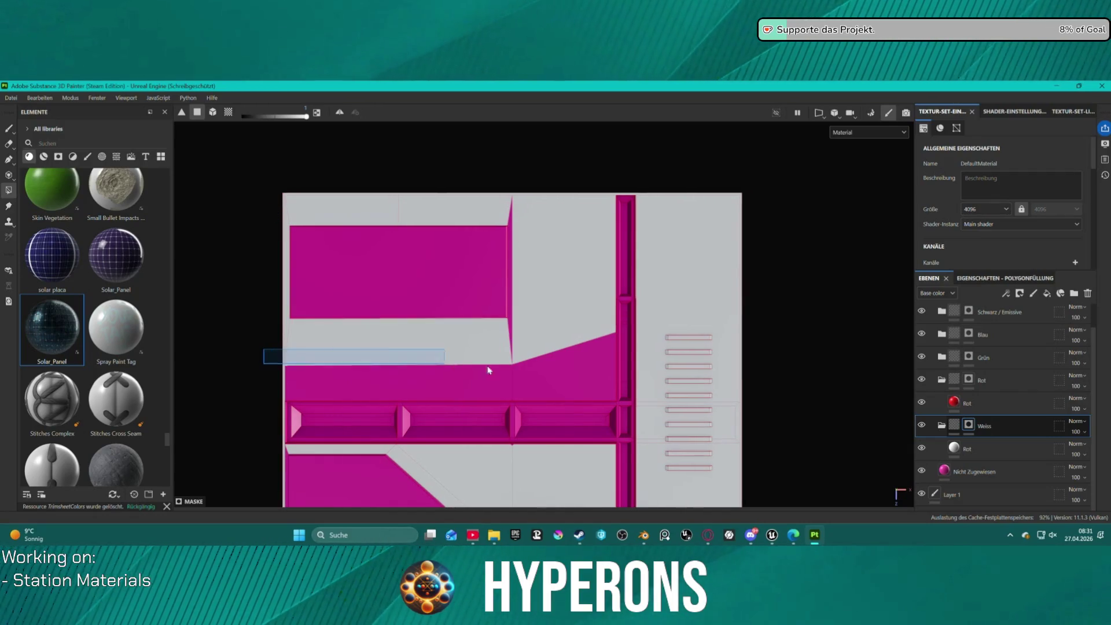
- Fill the thin right, bottom and left edge strips white
{"action": "scroll", "scroll_direction": "down", "scroll_amount": 3}
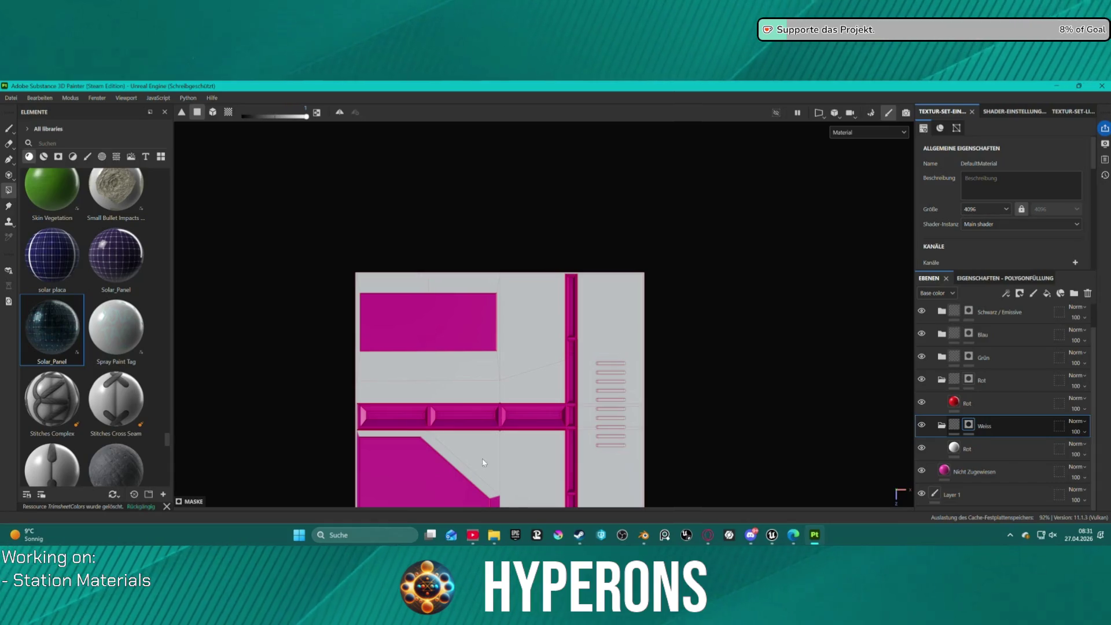
{"action": "scroll", "scroll_direction": "down", "scroll_amount": 3}
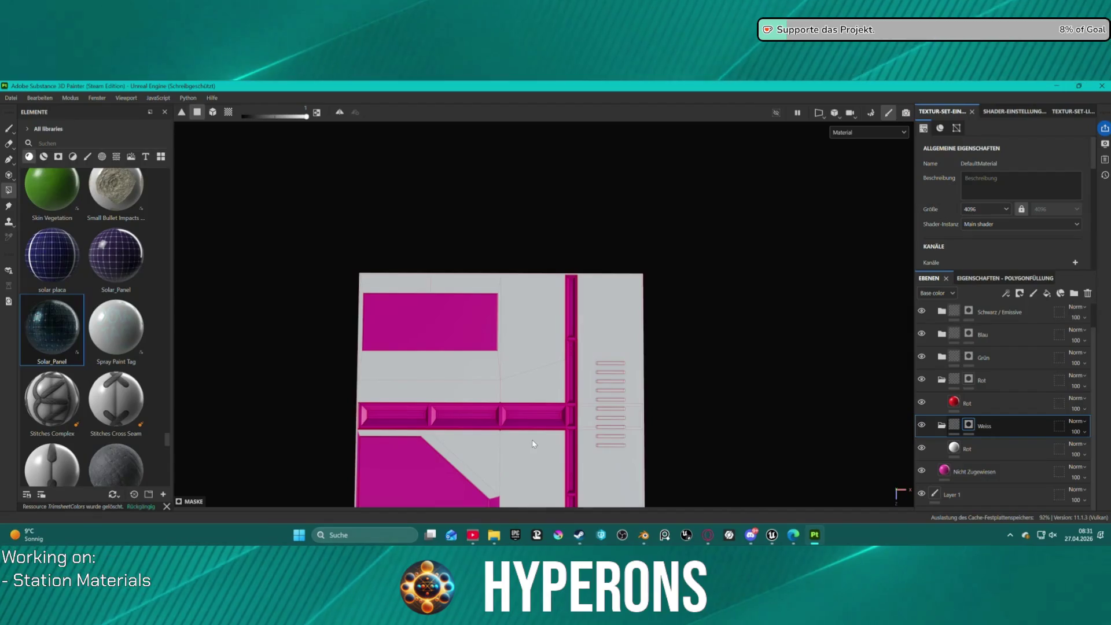
{"action": "scroll", "scroll_direction": "up", "scroll_amount": 3}
{"action": "left_click_drag", "start_coordinate": [523, 451], "coordinate": [533, 268]}
{"action": "scroll", "scroll_direction": "up", "scroll_amount": 3}
{"action": "left_click_drag", "start_coordinate": [508, 402], "coordinate": [501, 448]}
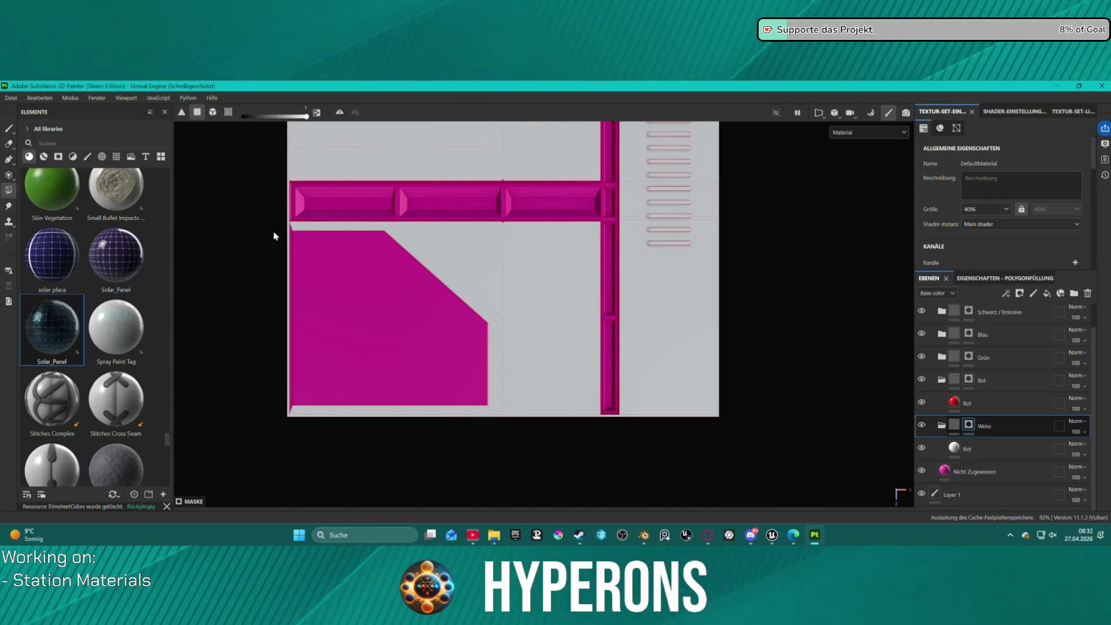
{"action": "left_click", "coordinate": [290, 233]}
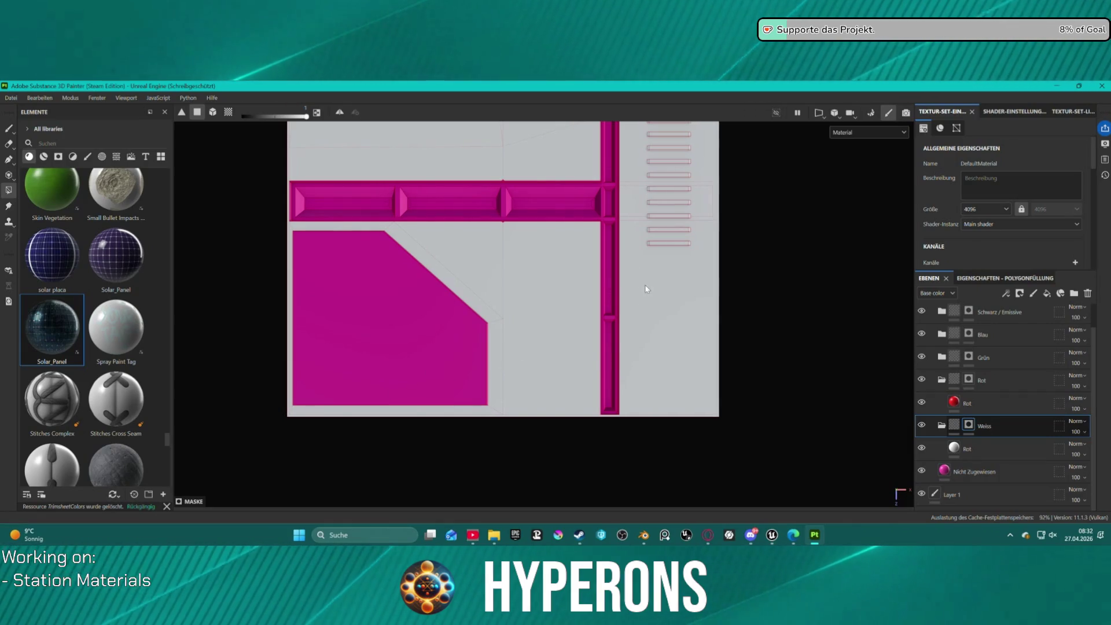
- Fill the channel's upper, right and upper-right bevel edges white
{"action": "left_click_drag", "start_coordinate": [653, 287], "coordinate": [756, 242]}
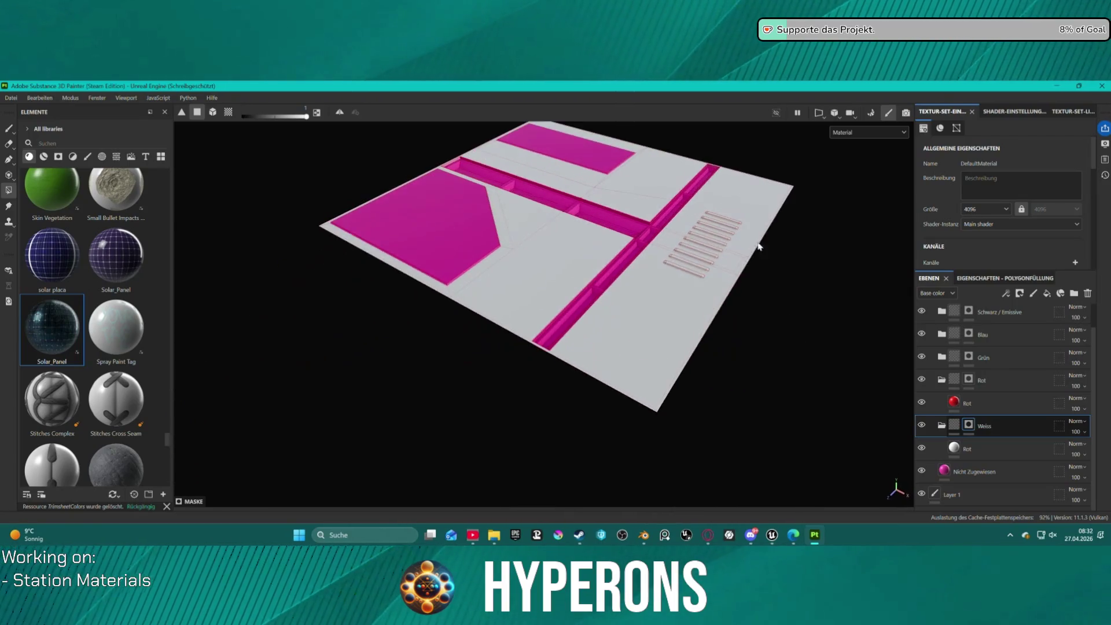
{"action": "scroll", "scroll_direction": "up", "scroll_amount": 3}
{"action": "scroll", "scroll_direction": "up", "scroll_amount": 3}
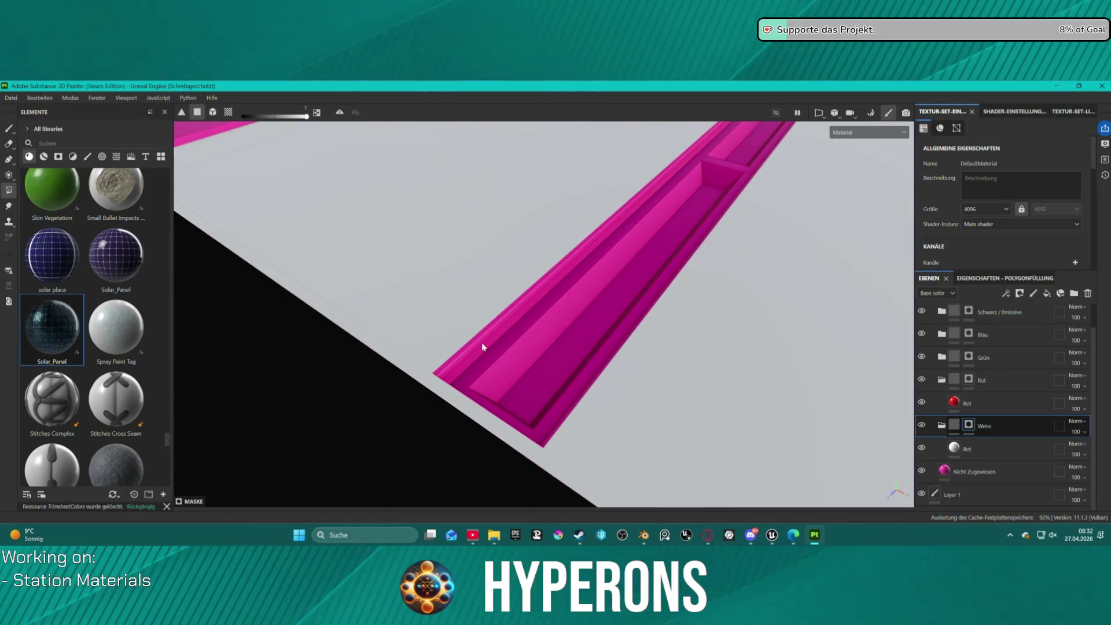
{"action": "left_click", "coordinate": [461, 350]}
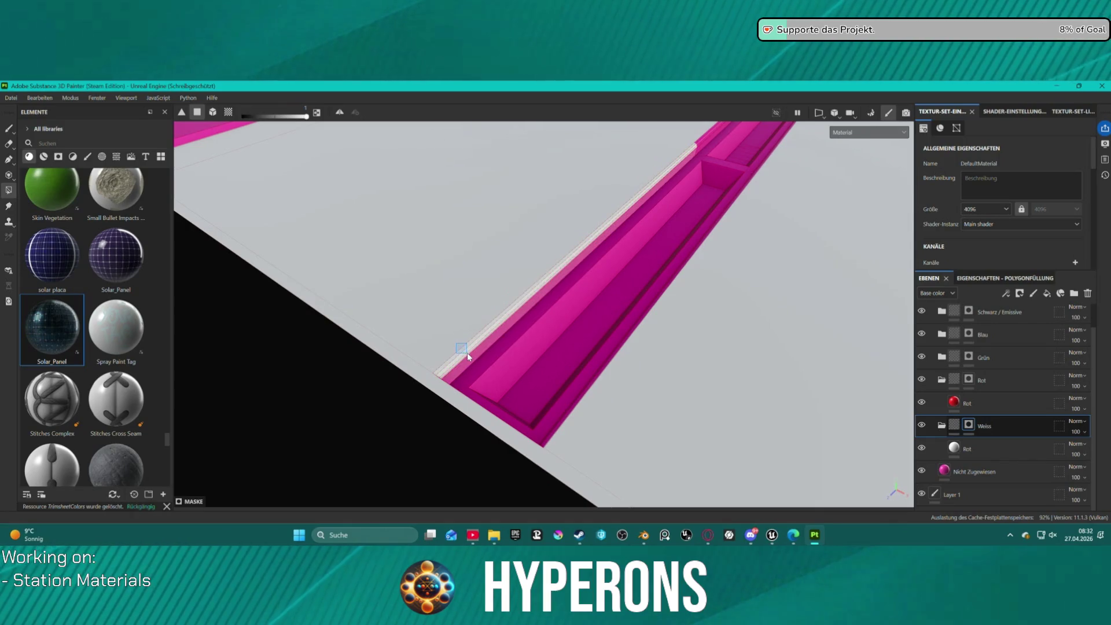
{"action": "left_click_drag", "start_coordinate": [461, 366], "coordinate": [690, 297]}
{"action": "left_click_drag", "start_coordinate": [660, 333], "coordinate": [650, 344]}
{"action": "left_click_drag", "start_coordinate": [589, 176], "coordinate": [581, 191]}
{"action": "left_click_drag", "start_coordinate": [602, 140], "coordinate": [436, 220]}
{"action": "left_click_drag", "start_coordinate": [560, 181], "coordinate": [507, 203]}
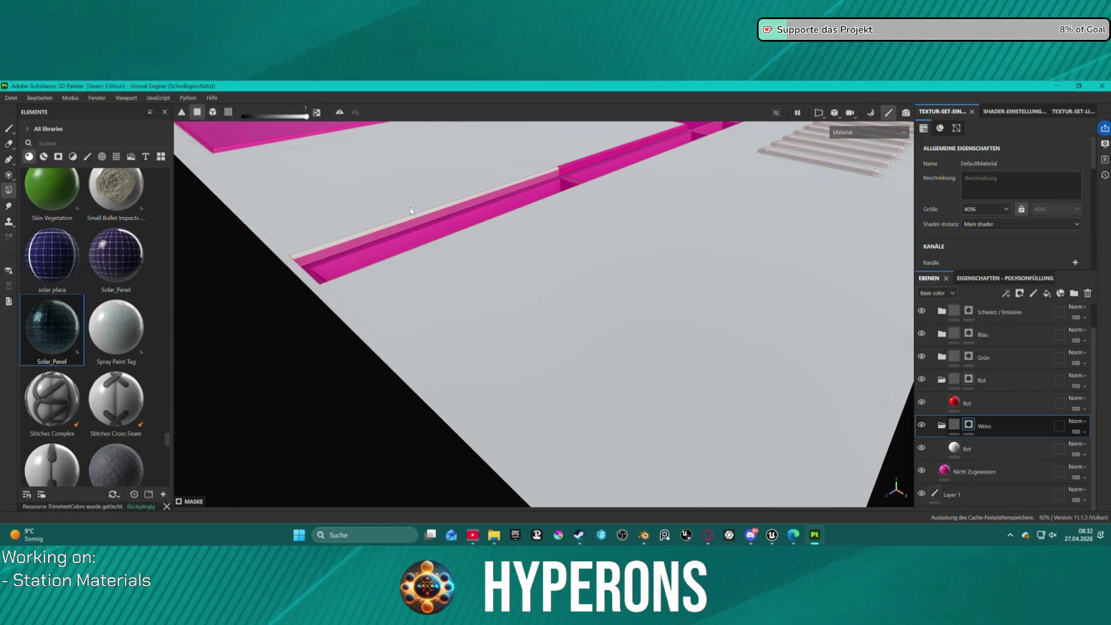
- Fill the channel's bottom bevel face white
{"action": "scroll", "scroll_direction": "up", "scroll_amount": 3}
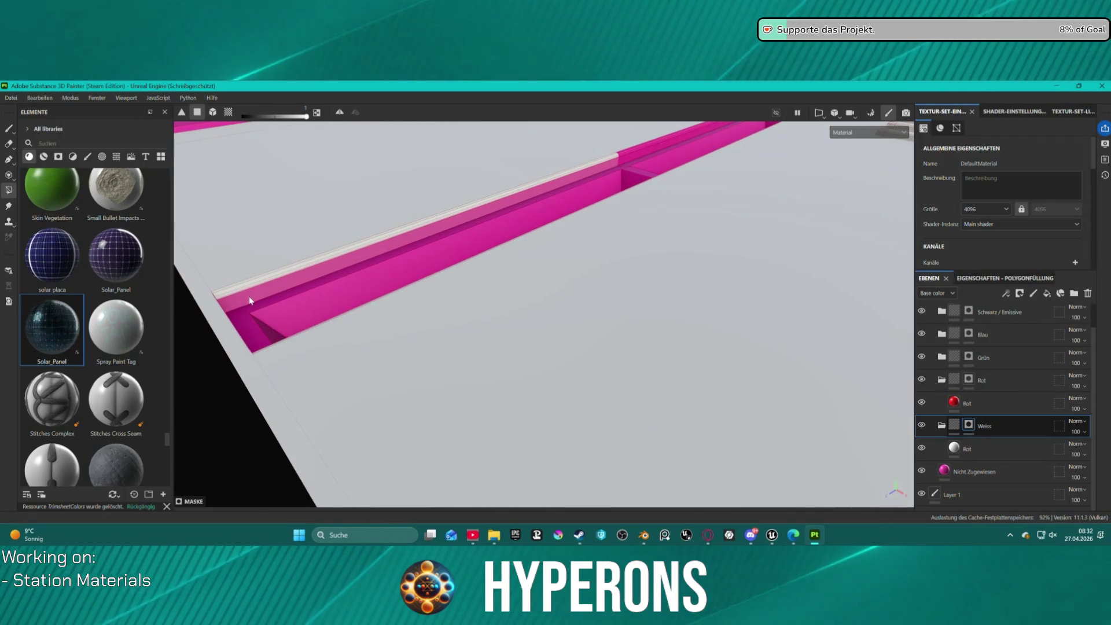
{"action": "left_click_drag", "start_coordinate": [231, 302], "coordinate": [295, 269]}
{"action": "left_click_drag", "start_coordinate": [409, 266], "coordinate": [350, 346]}
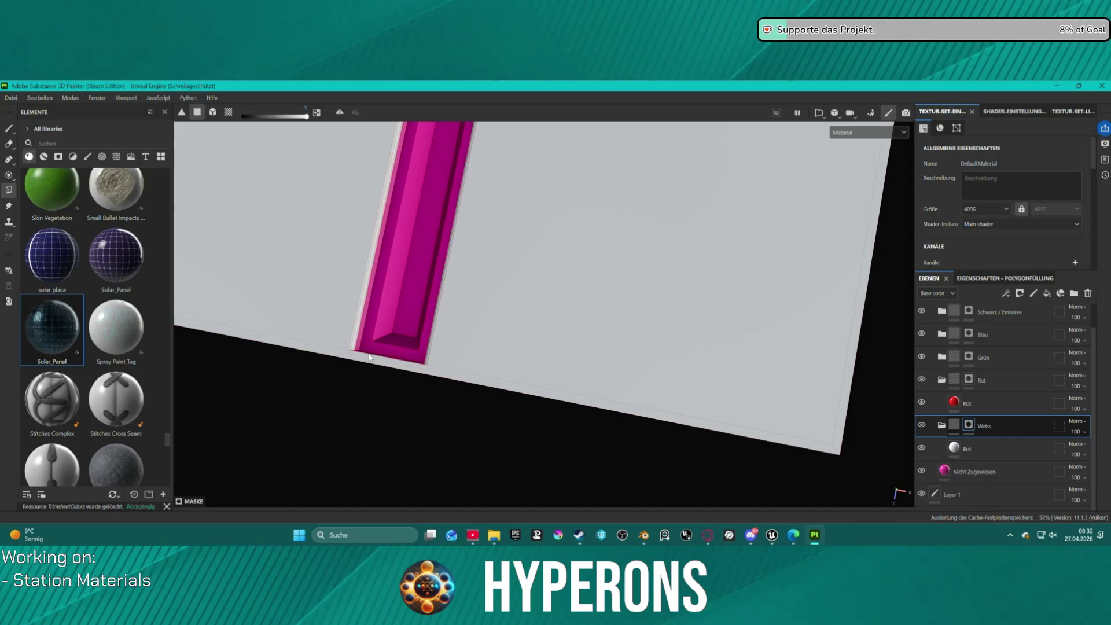
{"action": "scroll", "scroll_direction": "up", "scroll_amount": 3}
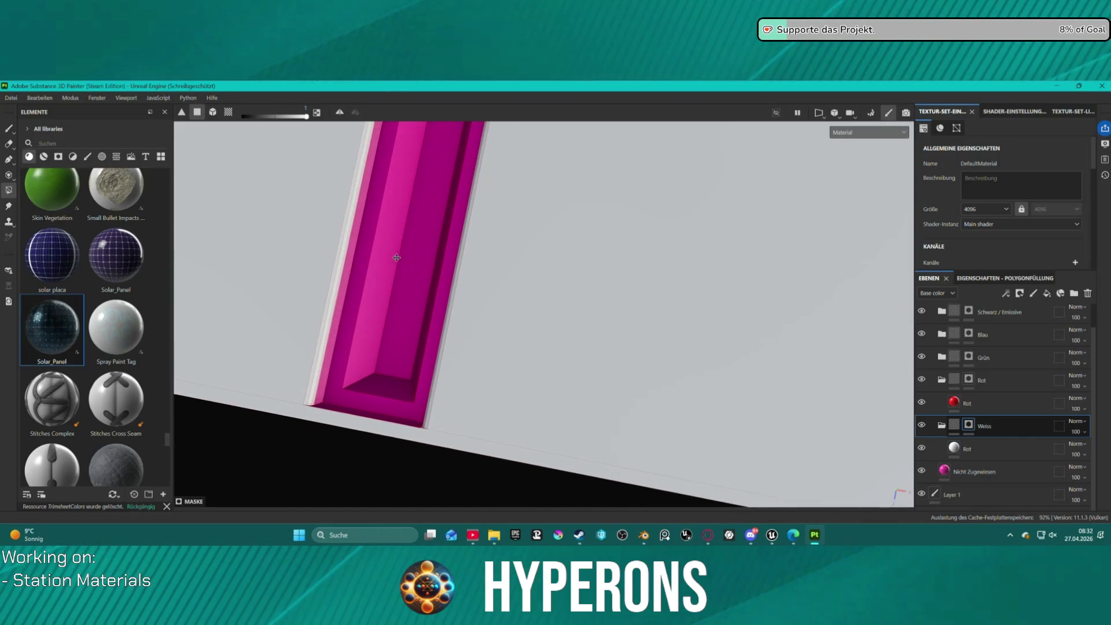
{"action": "scroll", "scroll_direction": "up", "scroll_amount": 3}
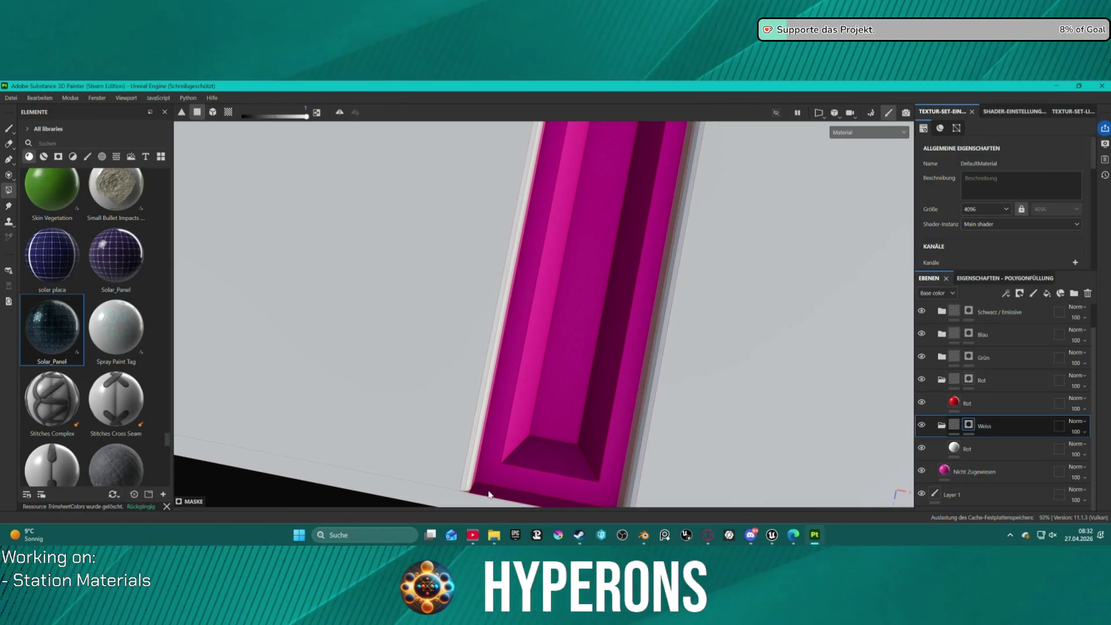
{"action": "scroll", "scroll_direction": "down", "scroll_amount": 3}
{"action": "left_click_drag", "start_coordinate": [501, 478], "coordinate": [519, 420]}
{"action": "left_click", "coordinate": [523, 417]}
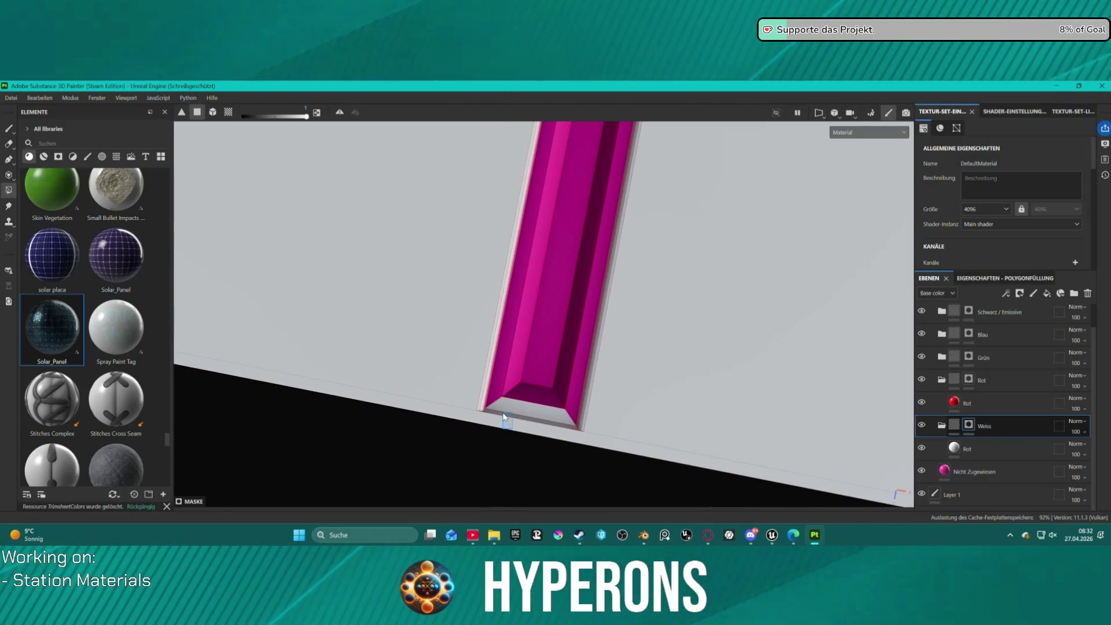
{"action": "left_click_drag", "start_coordinate": [590, 372], "coordinate": [260, 301]}
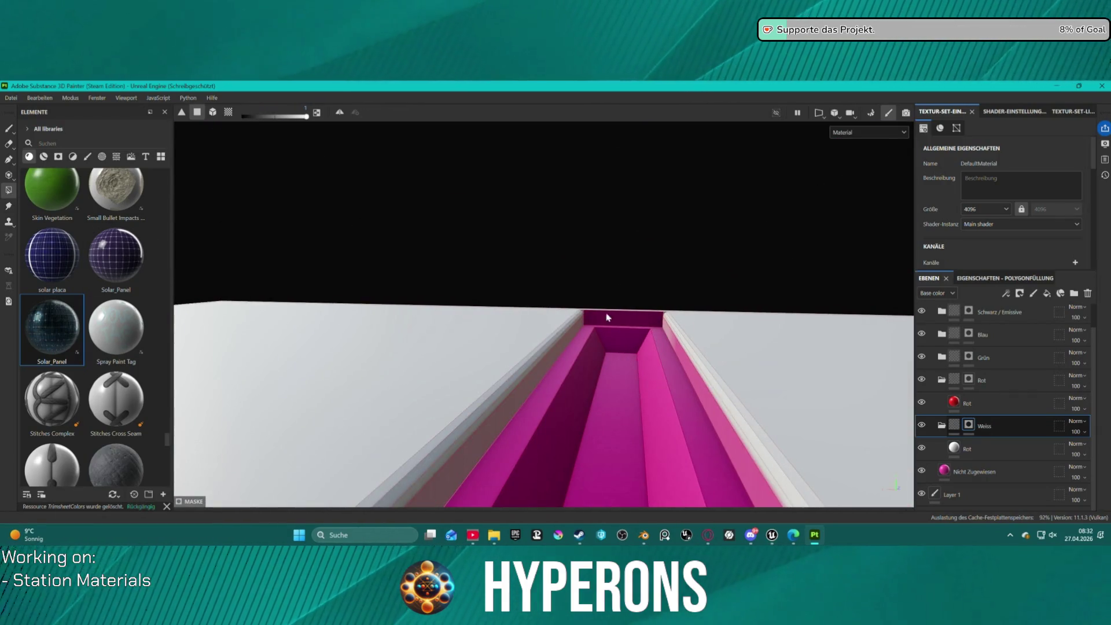
- Fill the channel's end face white, undoing a mistaken fill on the bar's left face
{"action": "left_click_drag", "start_coordinate": [559, 305], "coordinate": [707, 324]}
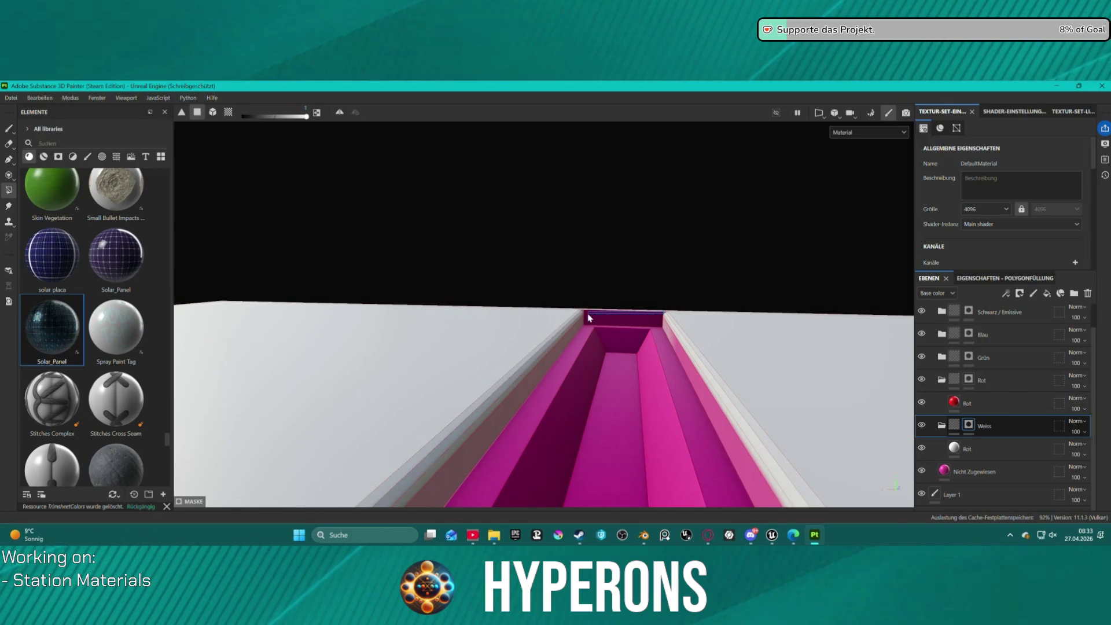
{"action": "left_click_drag", "start_coordinate": [604, 315], "coordinate": [544, 431]}
{"action": "left_click", "coordinate": [505, 315]}
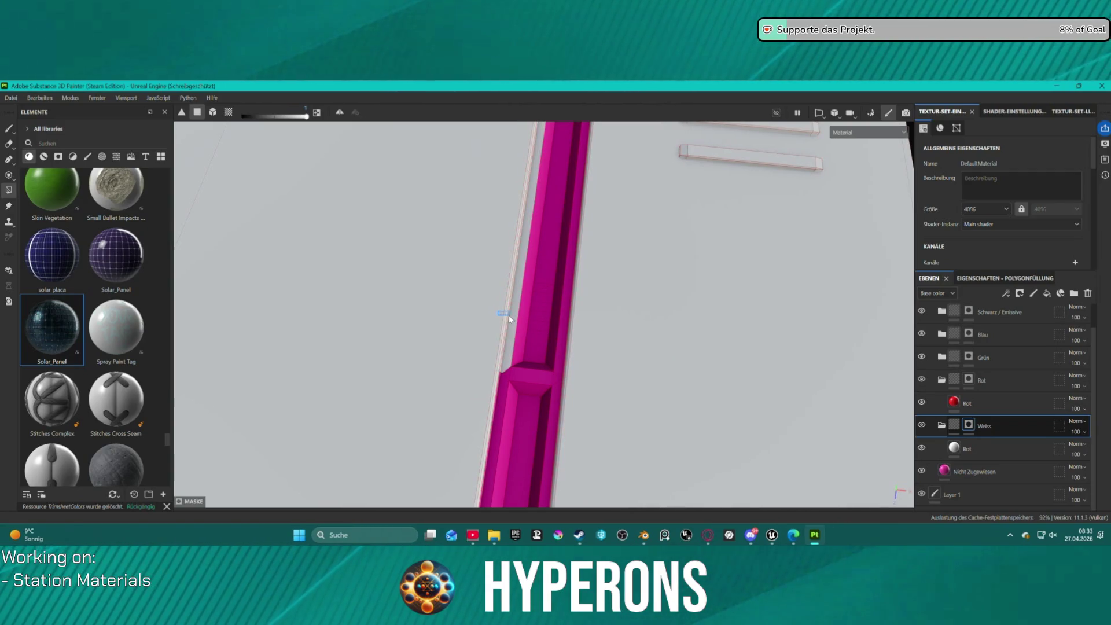
{"action": "key", "text": "ctrl+z"}
{"action": "left_click_drag", "start_coordinate": [596, 229], "coordinate": [587, 508]}
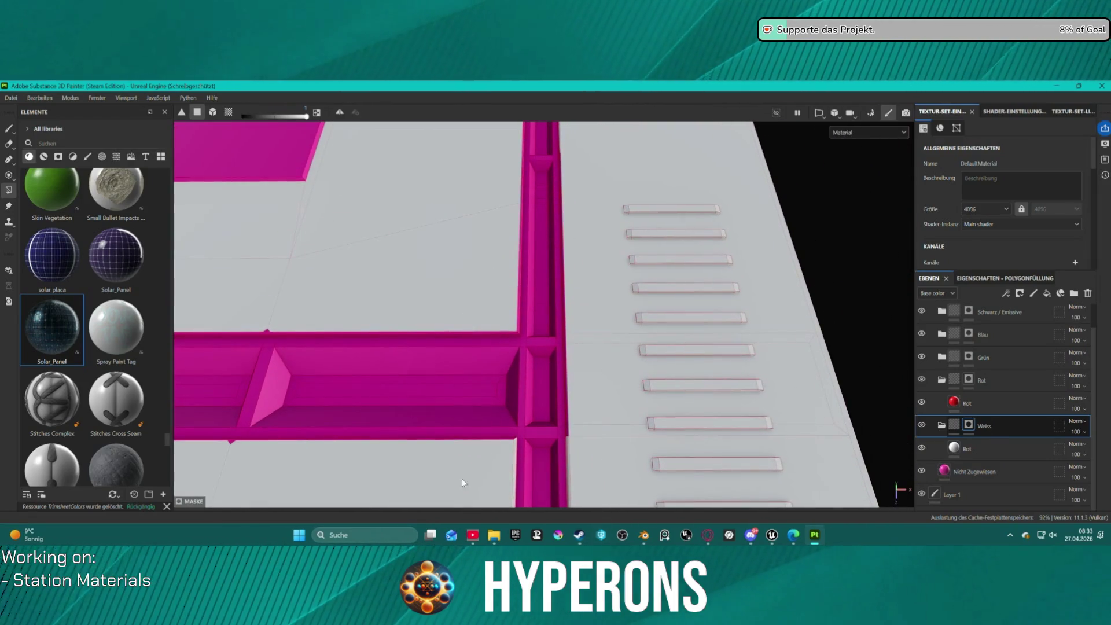
{"action": "scroll", "scroll_direction": "up", "scroll_amount": 3}
{"action": "left_click_drag", "start_coordinate": [612, 393], "coordinate": [607, 389]}
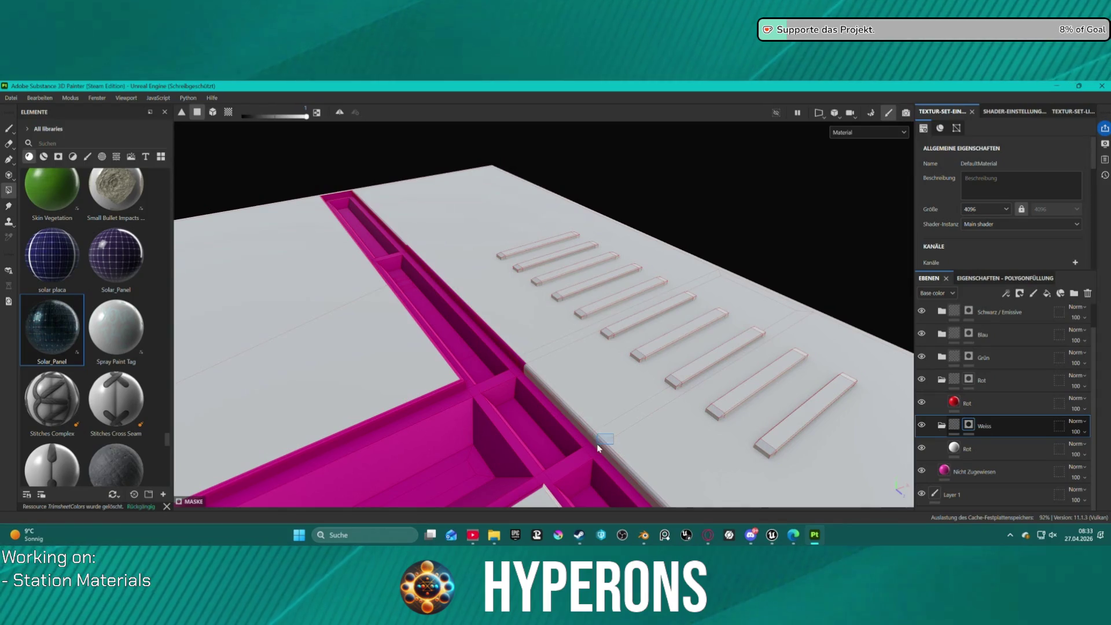
{"action": "left_click", "coordinate": [520, 361]}
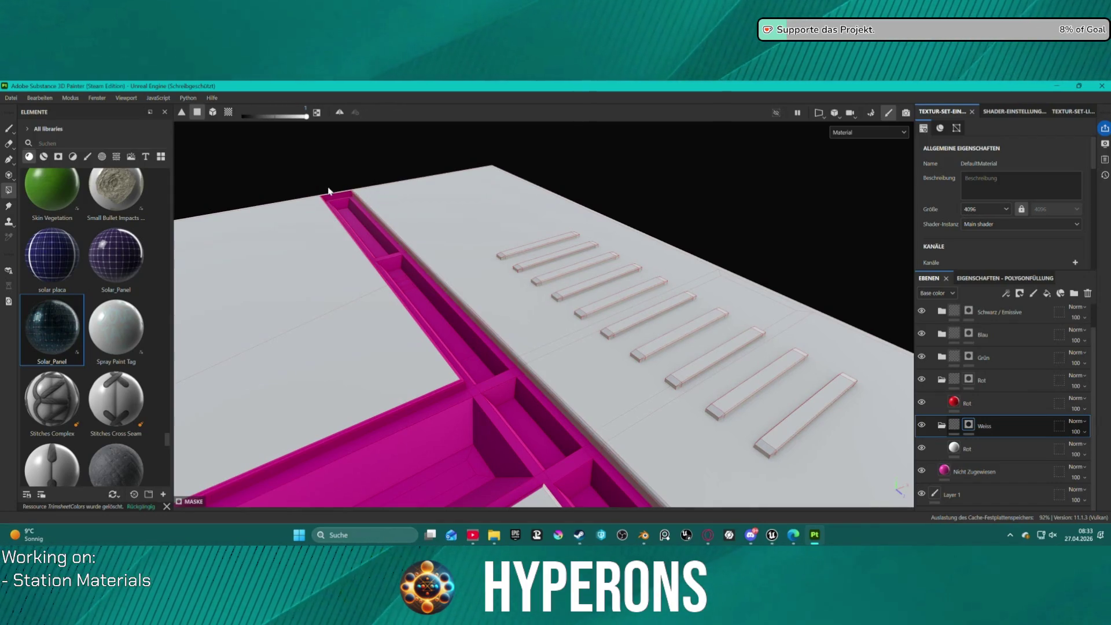
- Fill the channel's top end cap and left bevel strip white down to the corner
{"action": "left_click", "coordinate": [324, 201]}
{"action": "left_click_drag", "start_coordinate": [431, 213], "coordinate": [347, 223]}
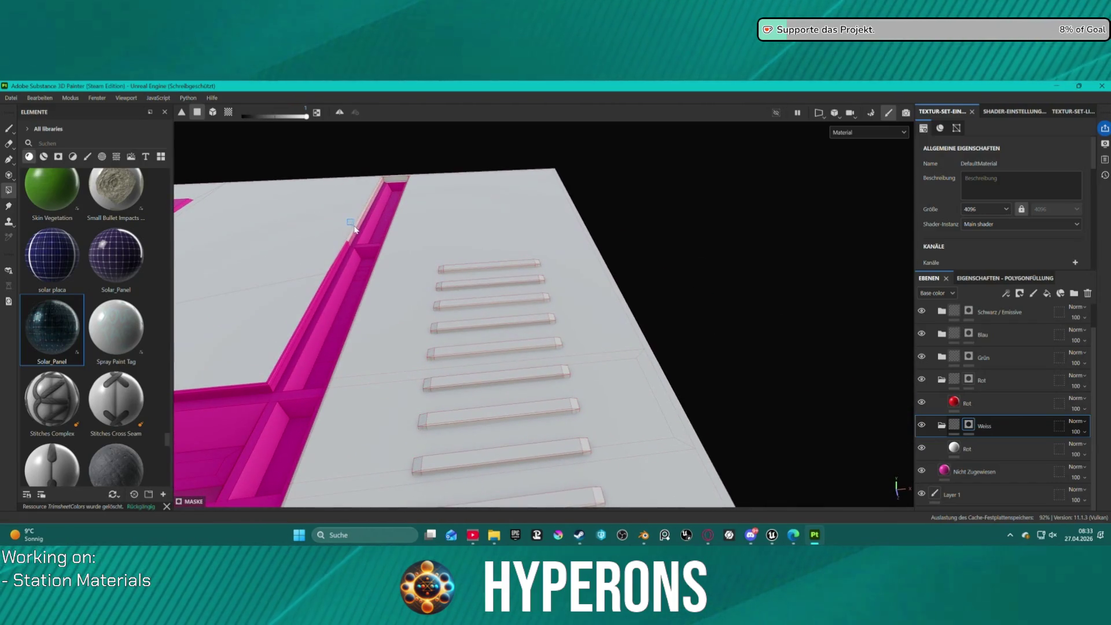
{"action": "left_click", "coordinate": [345, 253]}
{"action": "left_click", "coordinate": [346, 255]}
{"action": "key", "text": "ctrl+z"}
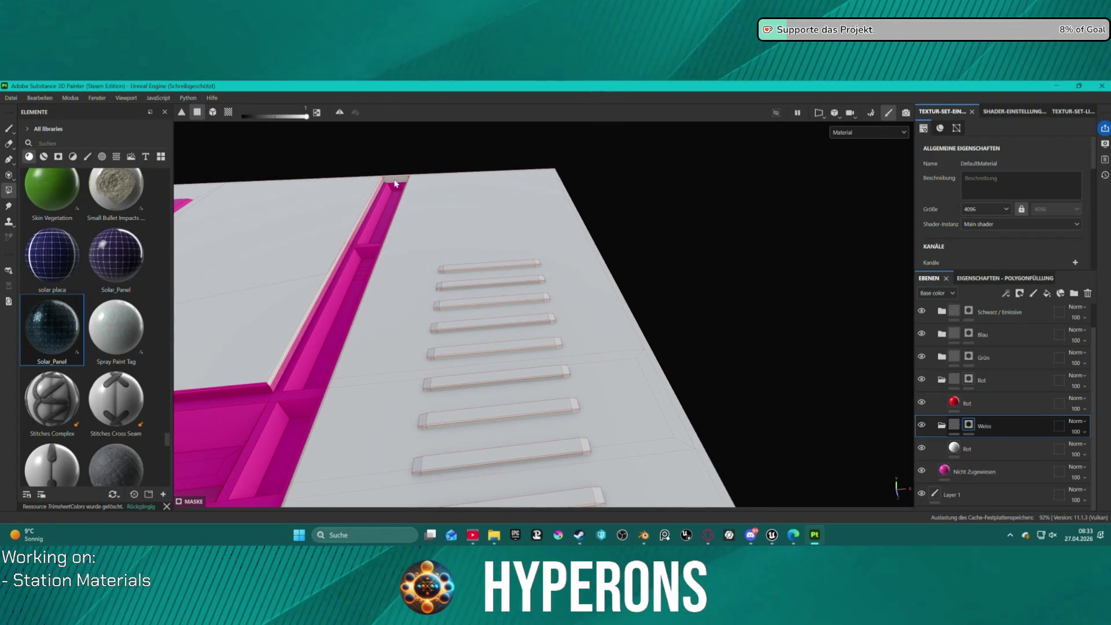
{"action": "key", "text": "ctrl+z"}
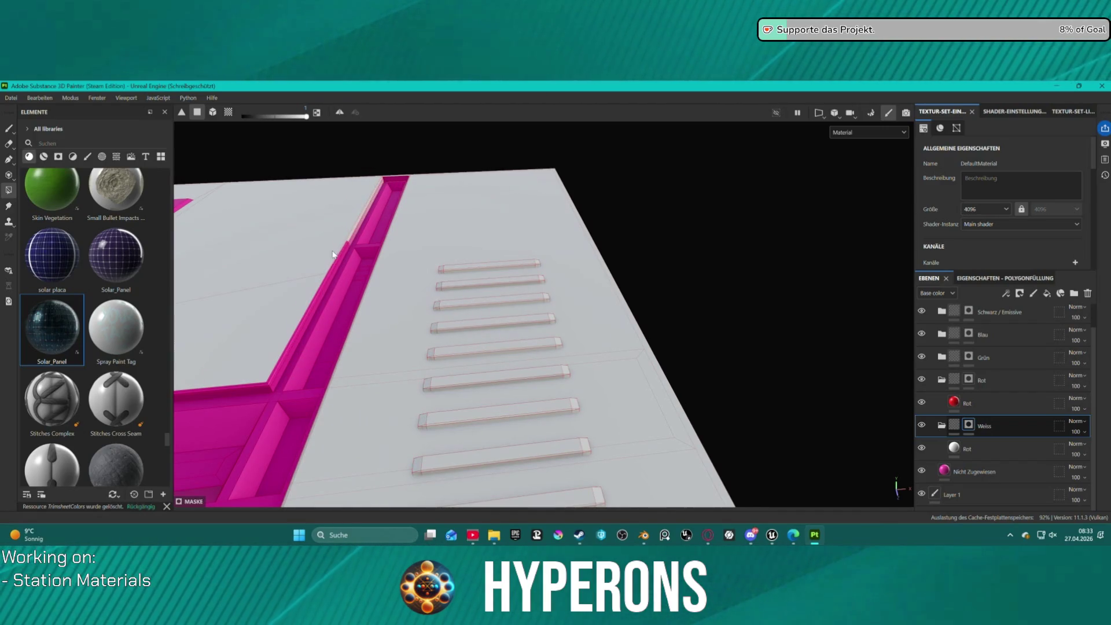
{"action": "left_click", "coordinate": [338, 260]}
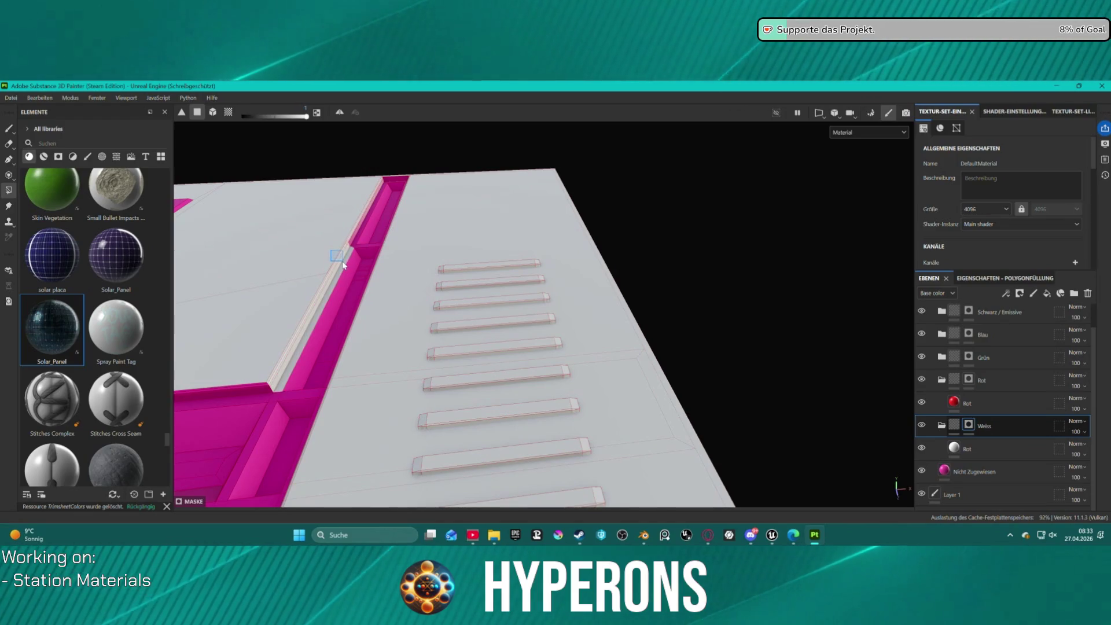
{"action": "left_click_drag", "start_coordinate": [342, 258], "coordinate": [371, 351]}
{"action": "scroll", "scroll_direction": "down", "scroll_amount": 3}
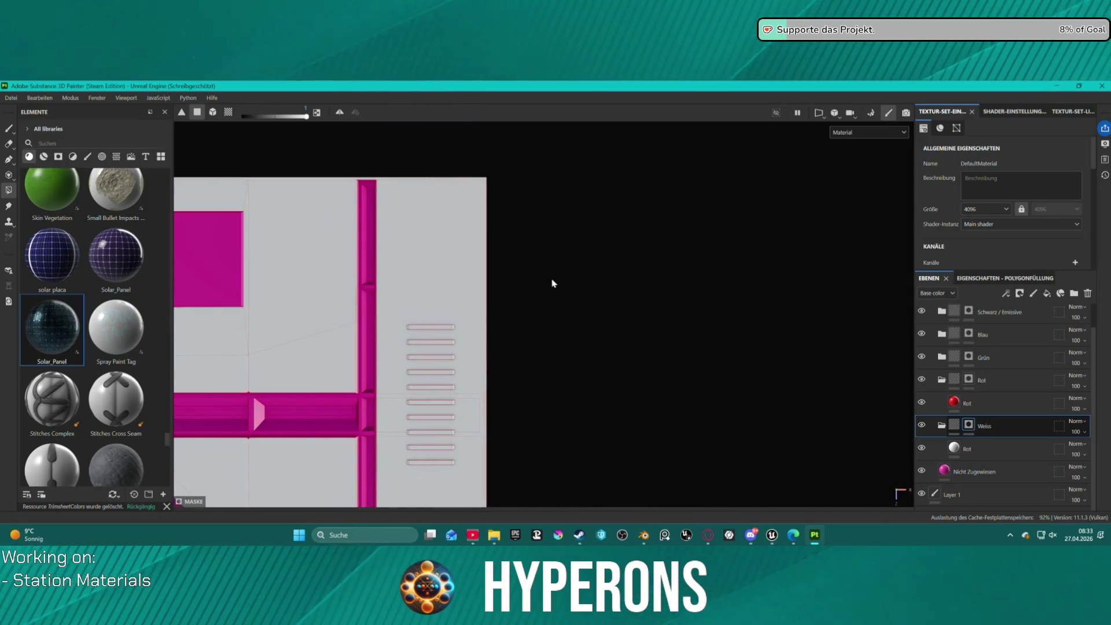
- Zoom in on the angled magenta panel and pan to reveal the trim sheet's top strip
{"action": "left_click_drag", "start_coordinate": [534, 282], "coordinate": [749, 185]}
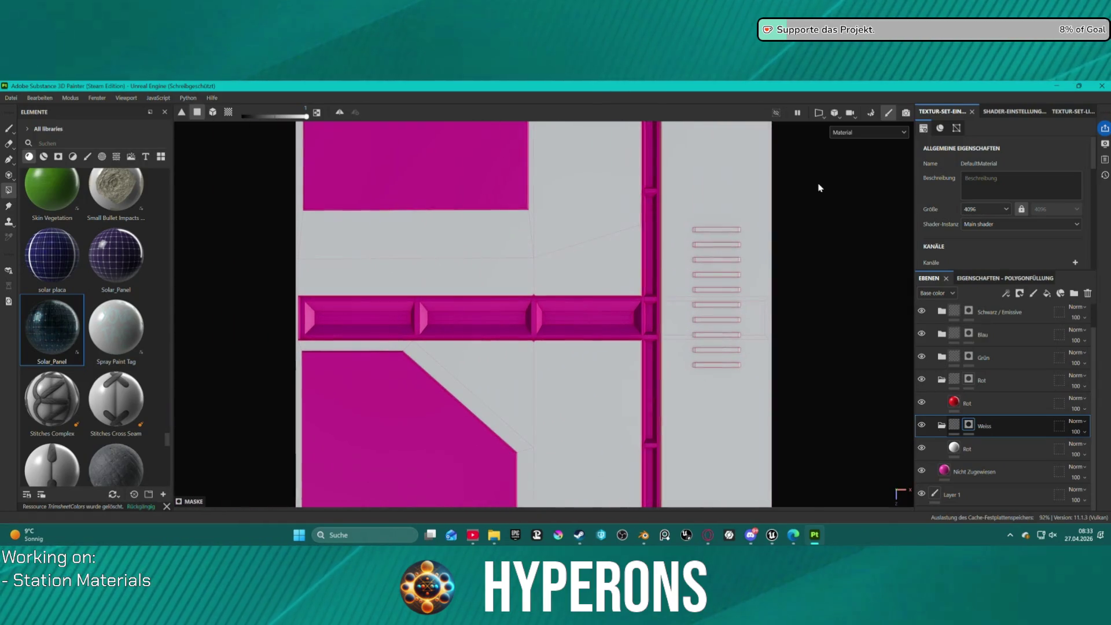
{"action": "scroll", "scroll_direction": "up", "scroll_amount": 3}
{"action": "scroll", "scroll_direction": "up", "scroll_amount": 3}
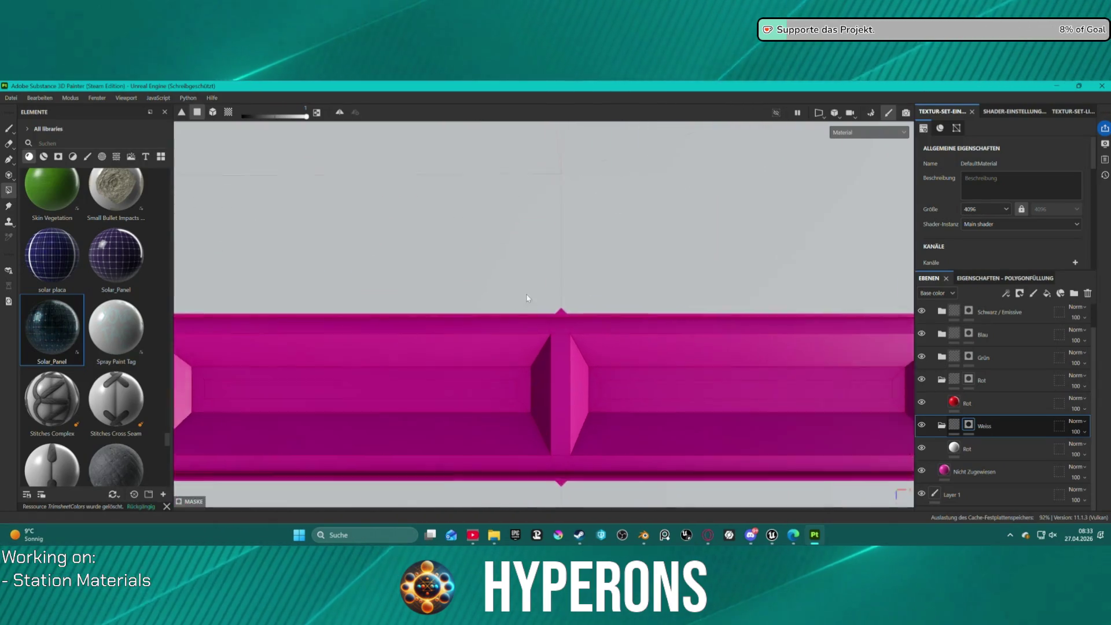
{"action": "left_click_drag", "start_coordinate": [551, 334], "coordinate": [575, 439]}
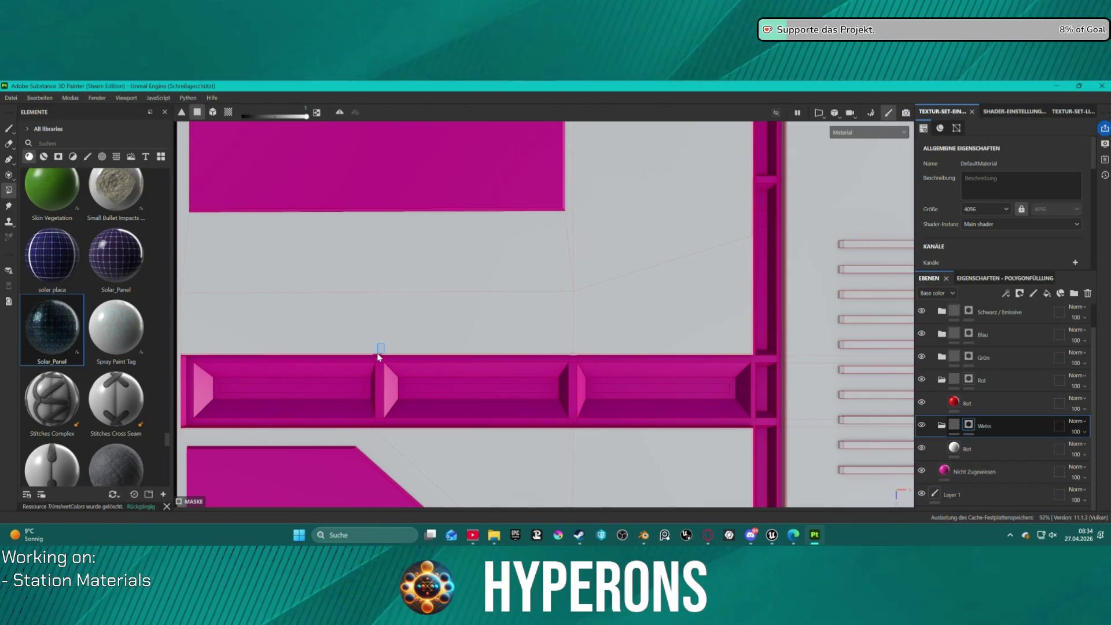
{"action": "scroll", "scroll_direction": "down", "scroll_amount": 3}
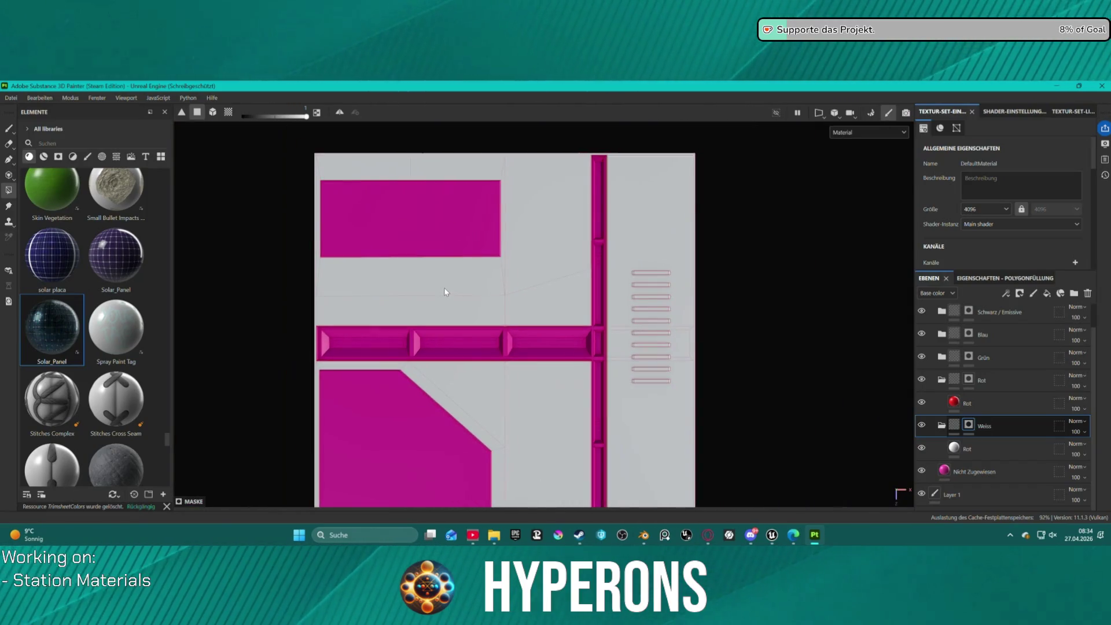
{"action": "scroll", "scroll_direction": "down", "scroll_amount": 3}
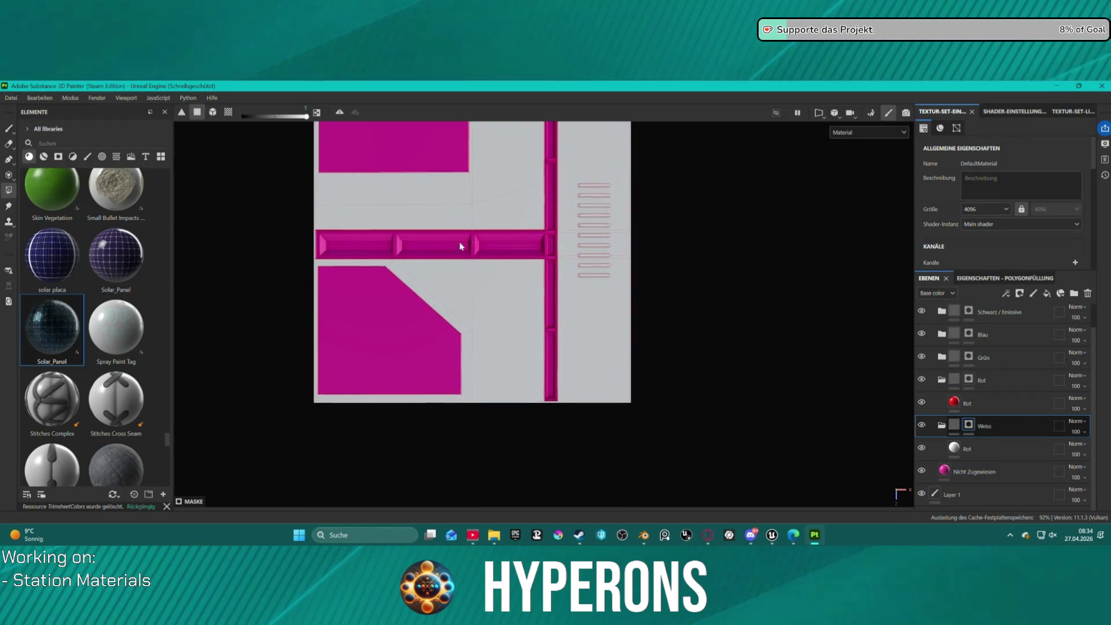
{"action": "scroll", "scroll_direction": "up", "scroll_amount": 3}
{"action": "scroll", "scroll_direction": "up", "scroll_amount": 3}
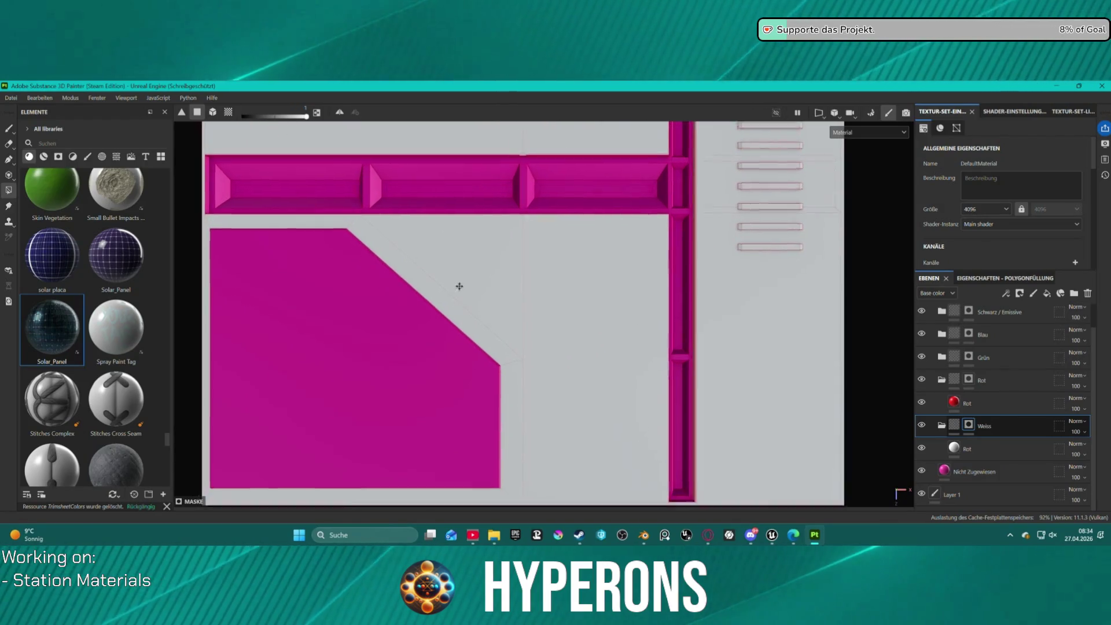
{"action": "left_click_drag", "start_coordinate": [480, 255], "coordinate": [610, 277]}
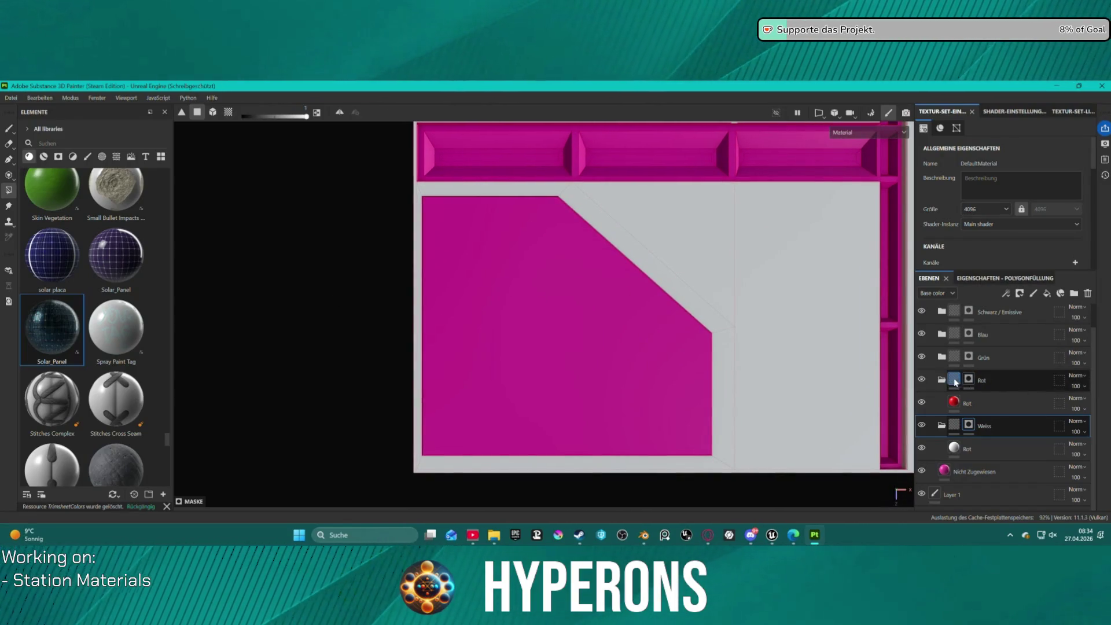
- Target the Rot folder's mask and fill the angled magenta panel red
{"action": "left_click", "coordinate": [941, 380]}
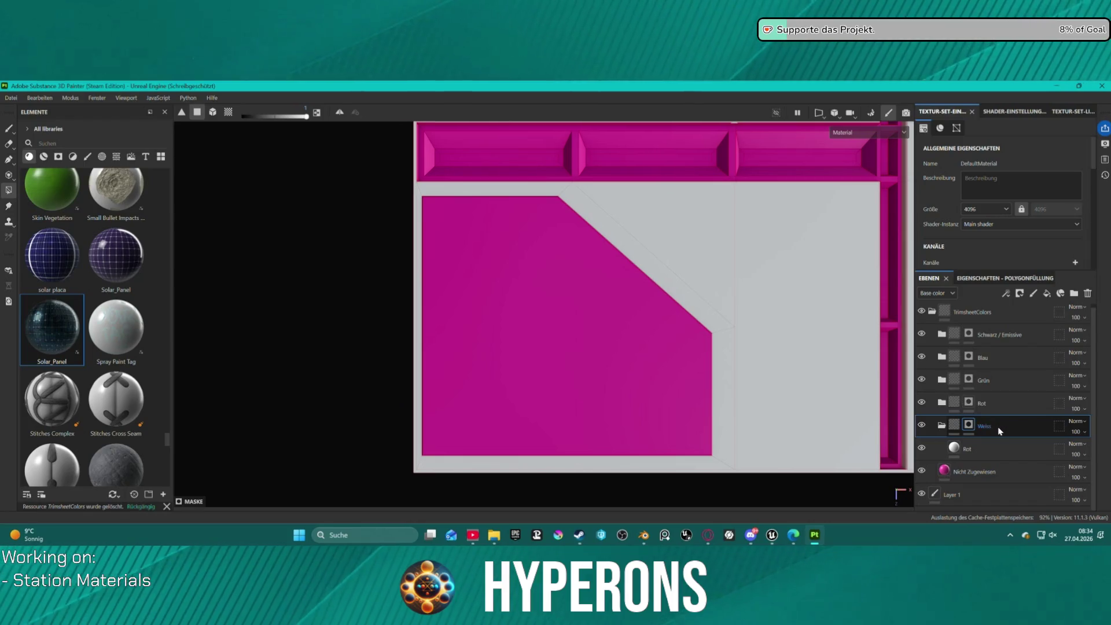
{"action": "left_click", "coordinate": [941, 403]}
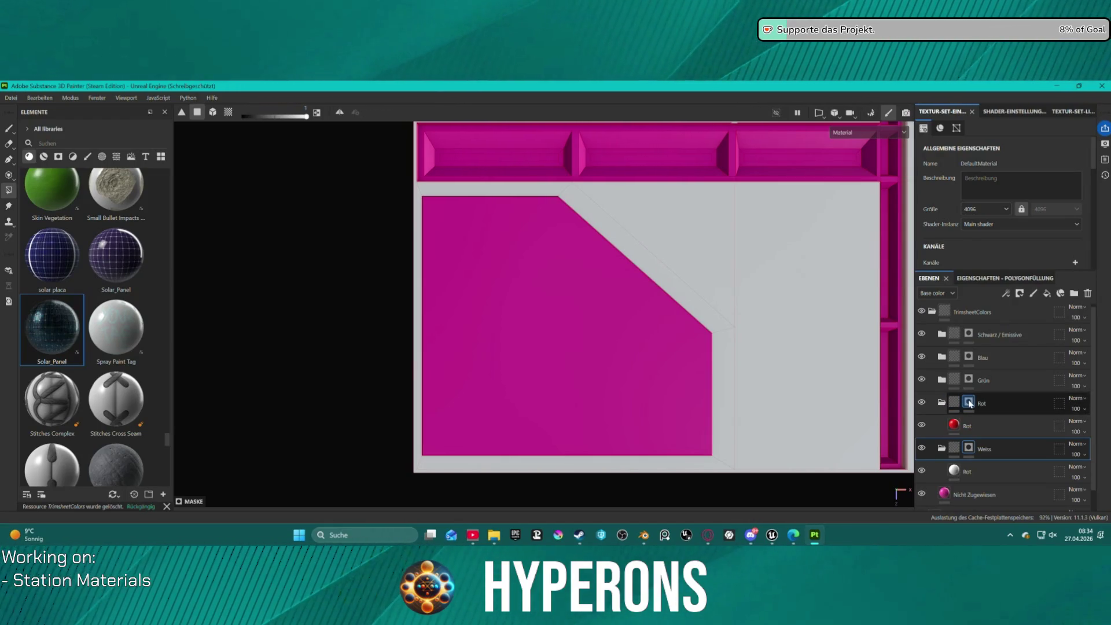
{"action": "left_click", "coordinate": [970, 403]}
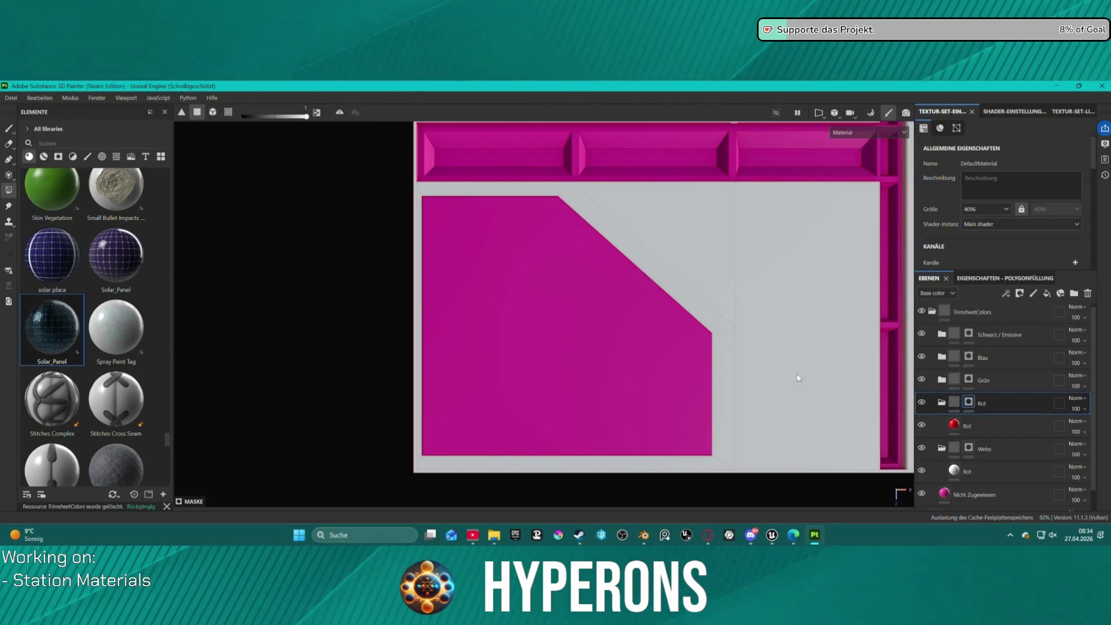
{"action": "left_click", "coordinate": [616, 361]}
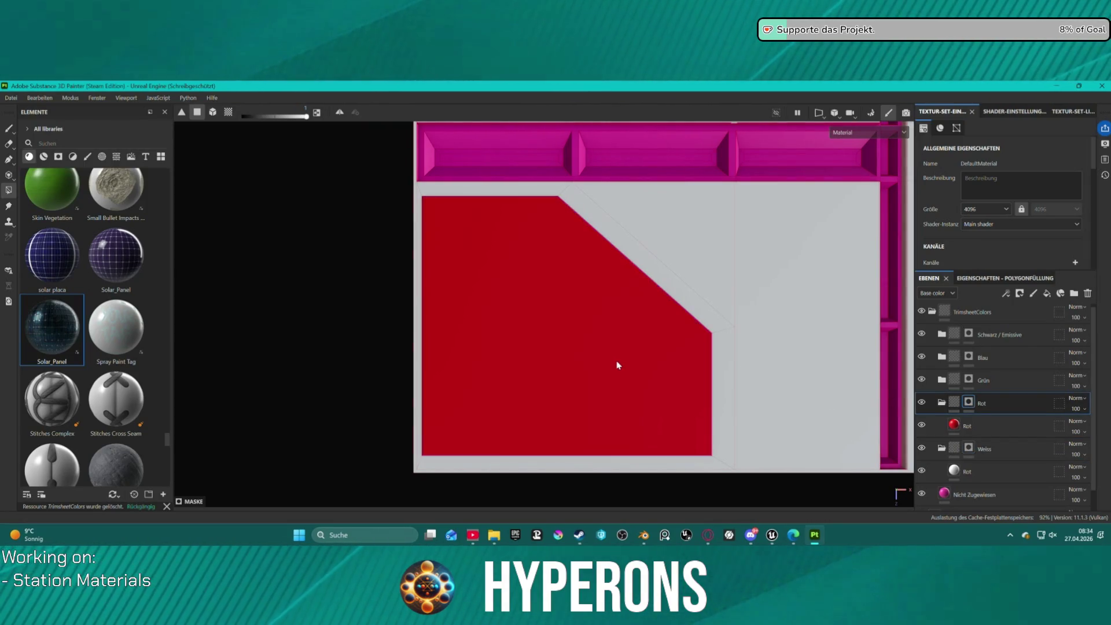
- Fill the panel's right edge, top-left rectangle and adjacent pink strip red
{"action": "scroll", "scroll_direction": "up", "scroll_amount": 3}
{"action": "scroll", "scroll_direction": "up", "scroll_amount": 3}
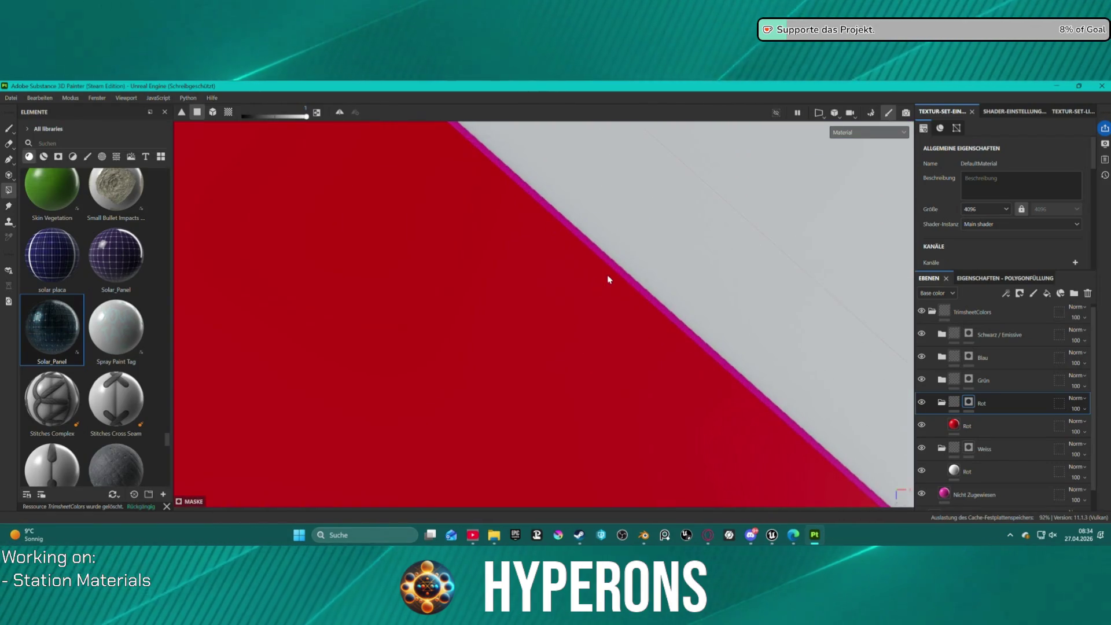
{"action": "scroll", "scroll_direction": "down", "scroll_amount": 3}
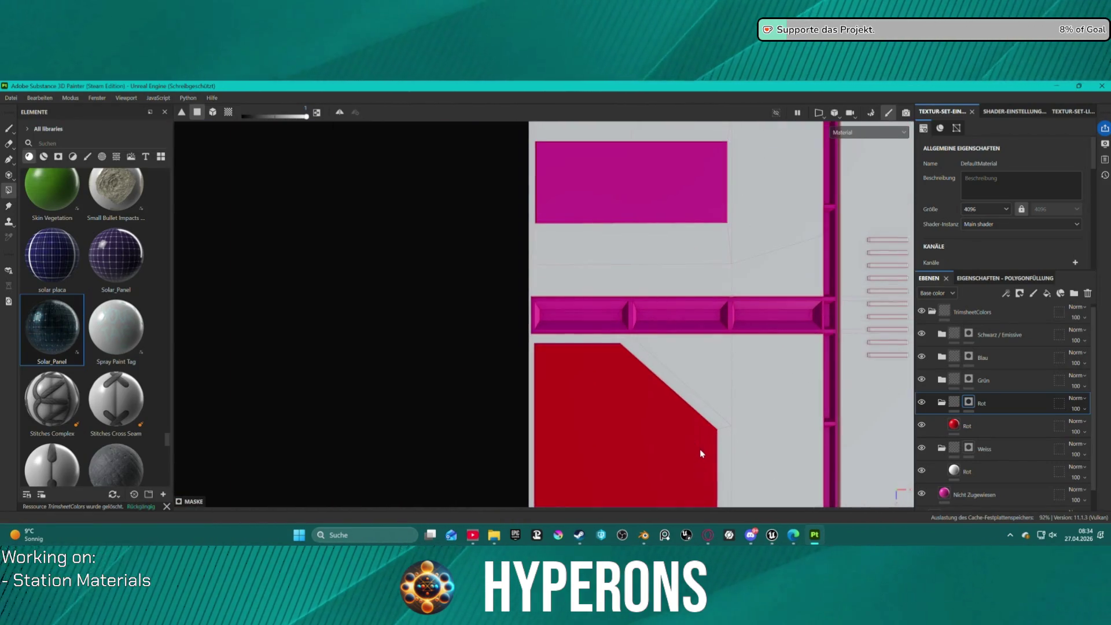
{"action": "scroll", "scroll_direction": "up", "scroll_amount": 3}
{"action": "scroll", "scroll_direction": "up", "scroll_amount": 3}
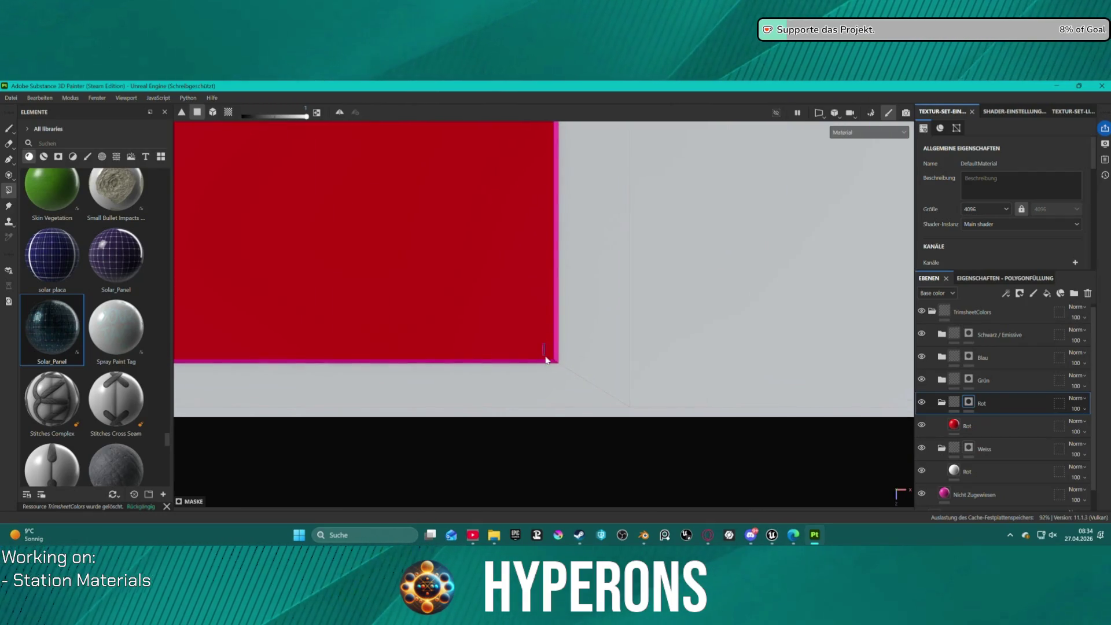
{"action": "left_click", "coordinate": [547, 359]}
{"action": "scroll", "scroll_direction": "down", "scroll_amount": 3}
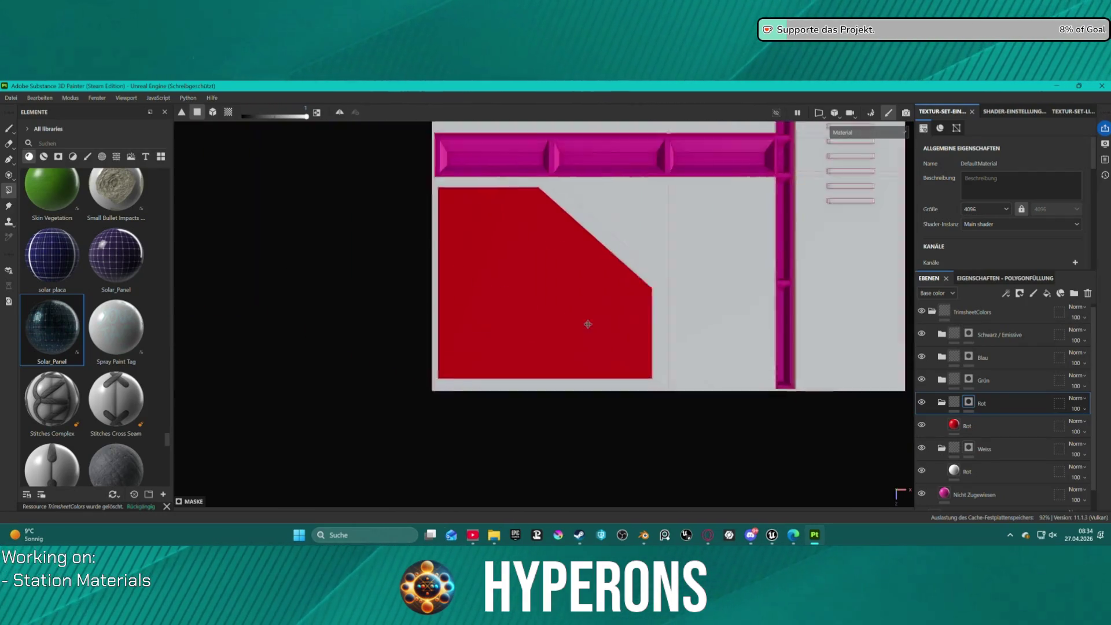
{"action": "scroll", "scroll_direction": "up", "scroll_amount": 3}
{"action": "scroll", "scroll_direction": "down", "scroll_amount": 3}
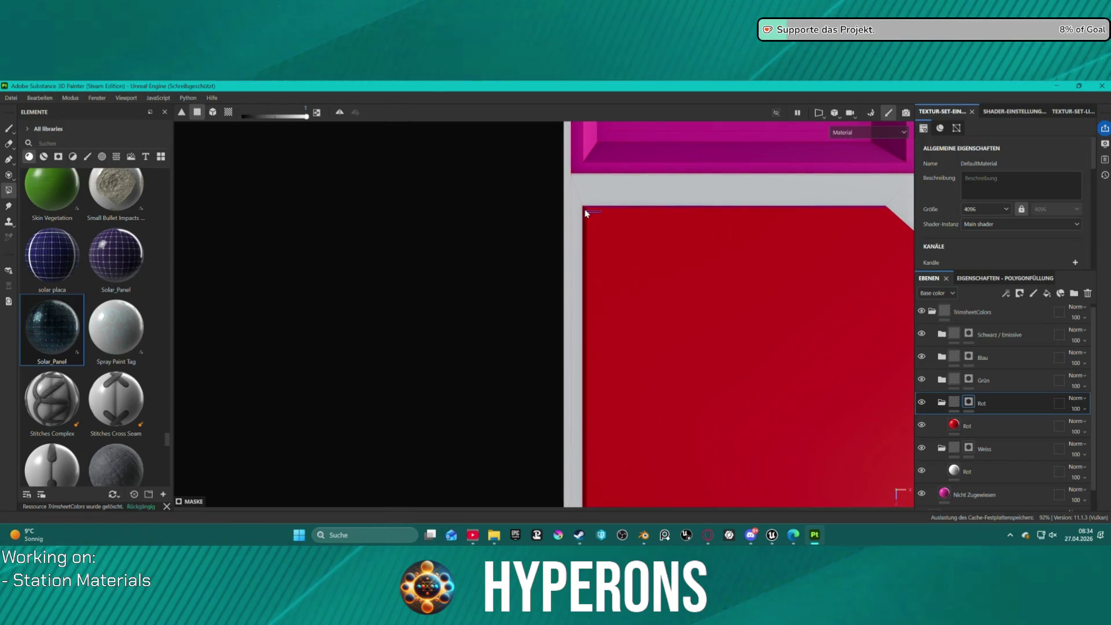
{"action": "scroll", "scroll_direction": "down", "scroll_amount": 3}
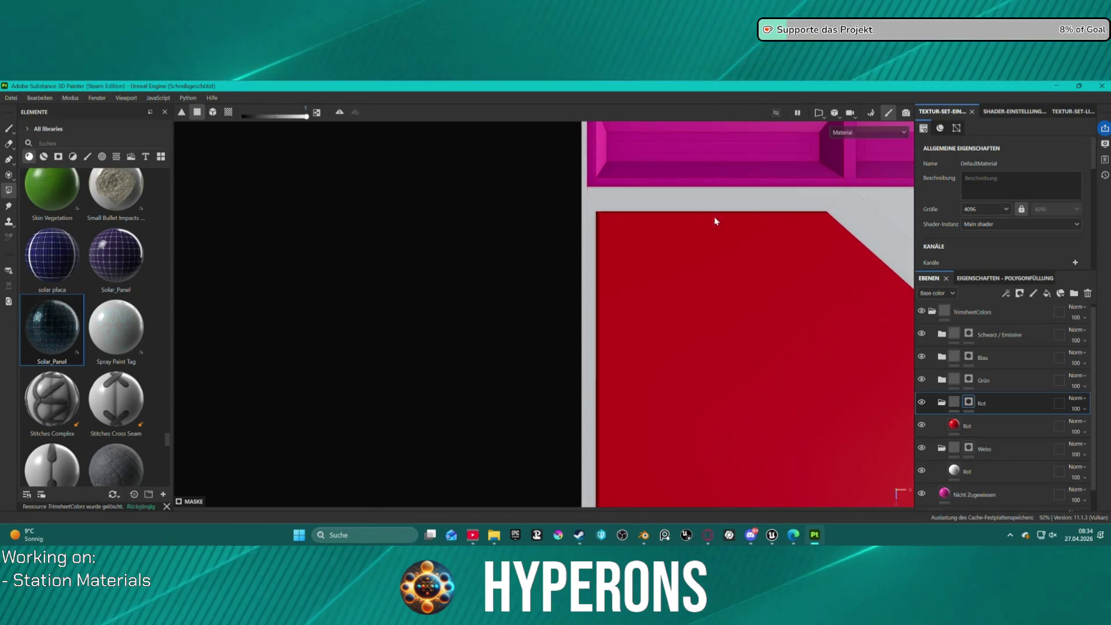
{"action": "scroll", "scroll_direction": "up", "scroll_amount": 3}
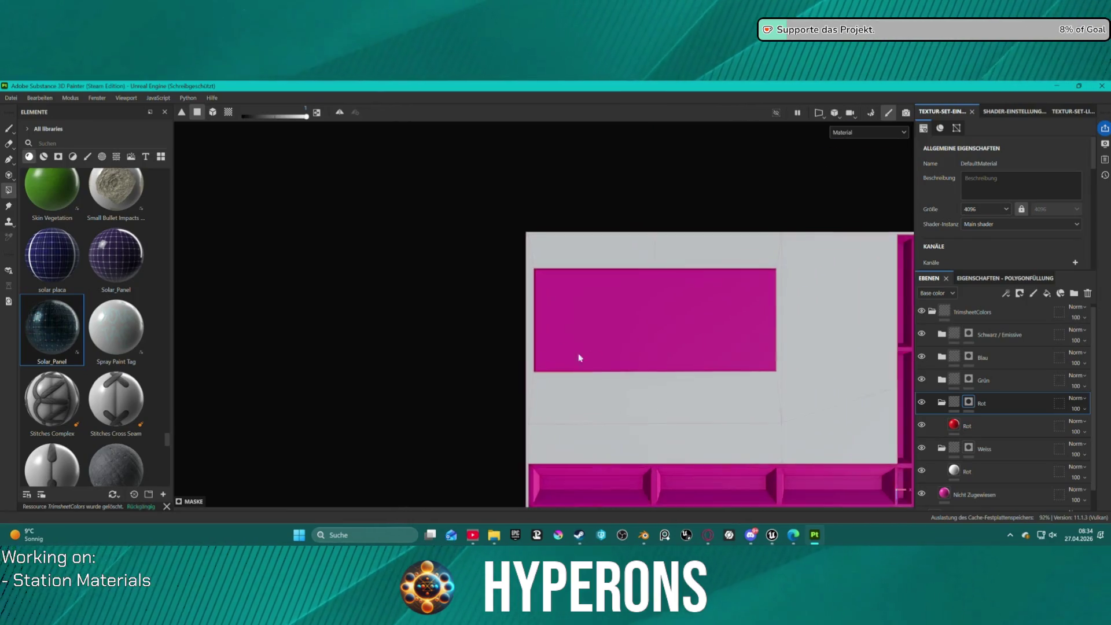
{"action": "scroll", "scroll_direction": "up", "scroll_amount": 3}
{"action": "left_click", "coordinate": [536, 420]}
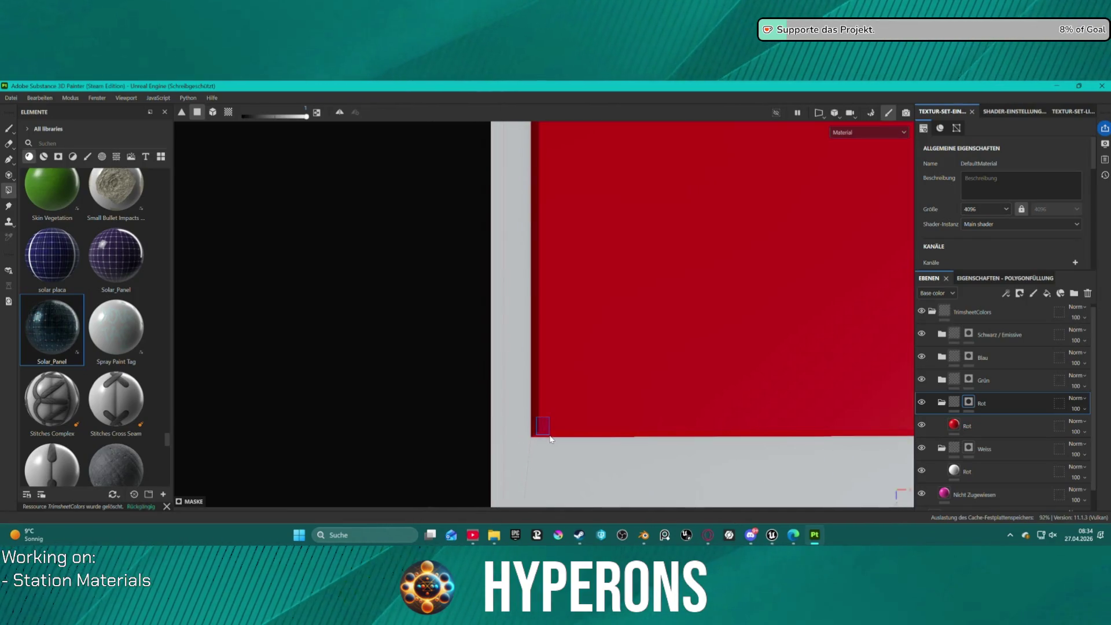
{"action": "scroll", "scroll_direction": "down", "scroll_amount": 3}
{"action": "scroll", "scroll_direction": "up", "scroll_amount": 3}
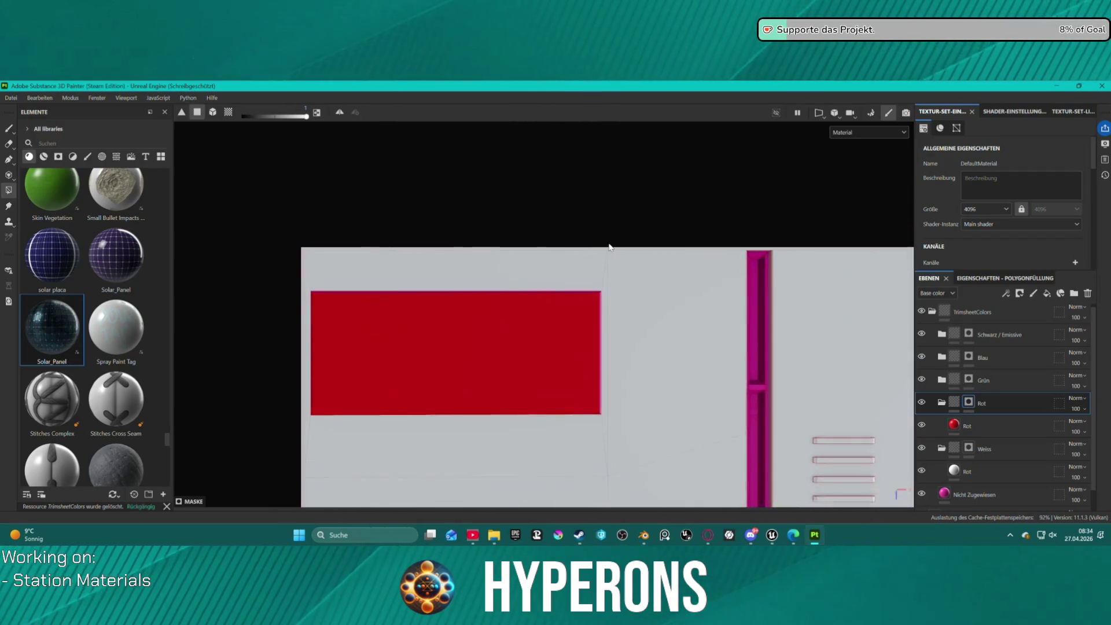
{"action": "left_click", "coordinate": [599, 296]}
{"action": "scroll", "scroll_direction": "down", "scroll_amount": 3}
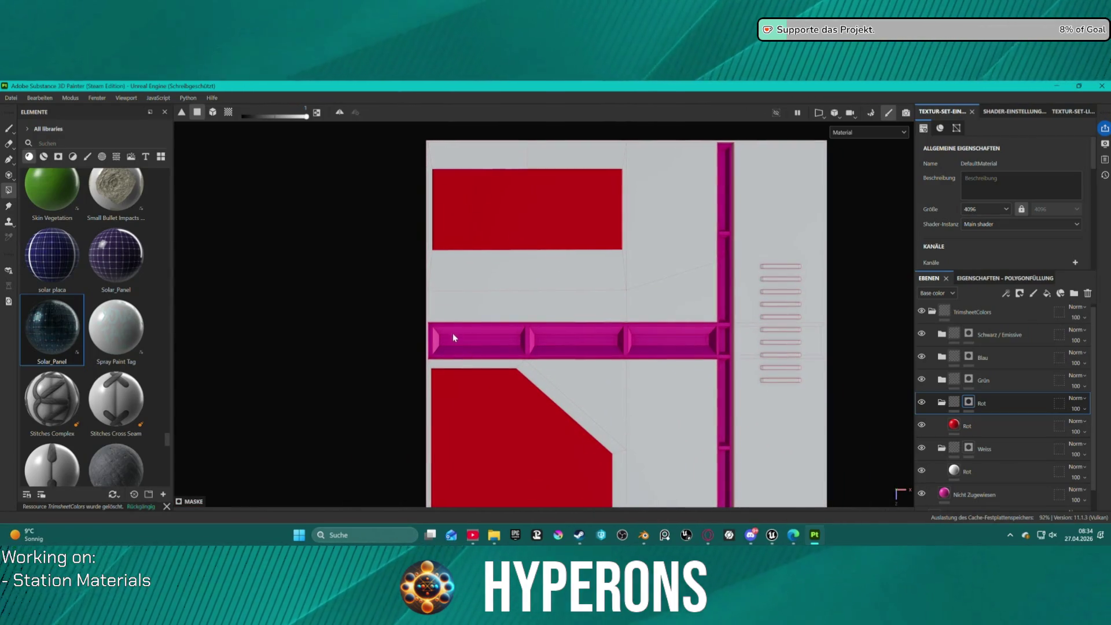
{"action": "scroll", "scroll_direction": "up", "scroll_amount": 3}
{"action": "scroll", "scroll_direction": "down", "scroll_amount": 3}
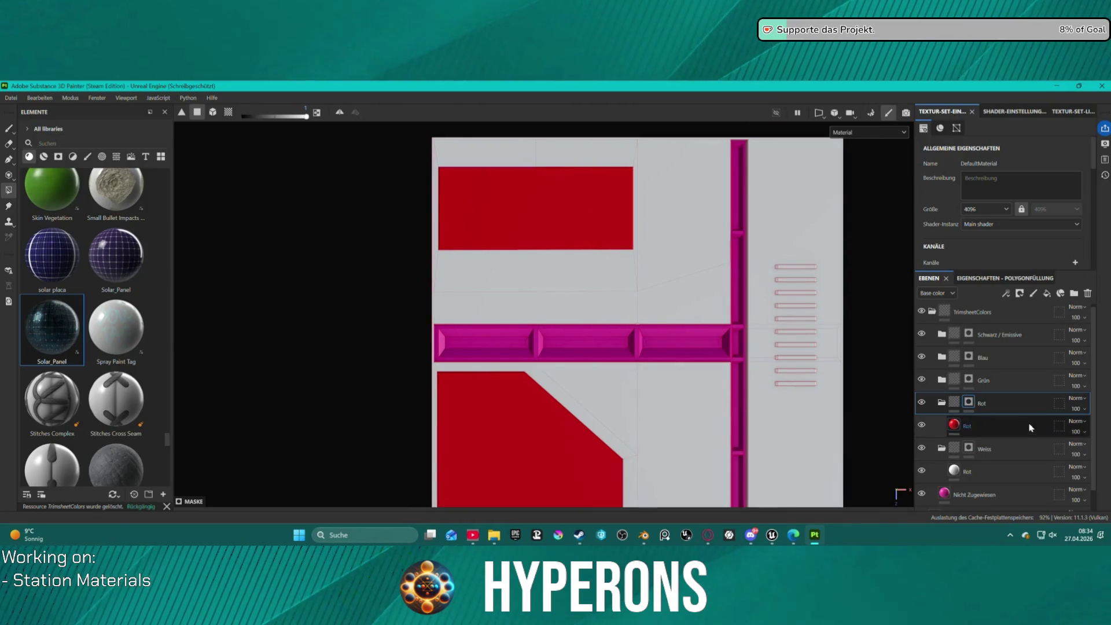
- Reset the Rot mask and fill only the top-left rectangle red
{"action": "right_click", "coordinate": [967, 405]}
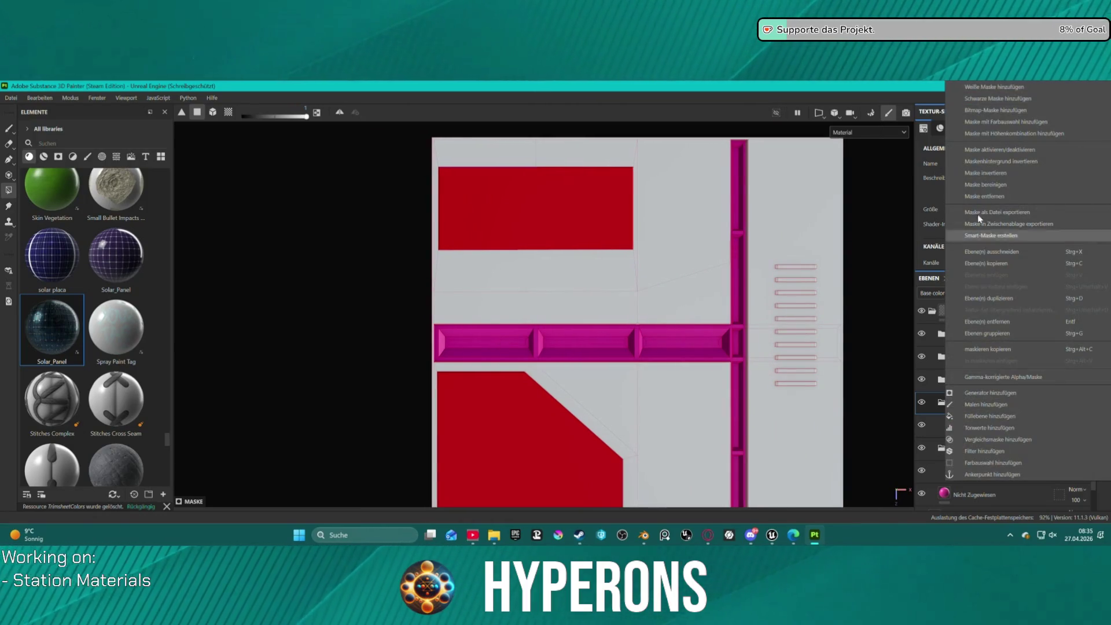
{"action": "left_click", "coordinate": [989, 183]}
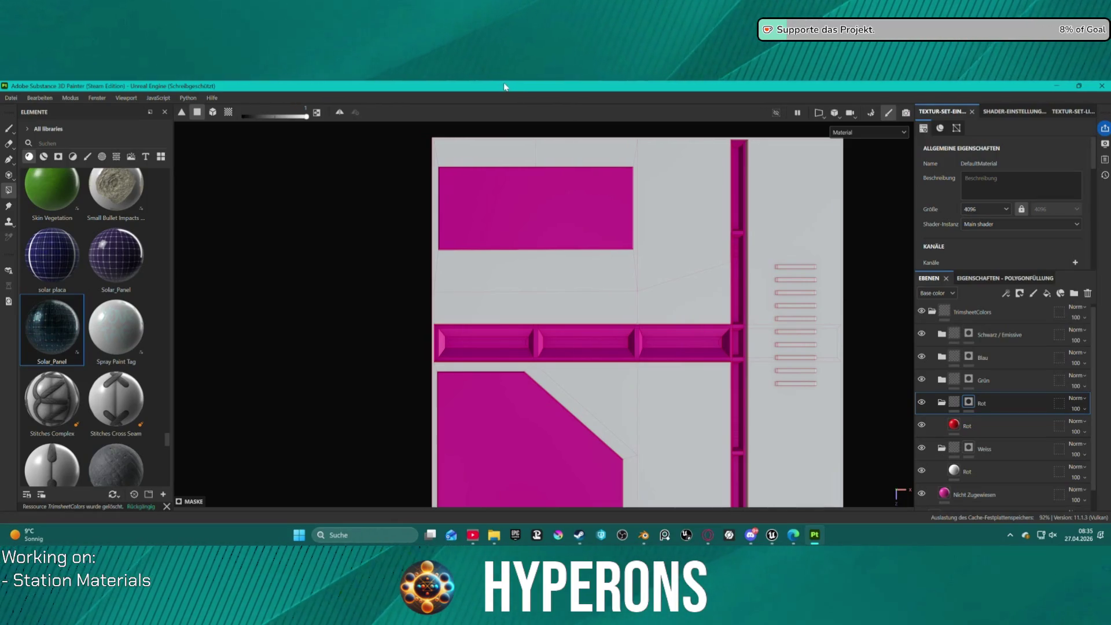
{"action": "scroll", "scroll_direction": "down", "scroll_amount": 3}
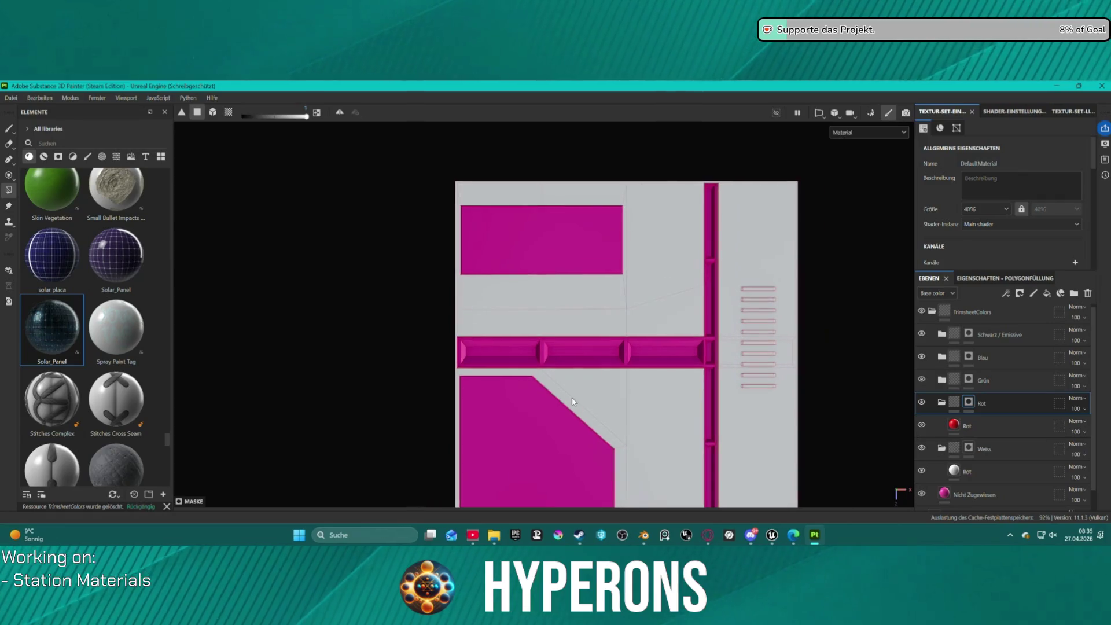
{"action": "left_click", "coordinate": [495, 222]}
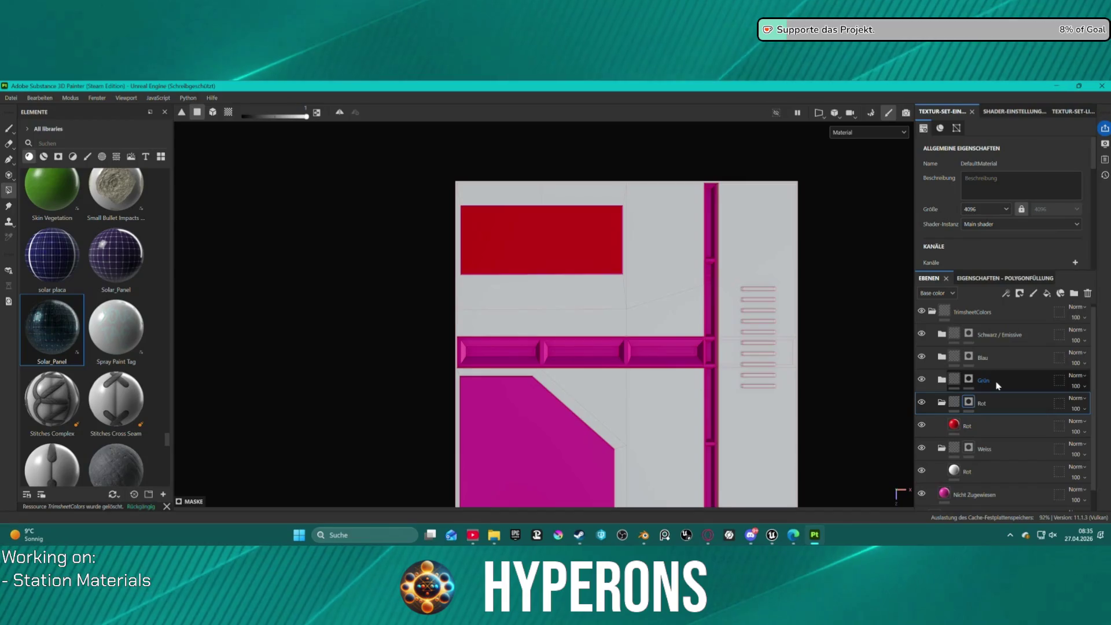
- Fill the angled panel green, the horizontal bar blue and the upper vertical bar black
{"action": "left_click", "coordinate": [994, 382]}
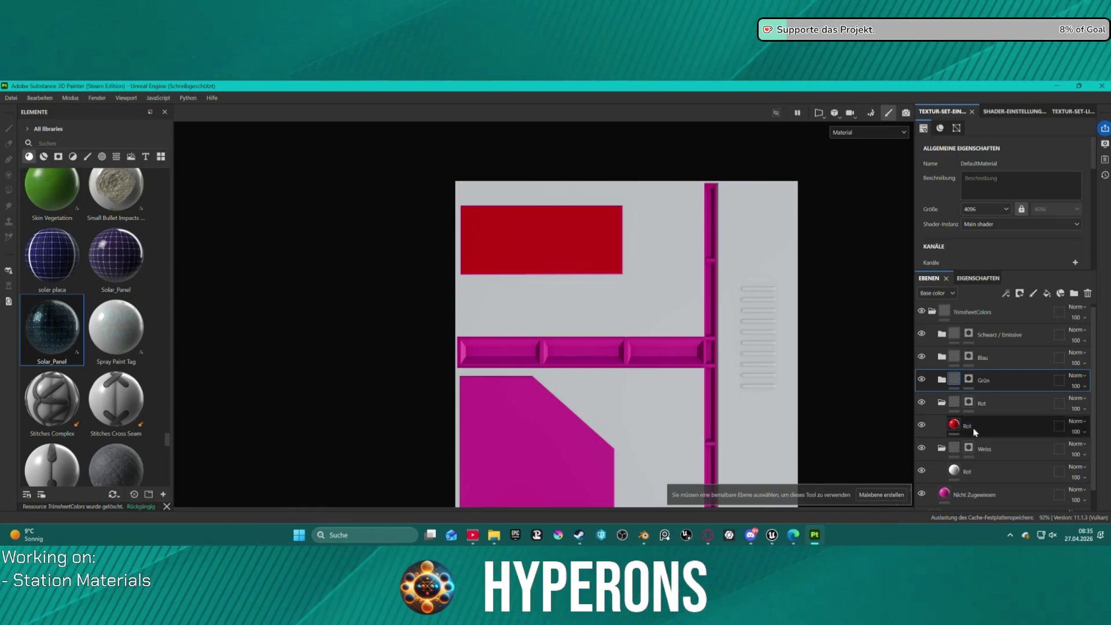
{"action": "left_click", "coordinate": [968, 379]}
{"action": "left_click", "coordinate": [486, 421]}
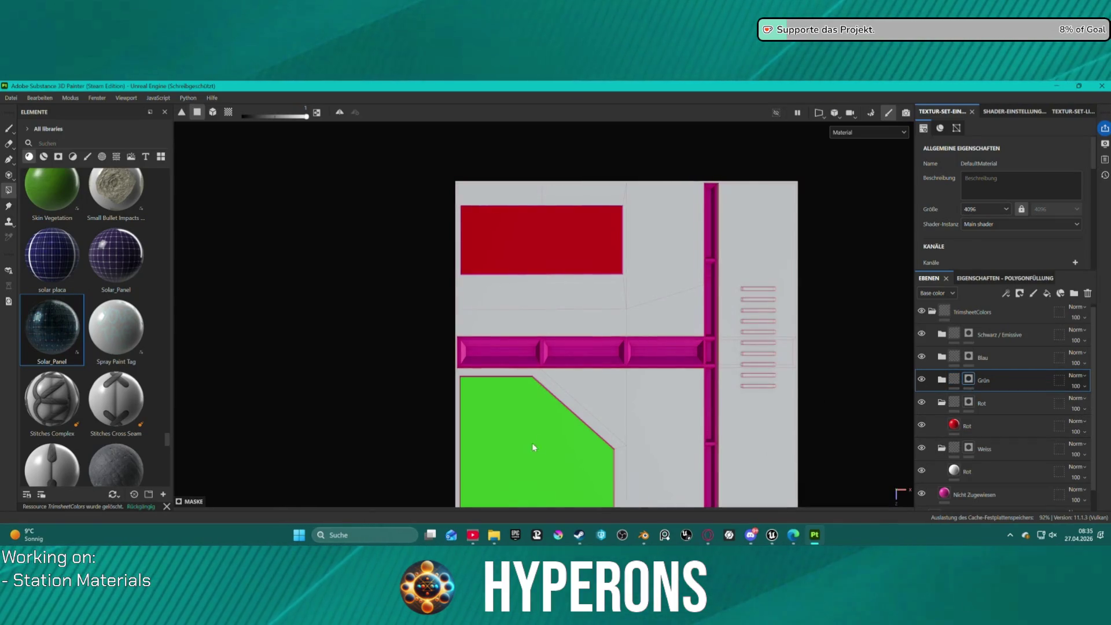
{"action": "left_click", "coordinate": [968, 357]}
{"action": "left_click_drag", "start_coordinate": [465, 352], "coordinate": [720, 359]}
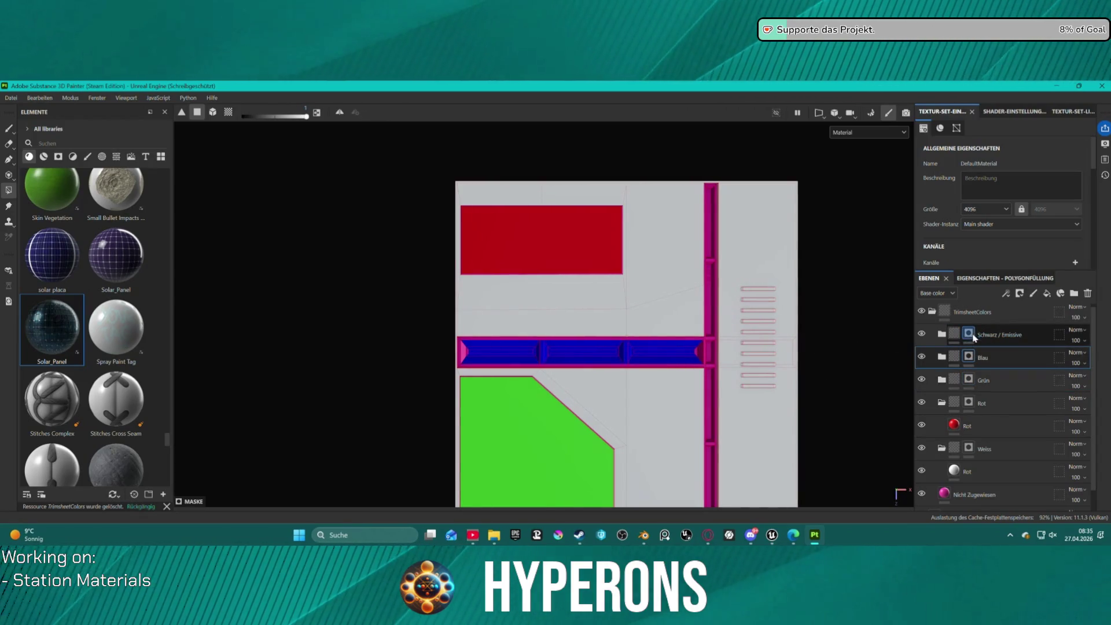
{"action": "left_click", "coordinate": [969, 334]}
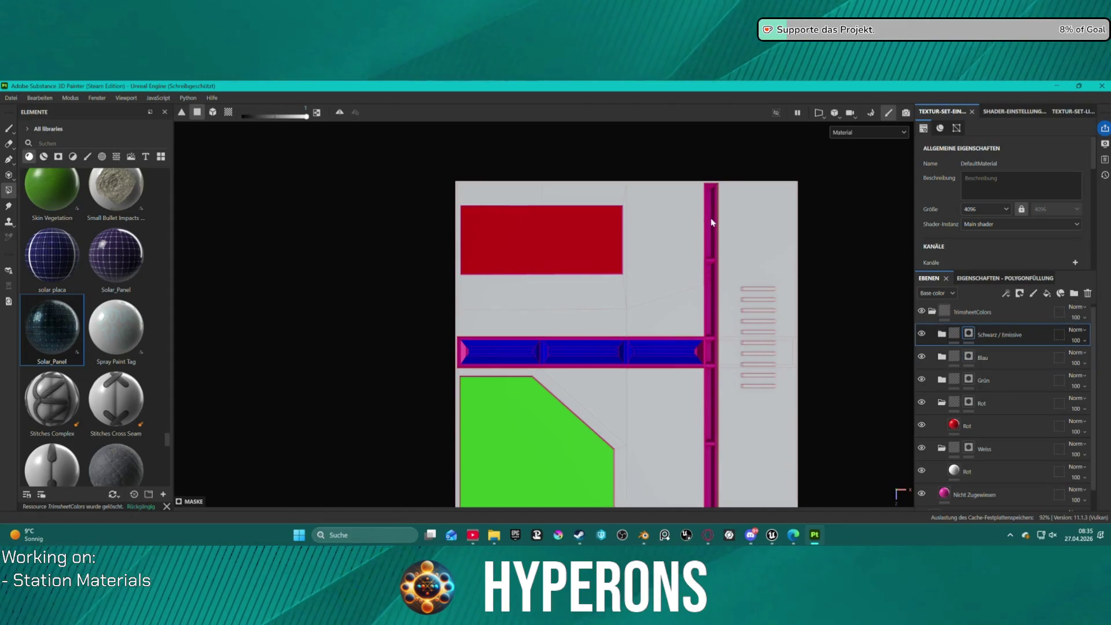
{"action": "left_click_drag", "start_coordinate": [711, 222], "coordinate": [716, 305]}
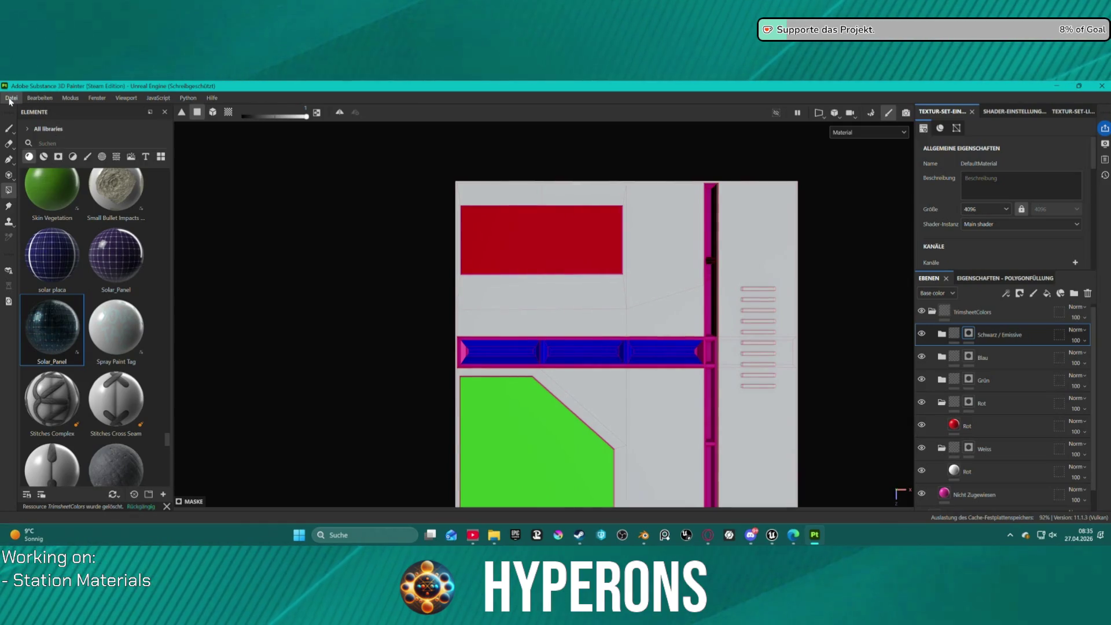
- Export the Color, Normal, ACH, Height and Alpha PNGs with the A-ACH TrimShiim preset
{"action": "left_click", "coordinate": [10, 99]}
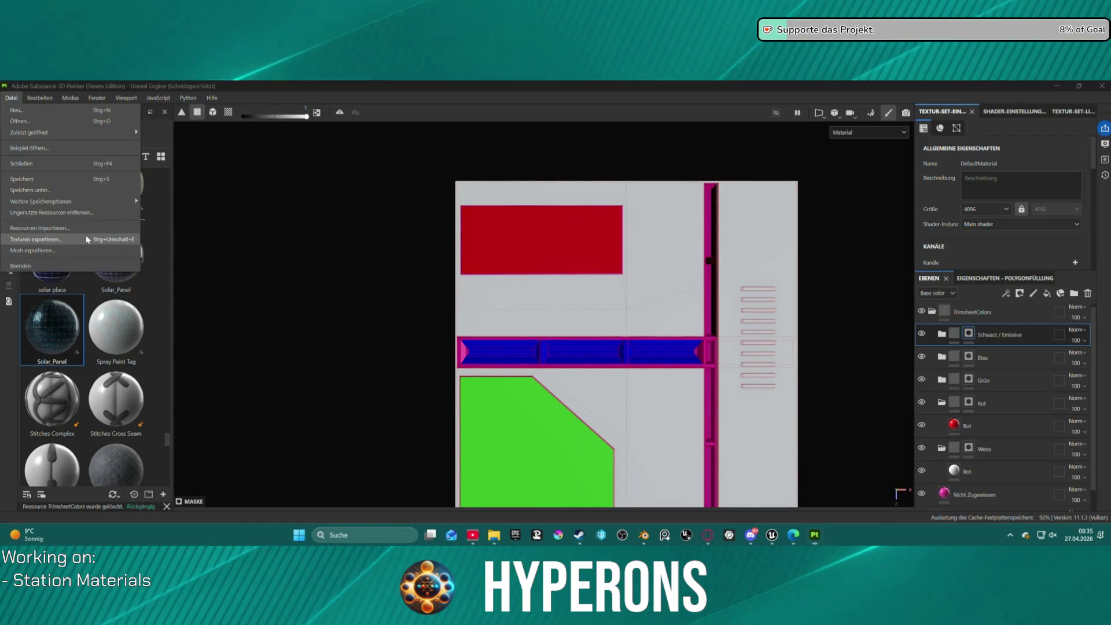
{"action": "left_click", "coordinate": [87, 240]}
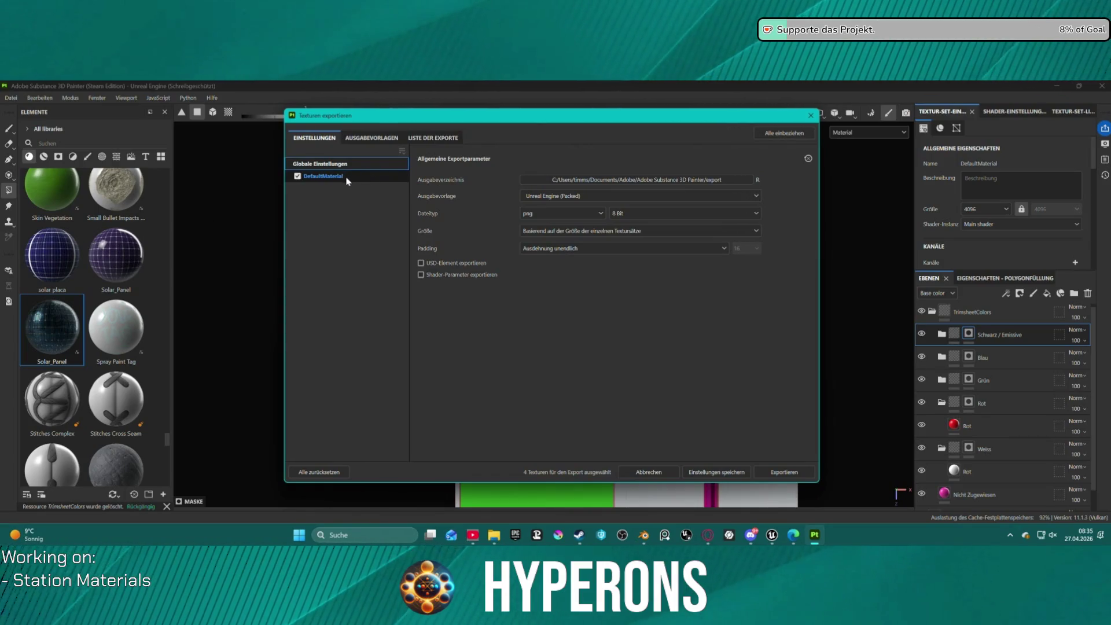
{"action": "left_click", "coordinate": [602, 197]}
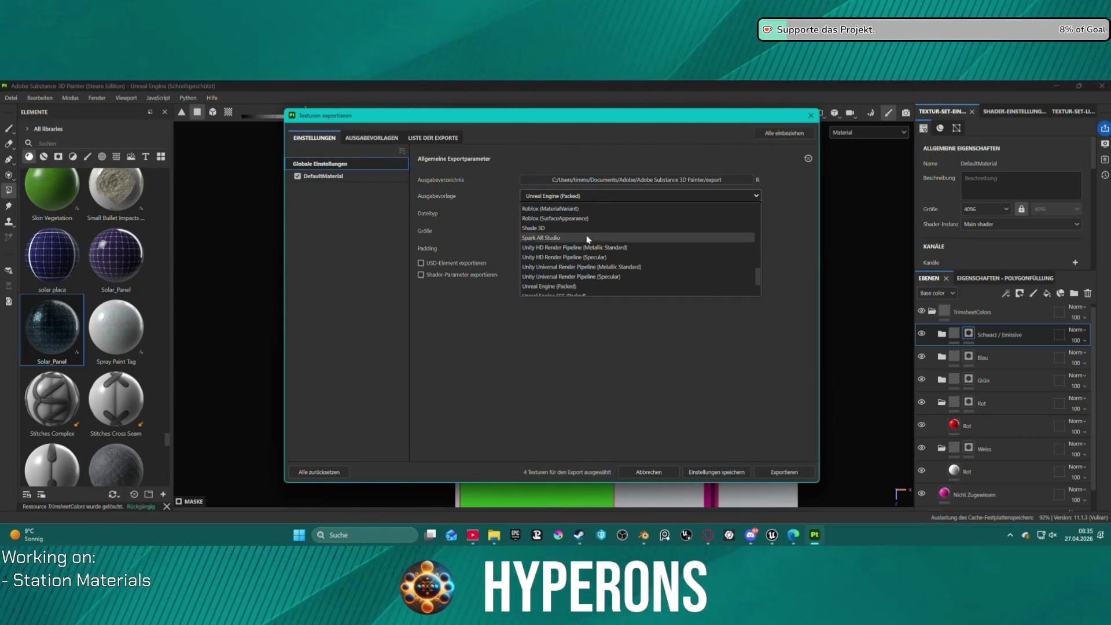
{"action": "scroll", "scroll_direction": "up", "scroll_amount": 3}
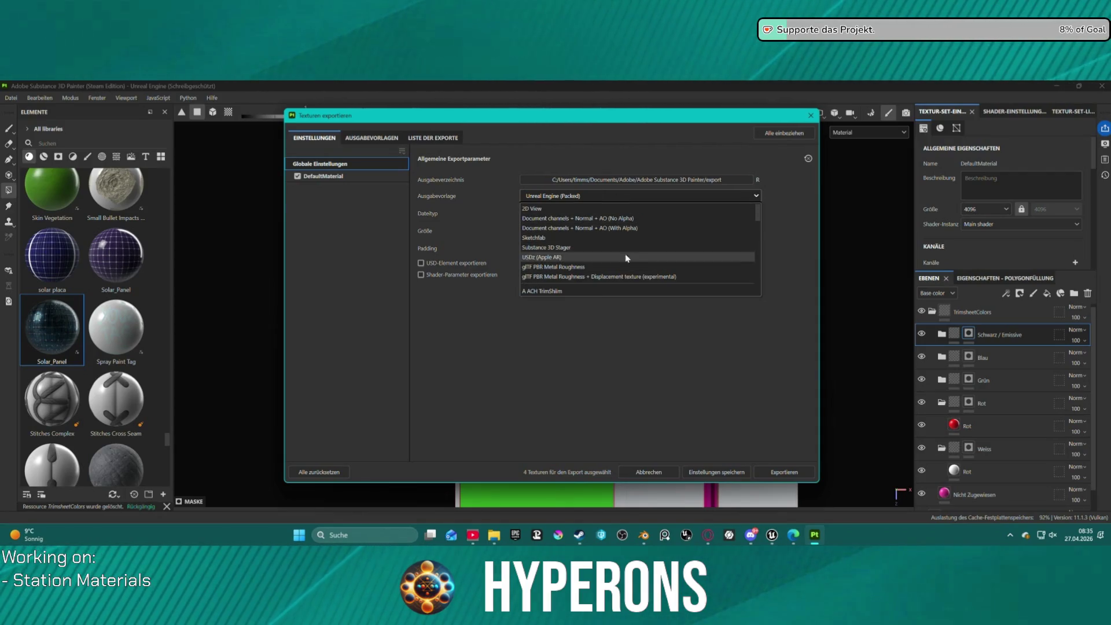
{"action": "left_click", "coordinate": [625, 290]}
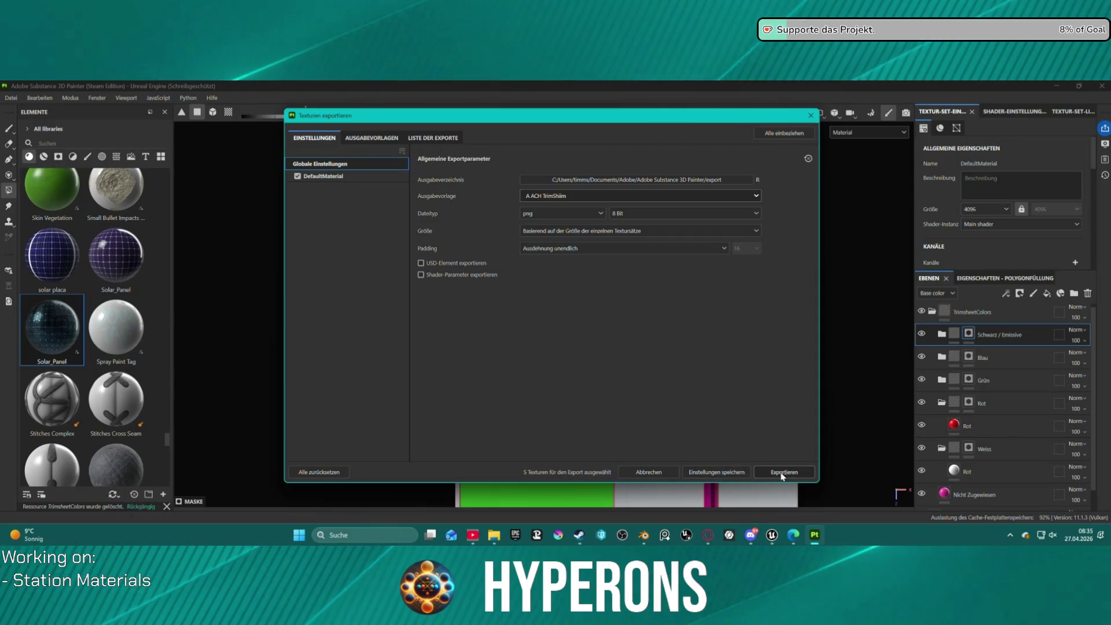
{"action": "left_click", "coordinate": [777, 474]}
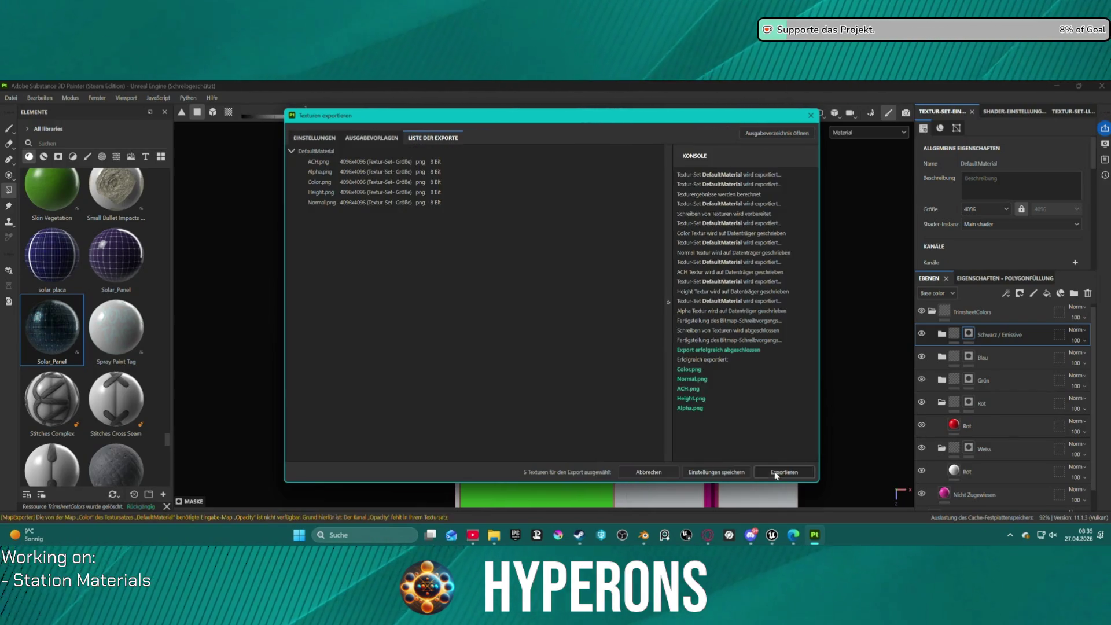
{"action": "left_click", "coordinate": [766, 137]}
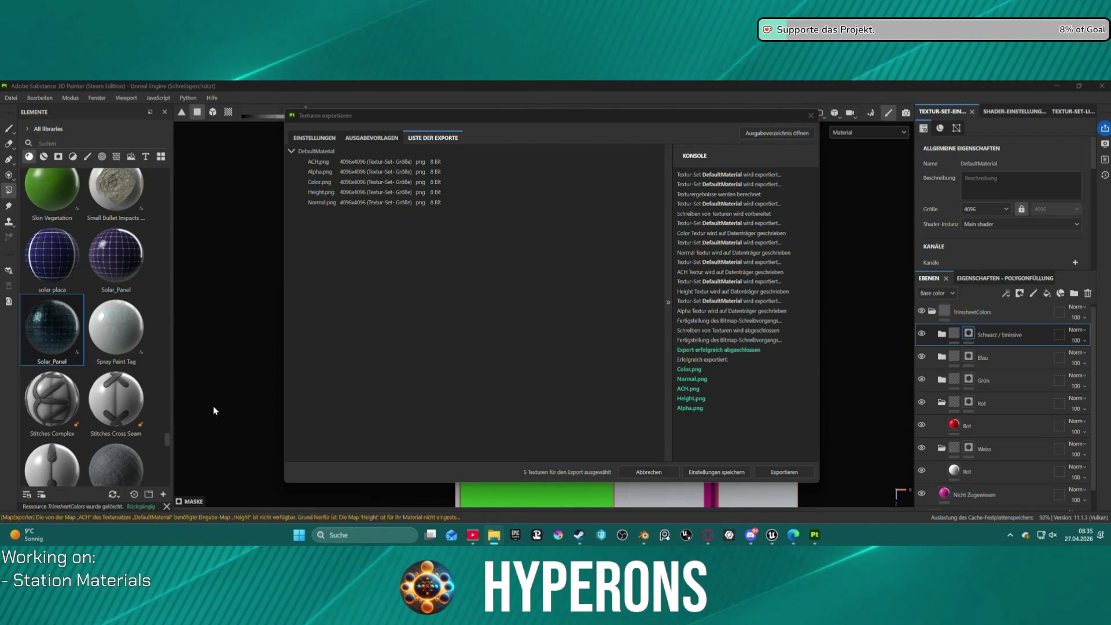
{"action": "mouse_move", "coordinate": [771, 534]}
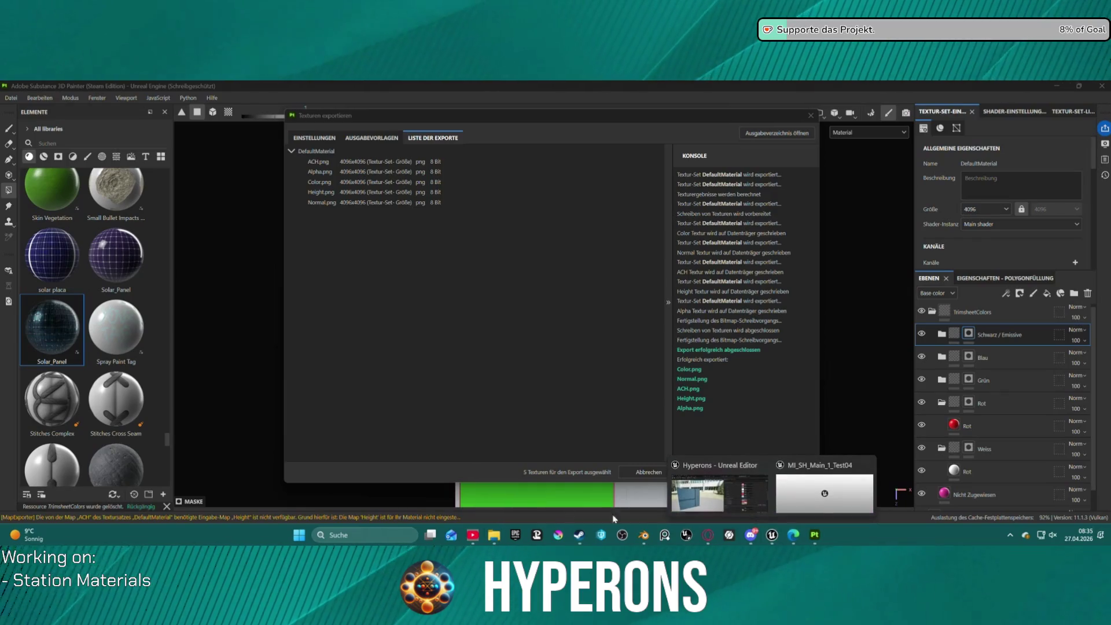
{"action": "left_click", "coordinate": [717, 489]}
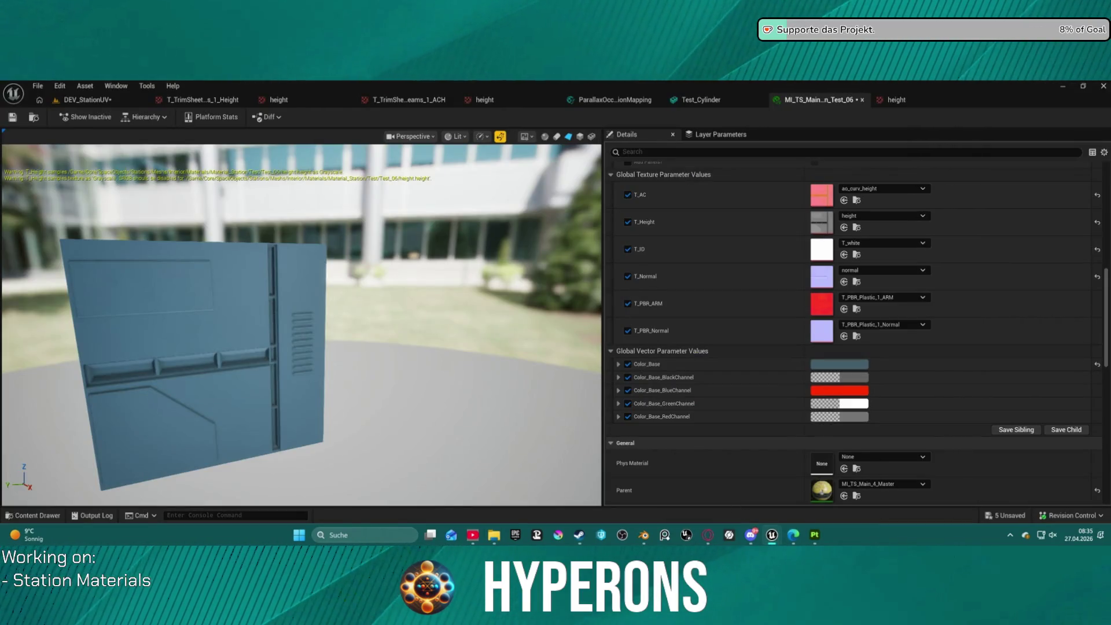
- Import the Color PNG into Test_06 and assign it to the material instance's T_ID parameter
{"action": "left_click", "coordinate": [31, 515]}
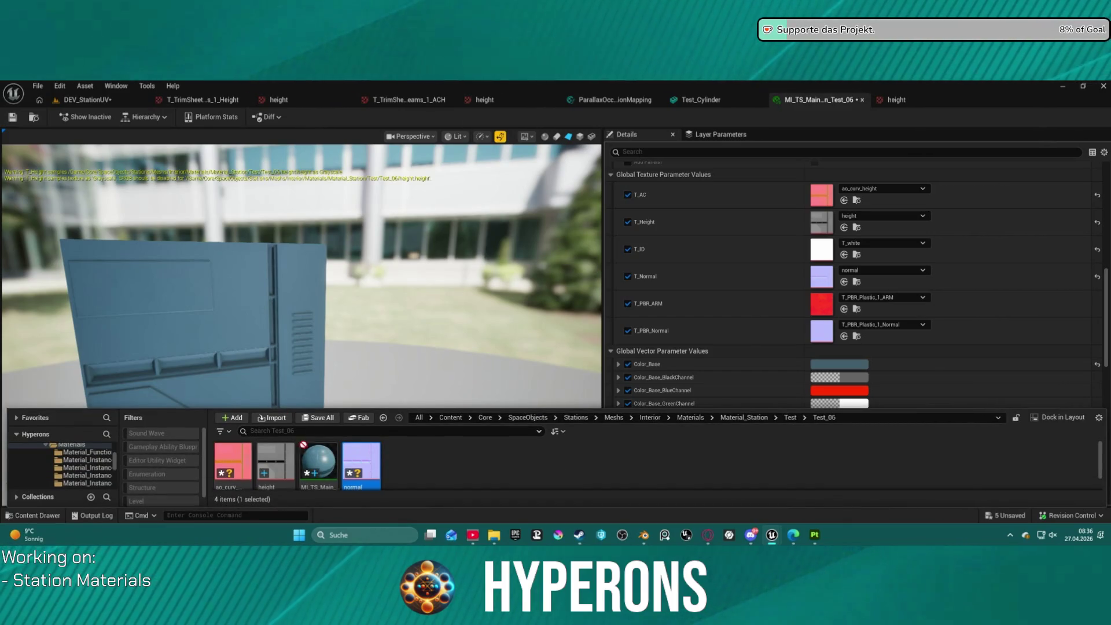
{"action": "left_click_drag", "start_coordinate": [420, 475], "coordinate": [419, 473]}
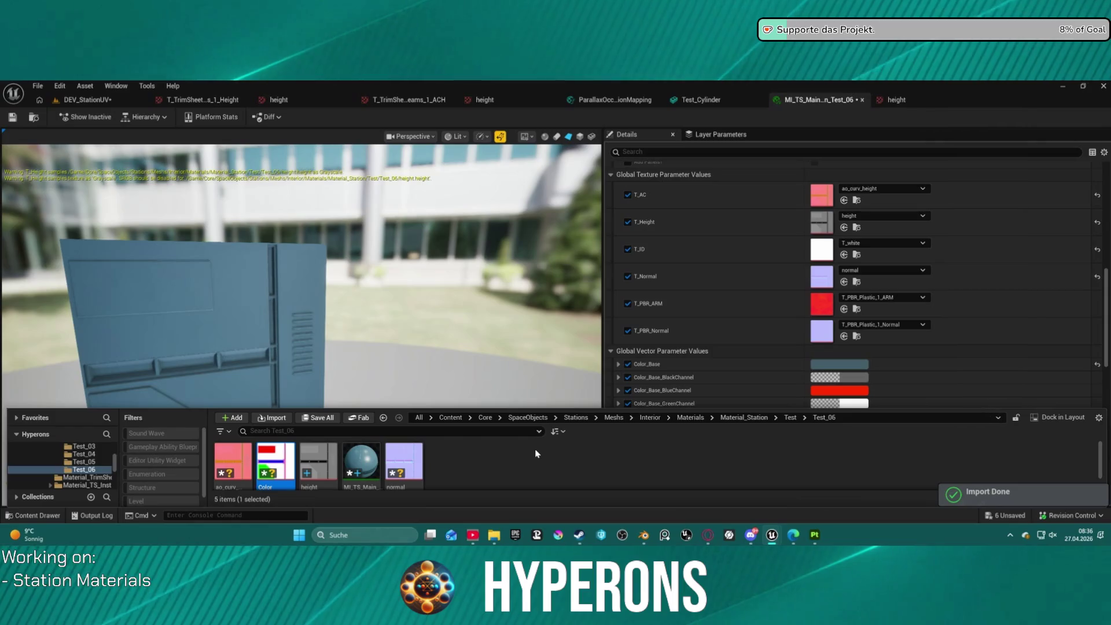
{"action": "left_click_drag", "start_coordinate": [275, 463], "coordinate": [822, 248]}
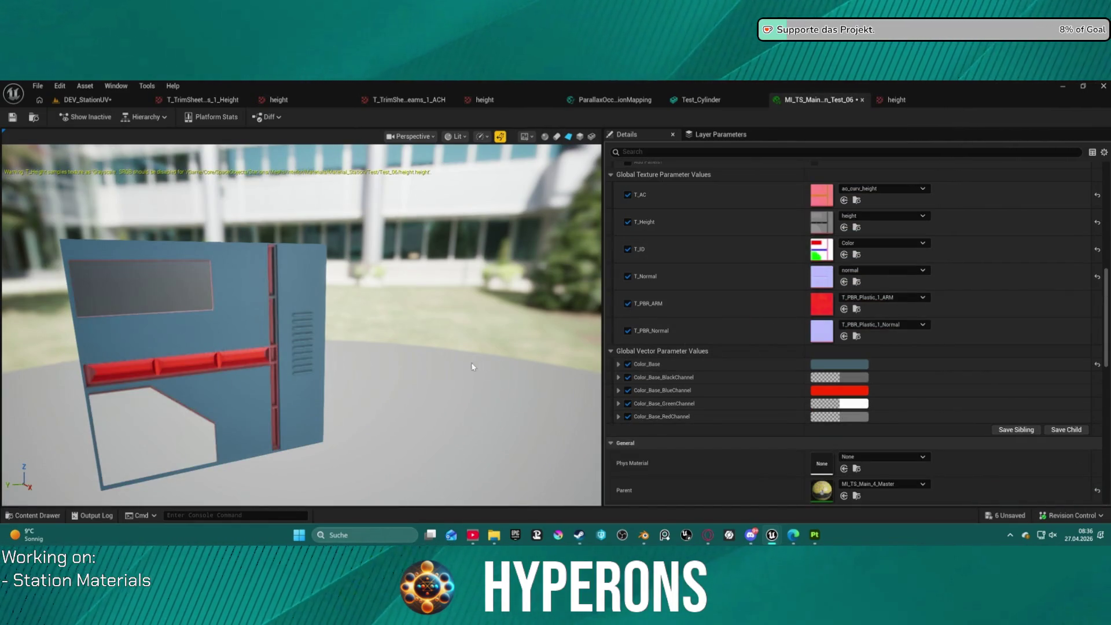
{"action": "left_click_drag", "start_coordinate": [471, 362], "coordinate": [381, 346]}
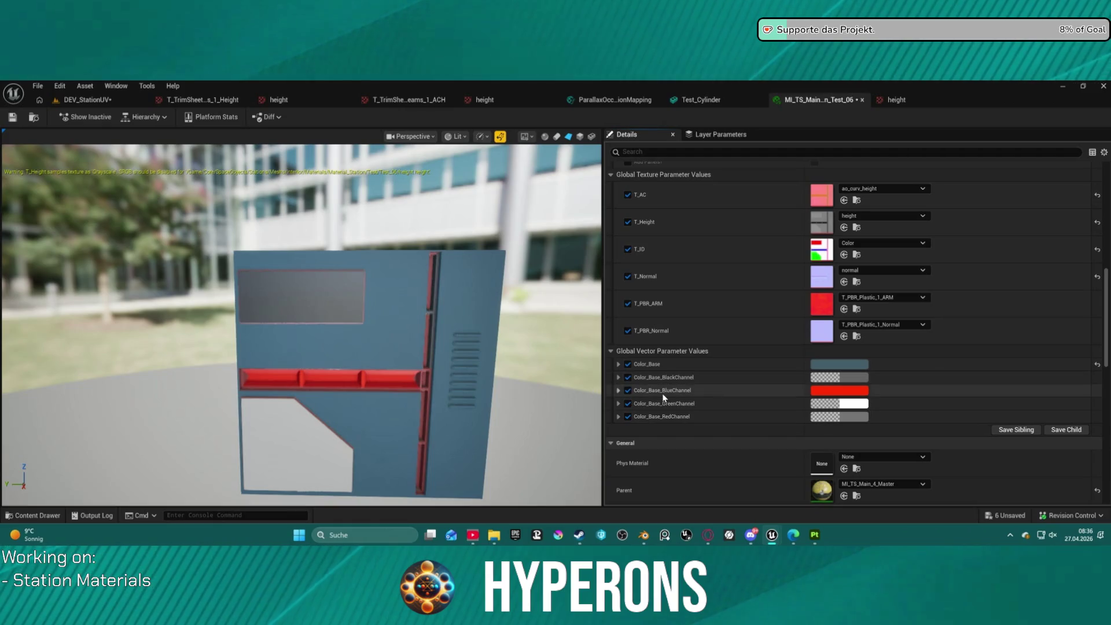
{"action": "left_click", "coordinate": [846, 393]}
{"action": "left_click", "coordinate": [896, 303]}
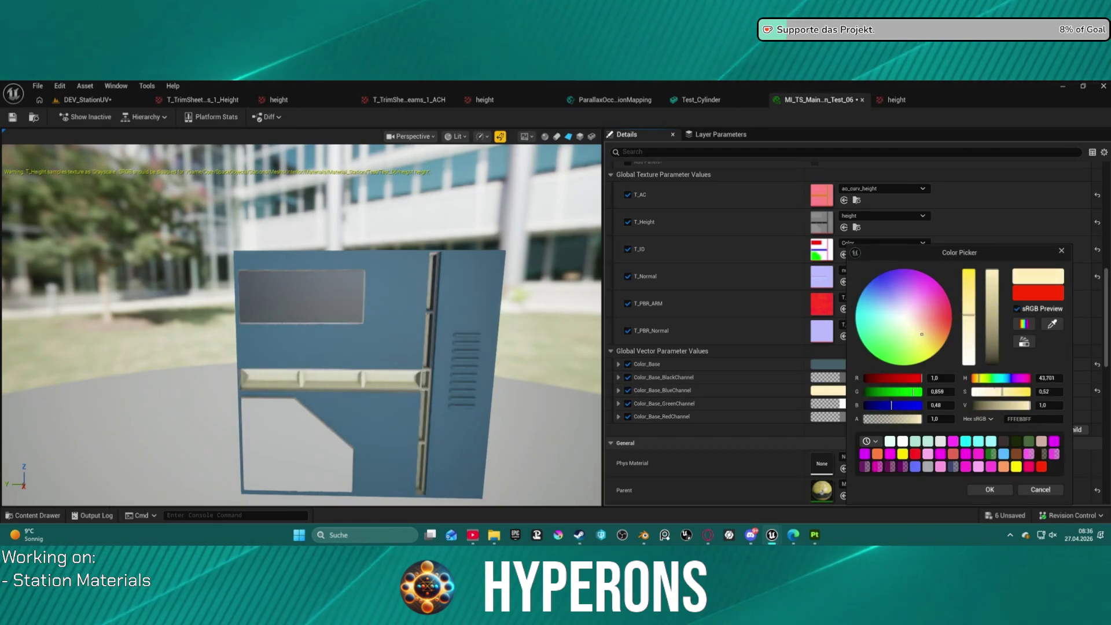
{"action": "left_click_drag", "start_coordinate": [897, 302], "coordinate": [917, 343]}
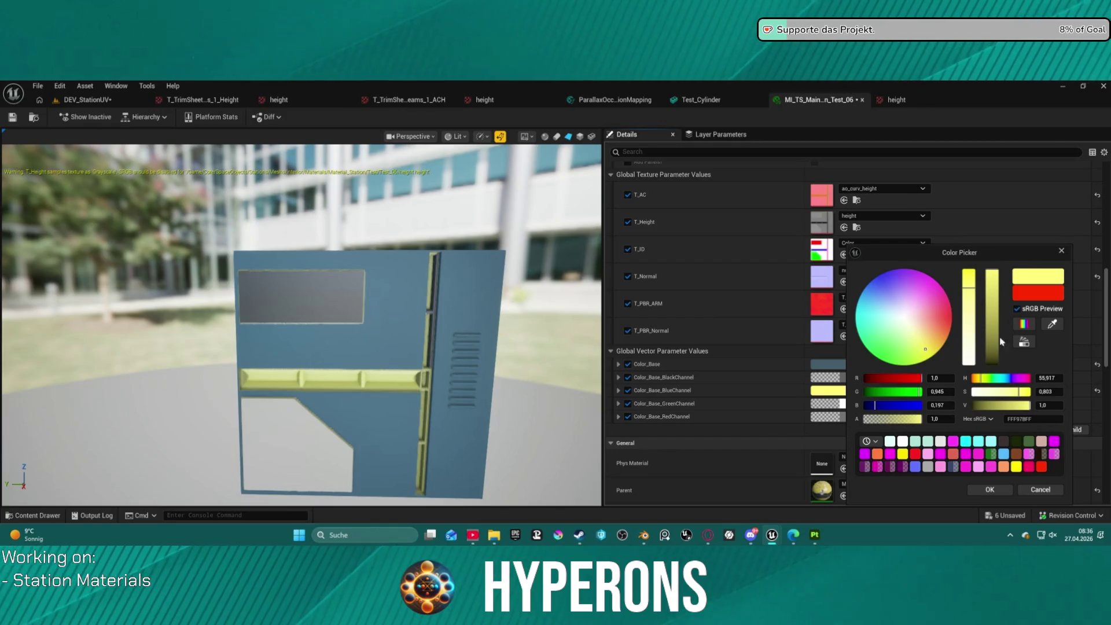
{"action": "left_click", "coordinate": [1039, 489]}
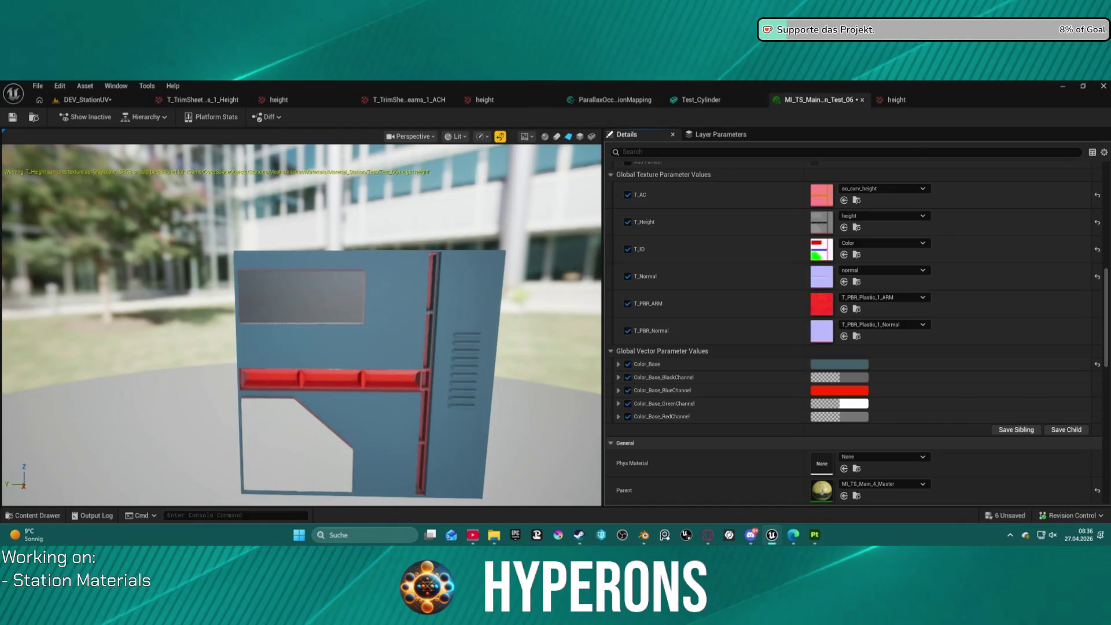
{"action": "scroll", "scroll_direction": "up", "scroll_amount": 3}
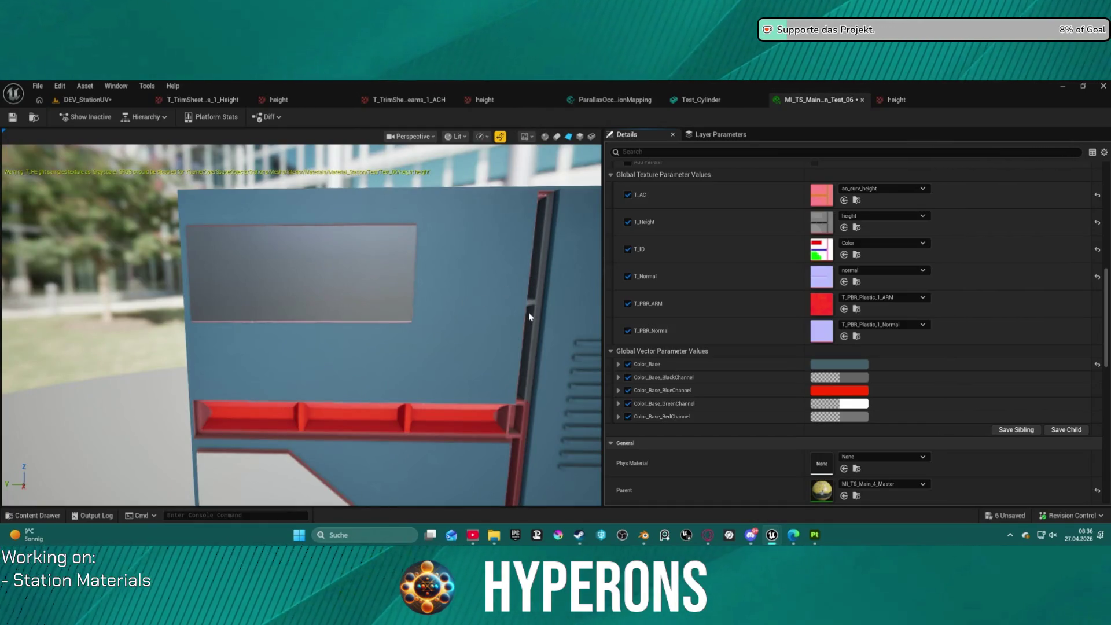
{"action": "left_click_drag", "start_coordinate": [459, 305], "coordinate": [347, 308]}
{"action": "scroll", "scroll_direction": "down", "scroll_amount": 3}
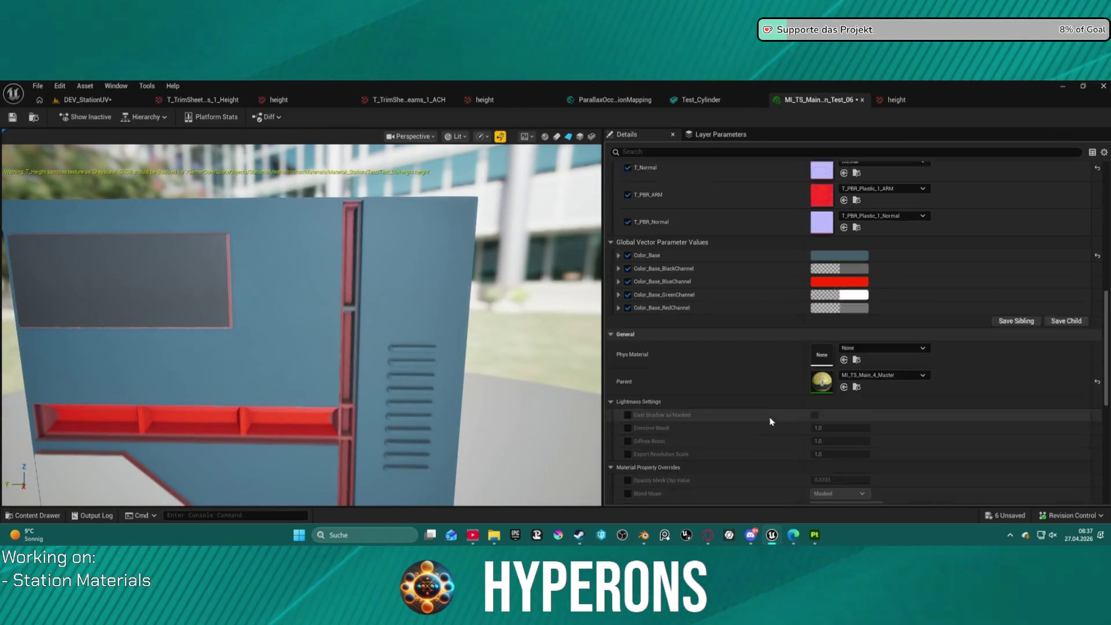
{"action": "scroll", "scroll_direction": "up", "scroll_amount": 3}
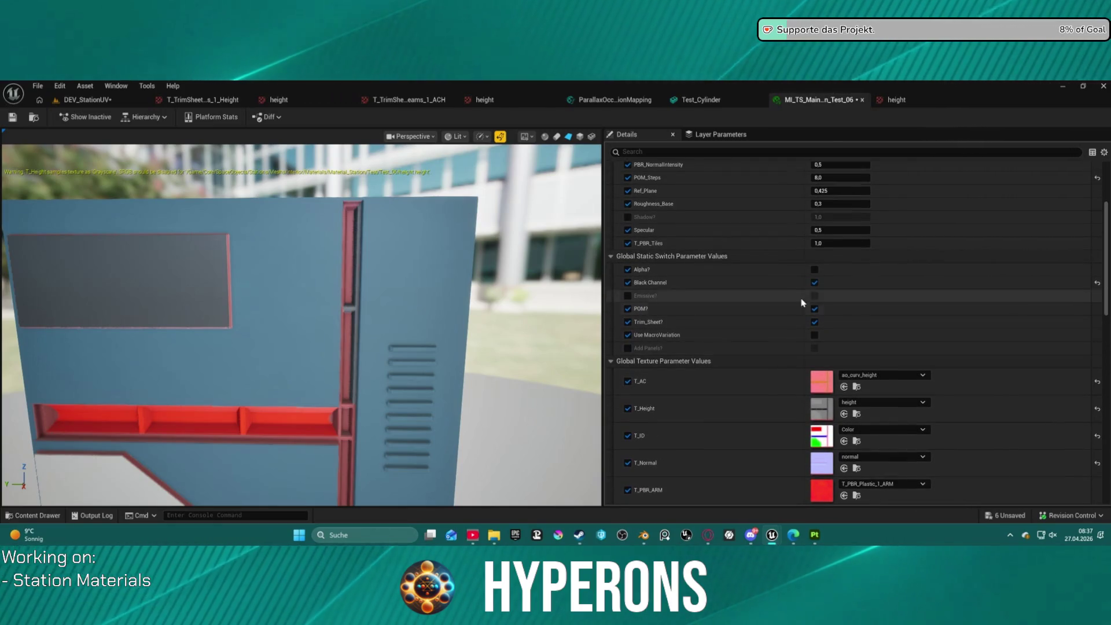
{"action": "left_click", "coordinate": [814, 284]}
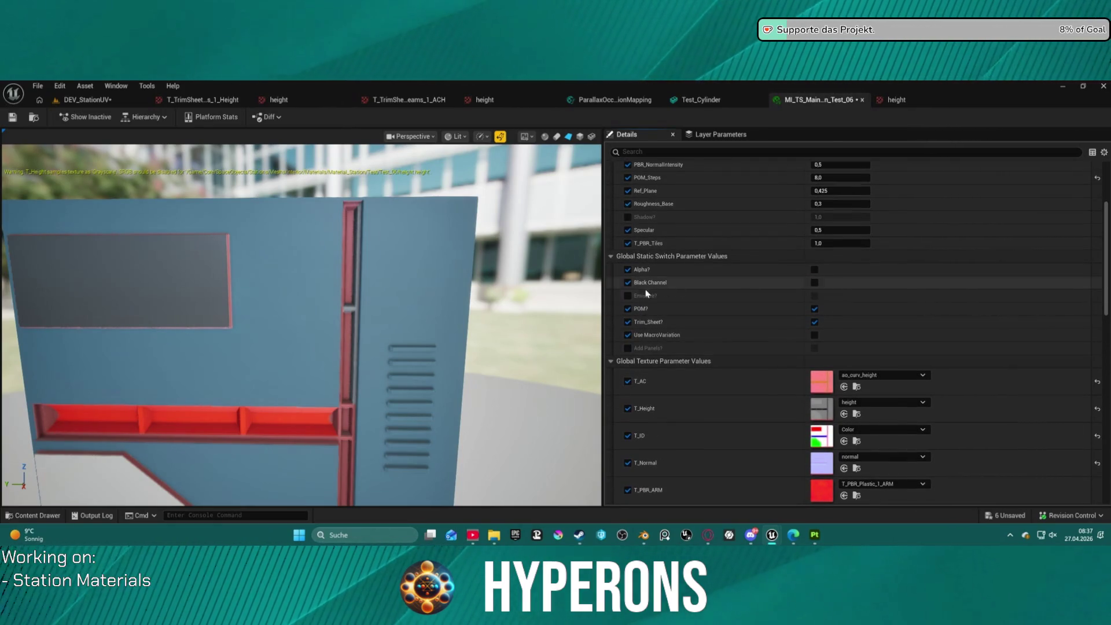
{"action": "left_click", "coordinate": [814, 295]}
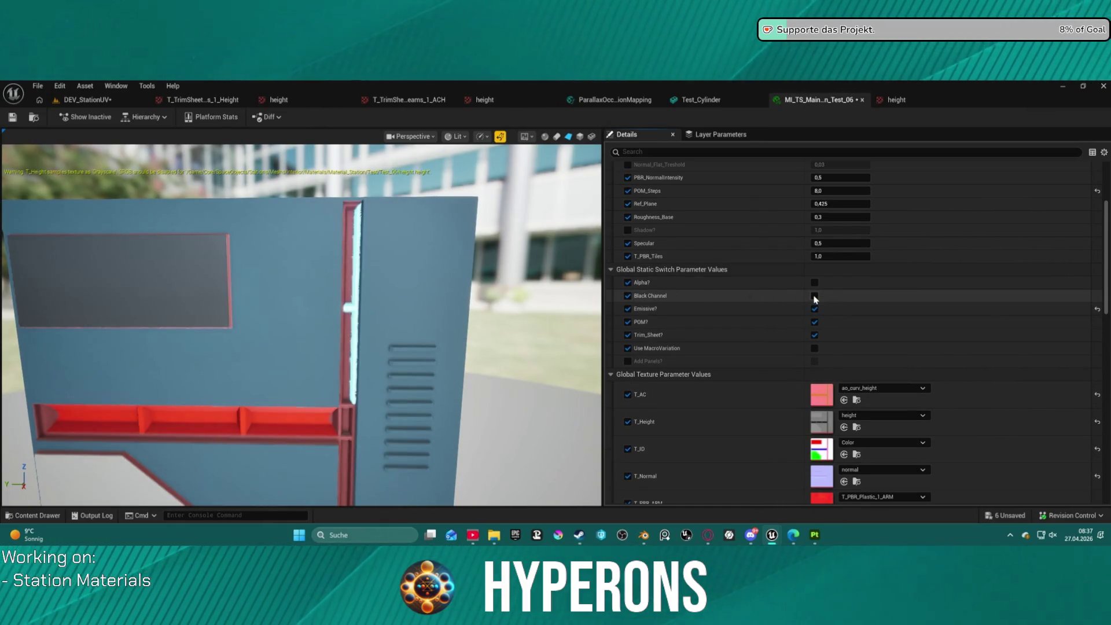
{"action": "left_click", "coordinate": [814, 297]}
{"action": "scroll", "scroll_direction": "down", "scroll_amount": 3}
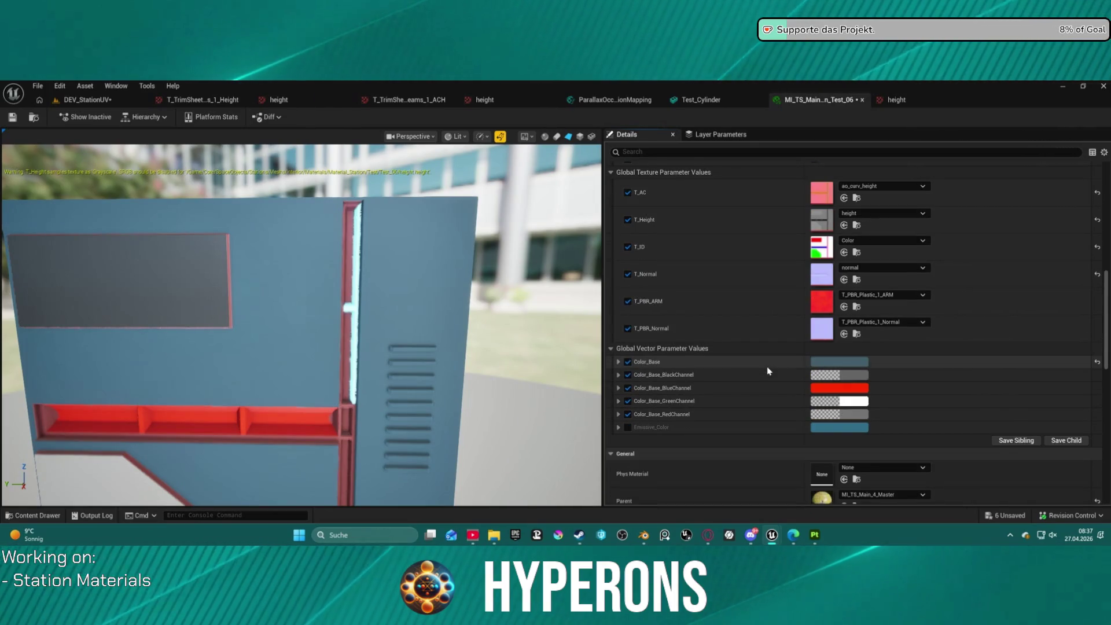
{"action": "scroll", "scroll_direction": "up", "scroll_amount": 3}
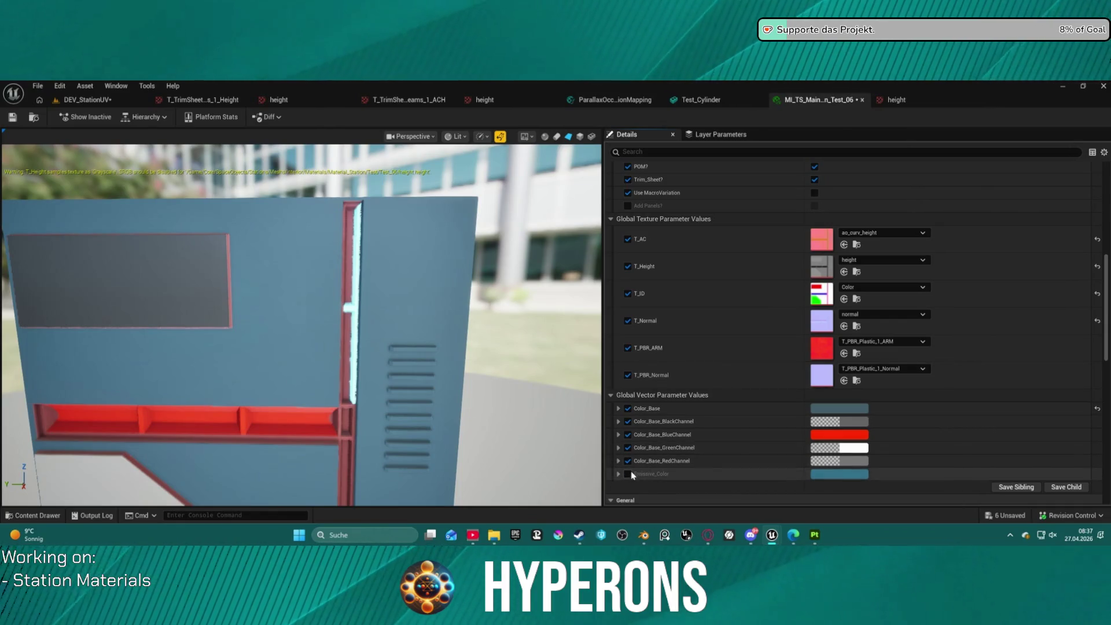
{"action": "scroll", "scroll_direction": "up", "scroll_amount": 3}
{"action": "scroll", "scroll_direction": "down", "scroll_amount": 3}
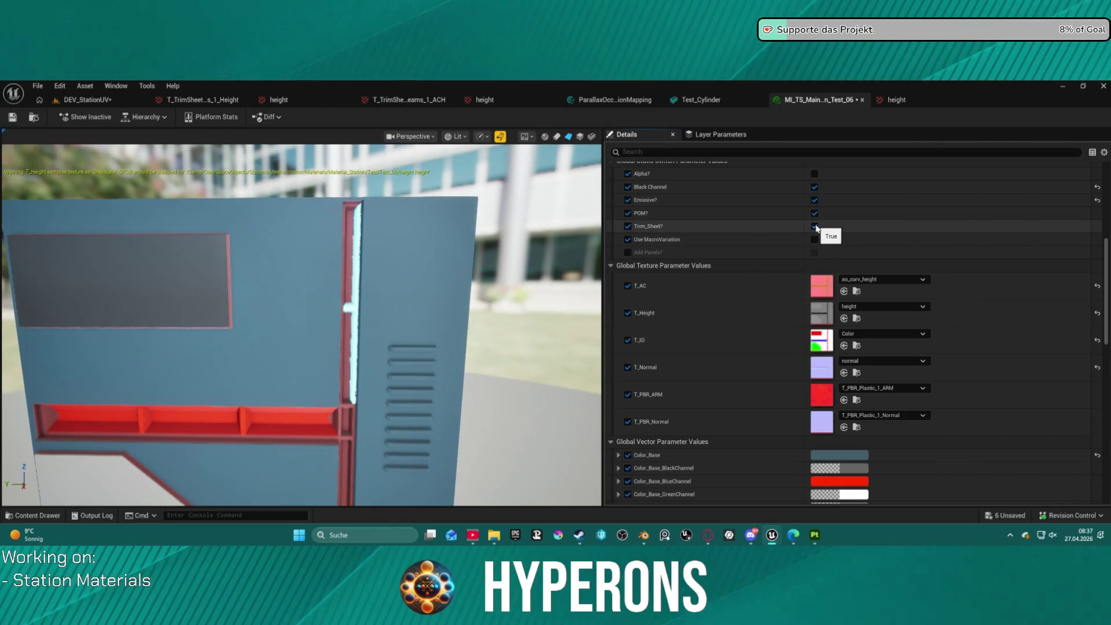
{"action": "left_click", "coordinate": [814, 226]}
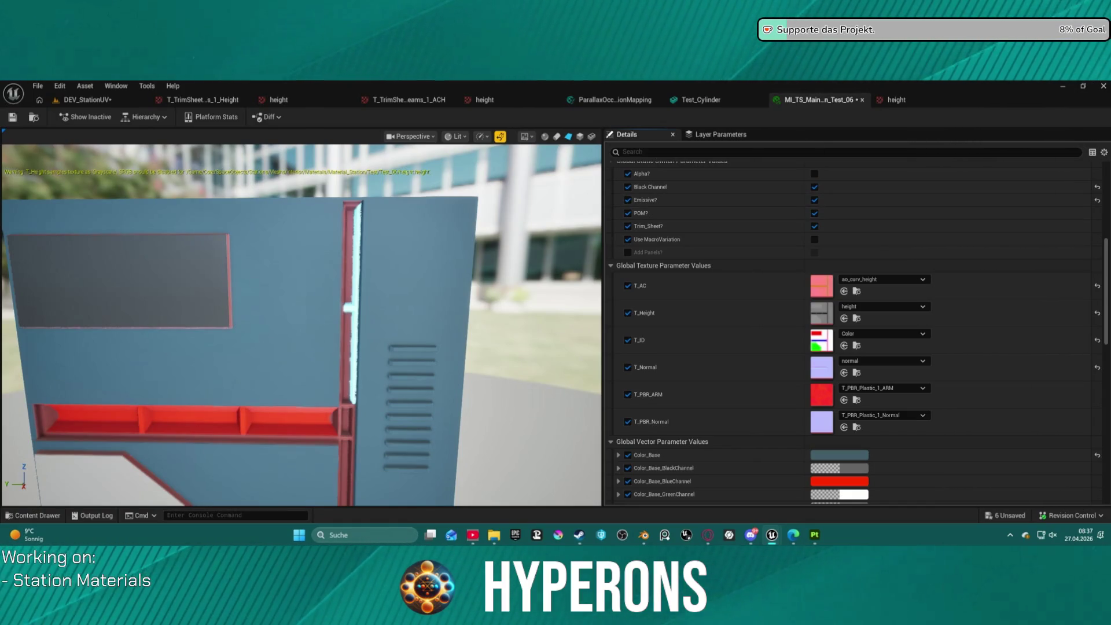
{"action": "left_click", "coordinate": [814, 199]}
{"action": "scroll", "scroll_direction": "down", "scroll_amount": 3}
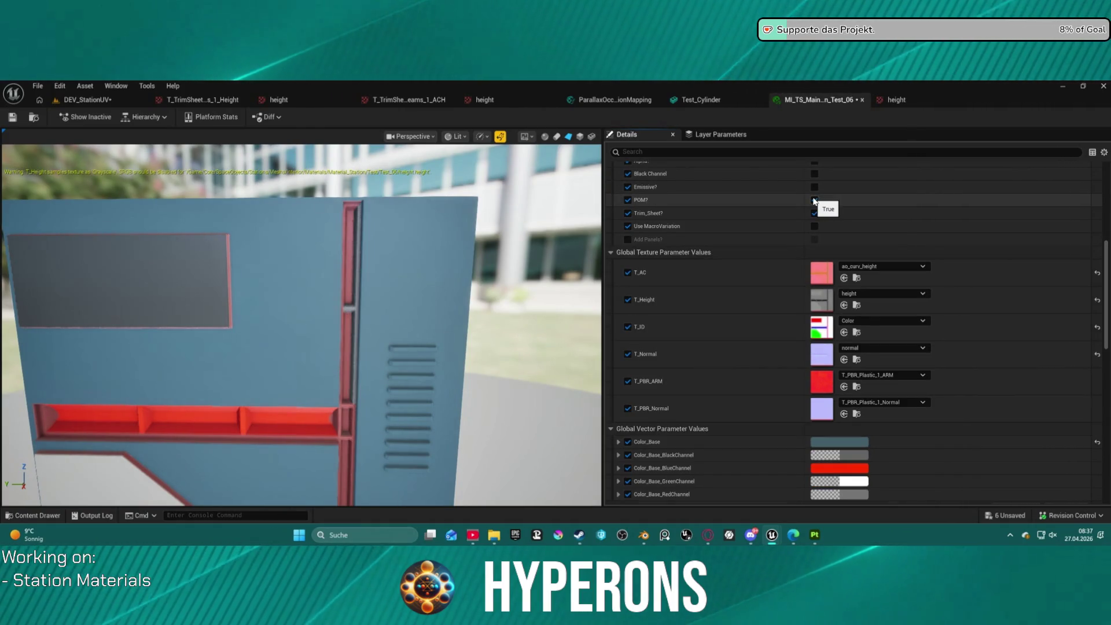
{"action": "scroll", "scroll_direction": "up", "scroll_amount": 3}
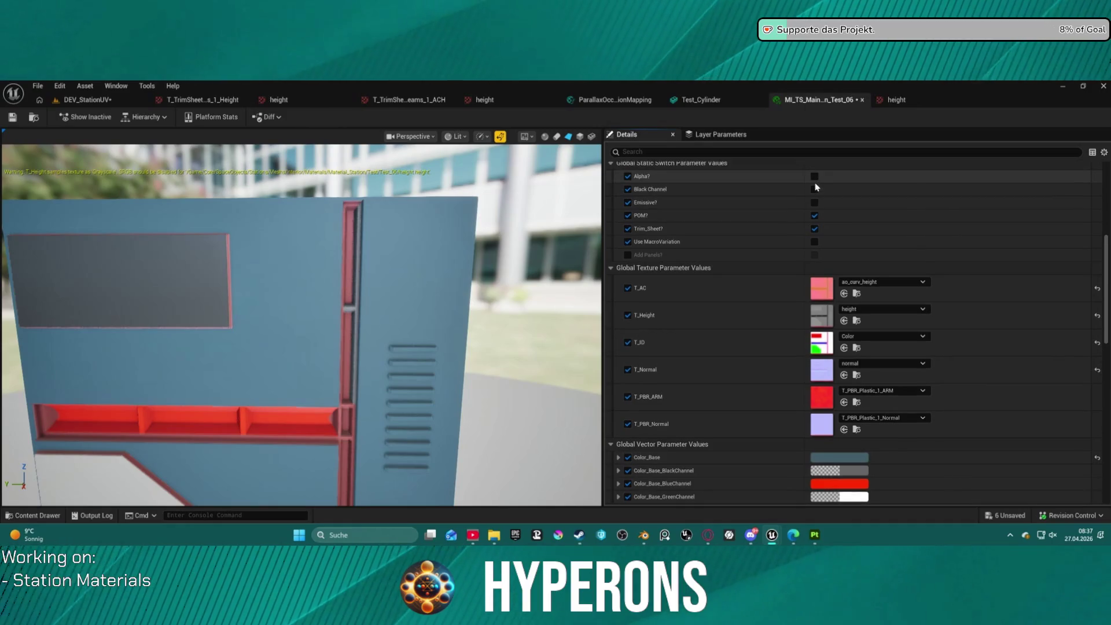
{"action": "left_click", "coordinate": [814, 190]}
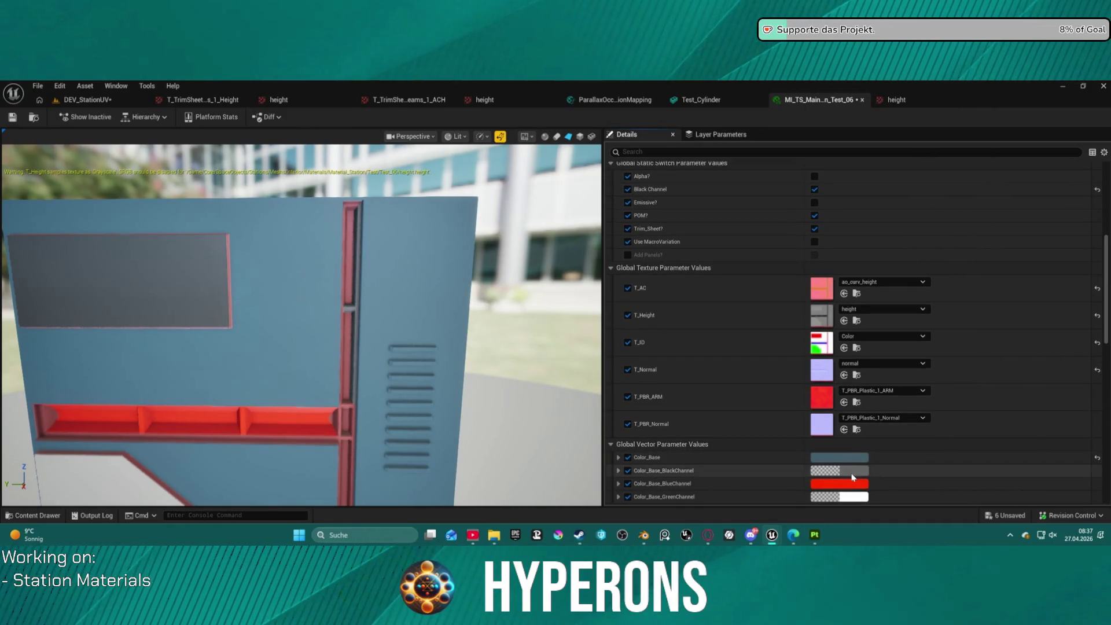
{"action": "left_click", "coordinate": [838, 471]}
{"action": "left_click_drag", "start_coordinate": [888, 332], "coordinate": [952, 296]}
{"action": "left_click", "coordinate": [1046, 484]}
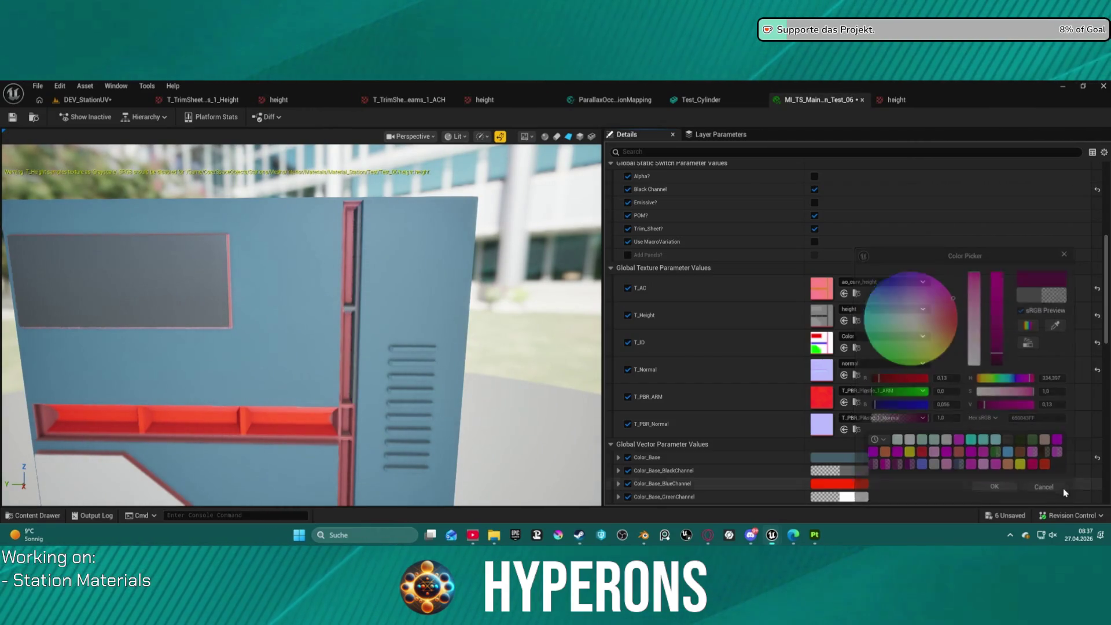
{"action": "scroll", "scroll_direction": "down", "scroll_amount": 3}
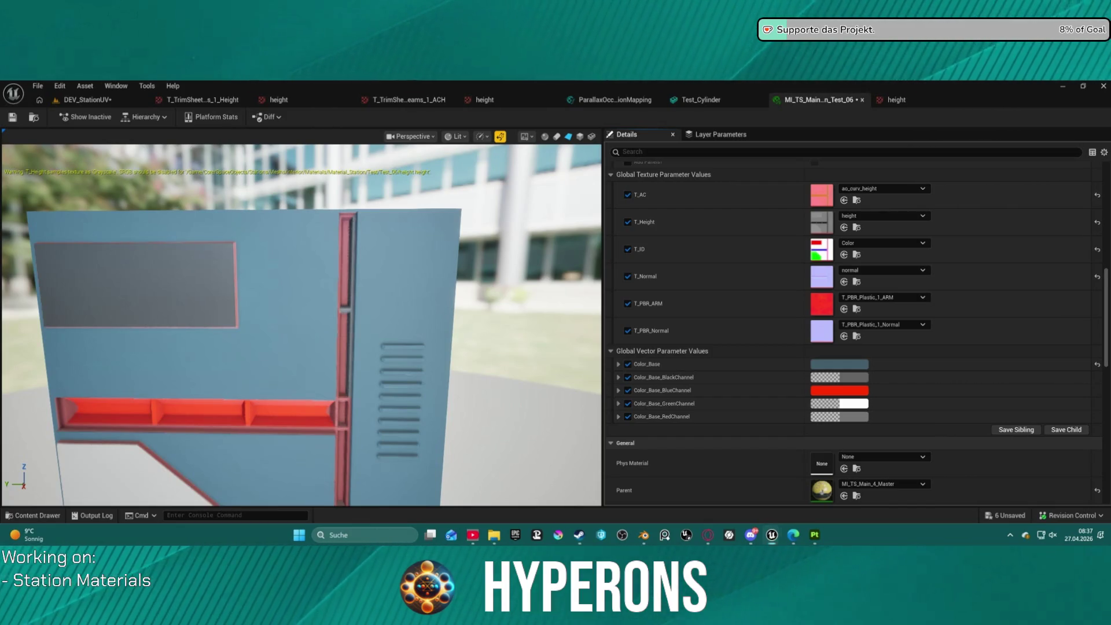
{"action": "key", "text": "super+d"}
{"action": "key", "text": "super+d"}
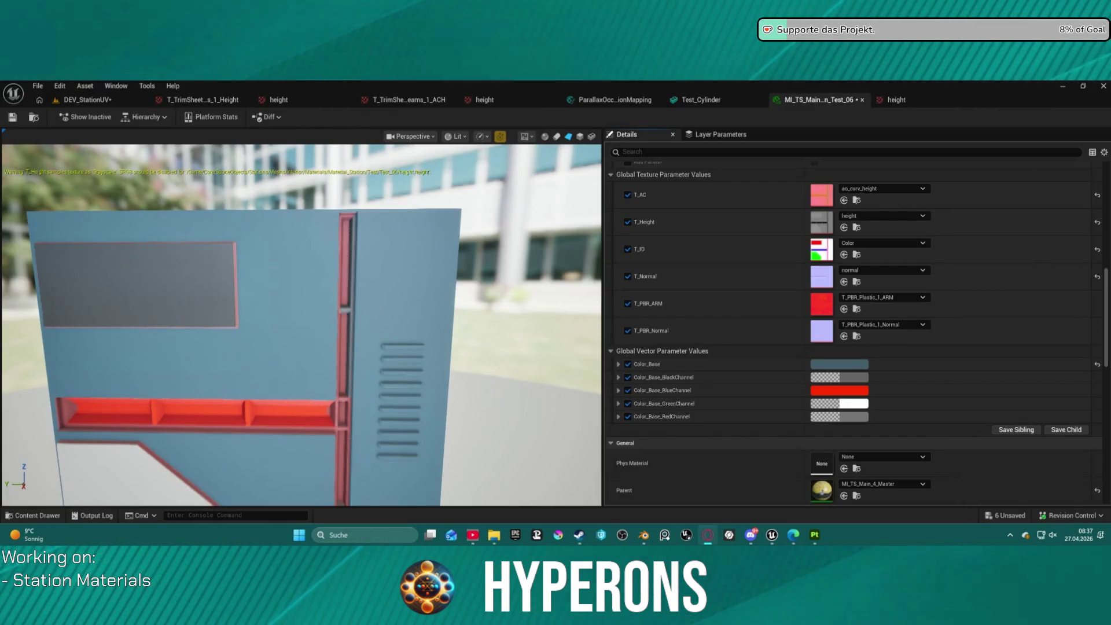
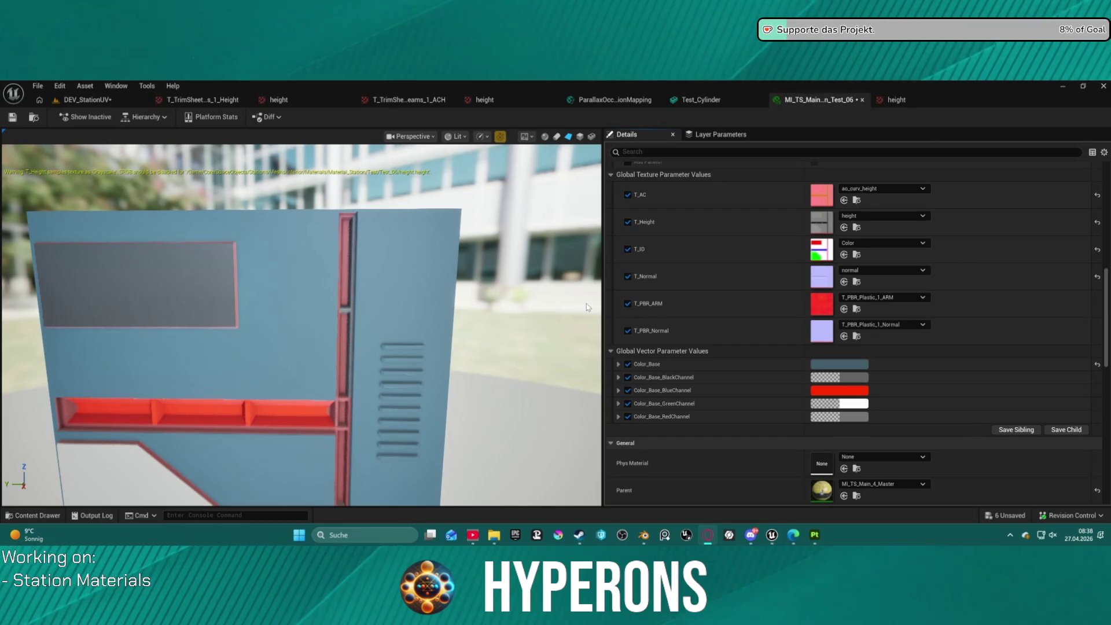
- Switch to Substance 3D Painter to see the finished 4096×4096 texture export
{"action": "left_click", "coordinate": [814, 534]}
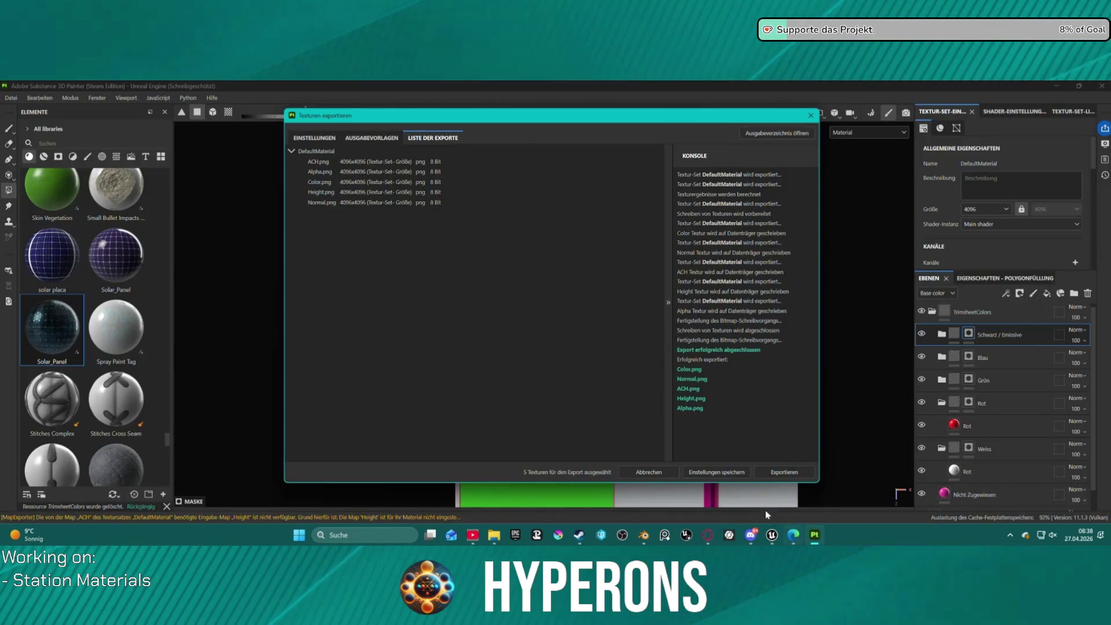
- Close the export window and clear the Schwarz / Emissive layer's mask
{"action": "left_click", "coordinate": [811, 115]}
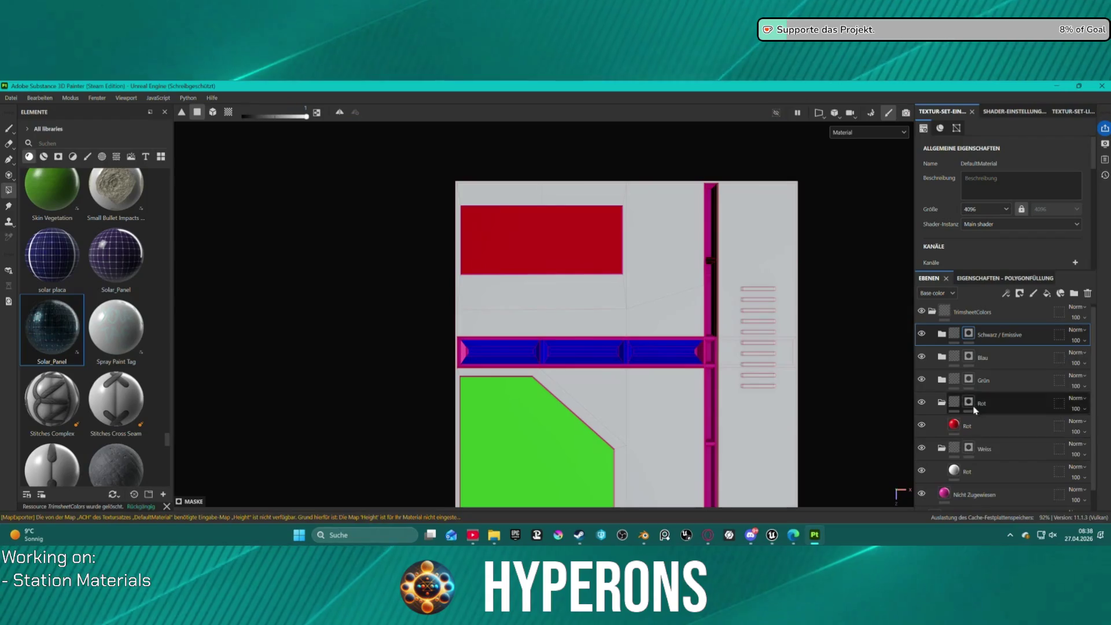
{"action": "right_click", "coordinate": [973, 332]}
{"action": "key", "text": "Escape"}
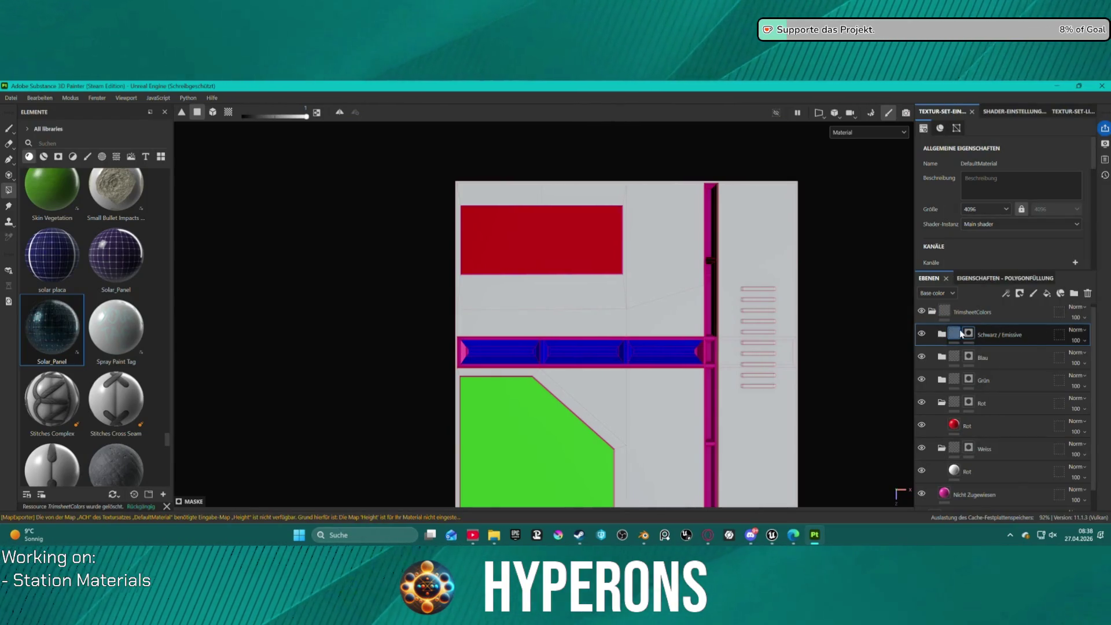
{"action": "right_click", "coordinate": [968, 336]}
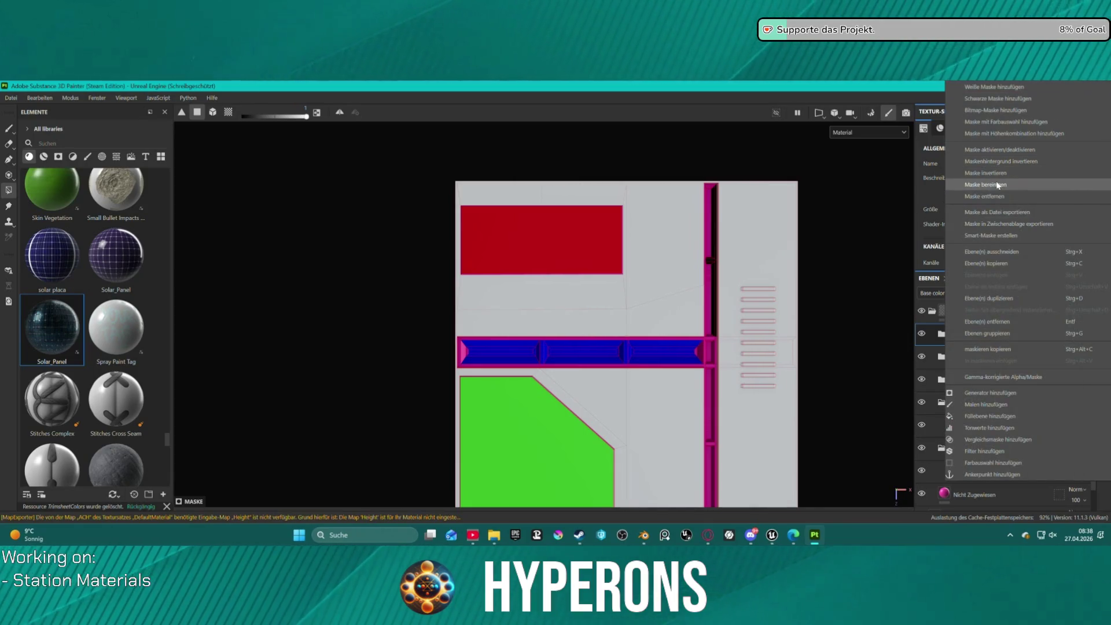
{"action": "left_click", "coordinate": [972, 184]}
- Clear the masks of the Blau layer, Rot folder and Grün layer
{"action": "right_click", "coordinate": [972, 357]}
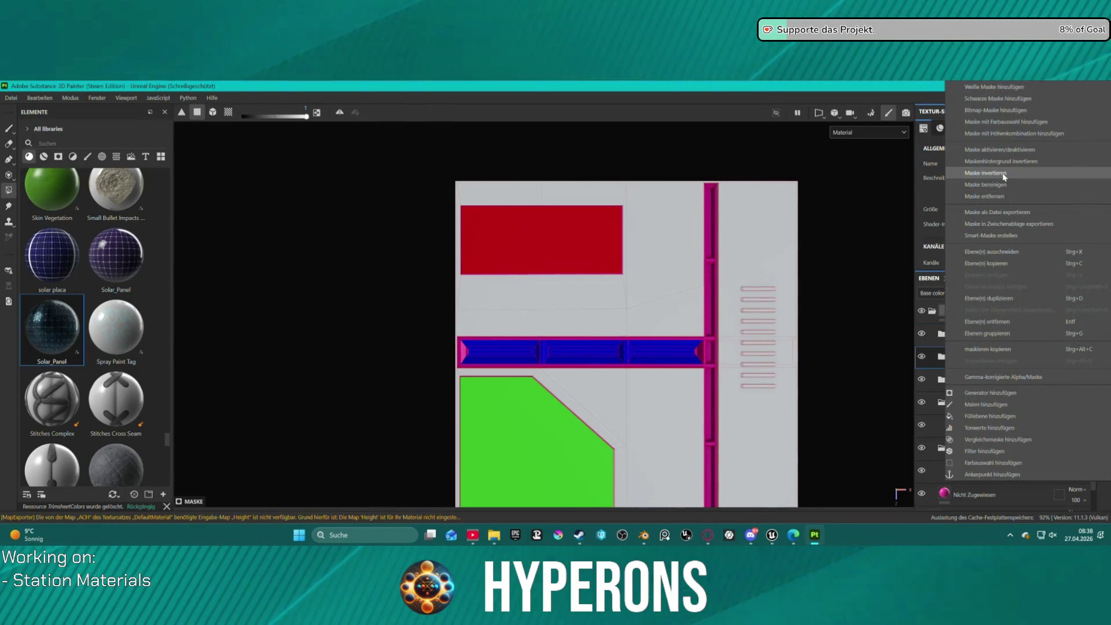
{"action": "left_click", "coordinate": [1002, 184]}
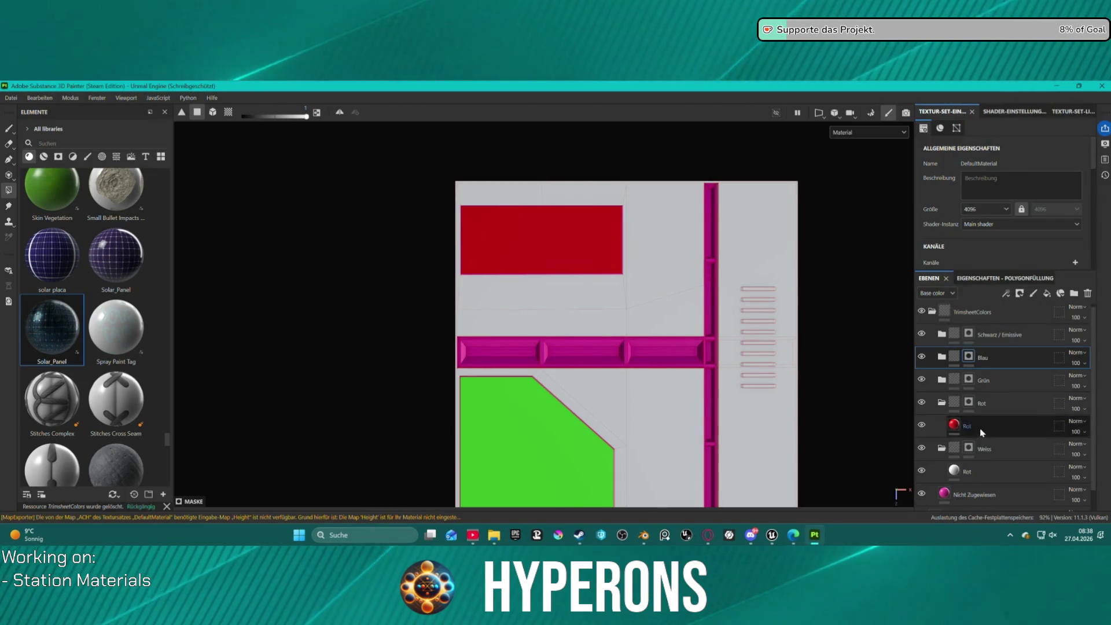
{"action": "right_click", "coordinate": [954, 431]}
{"action": "left_click", "coordinate": [970, 402]}
{"action": "right_click", "coordinate": [969, 402]}
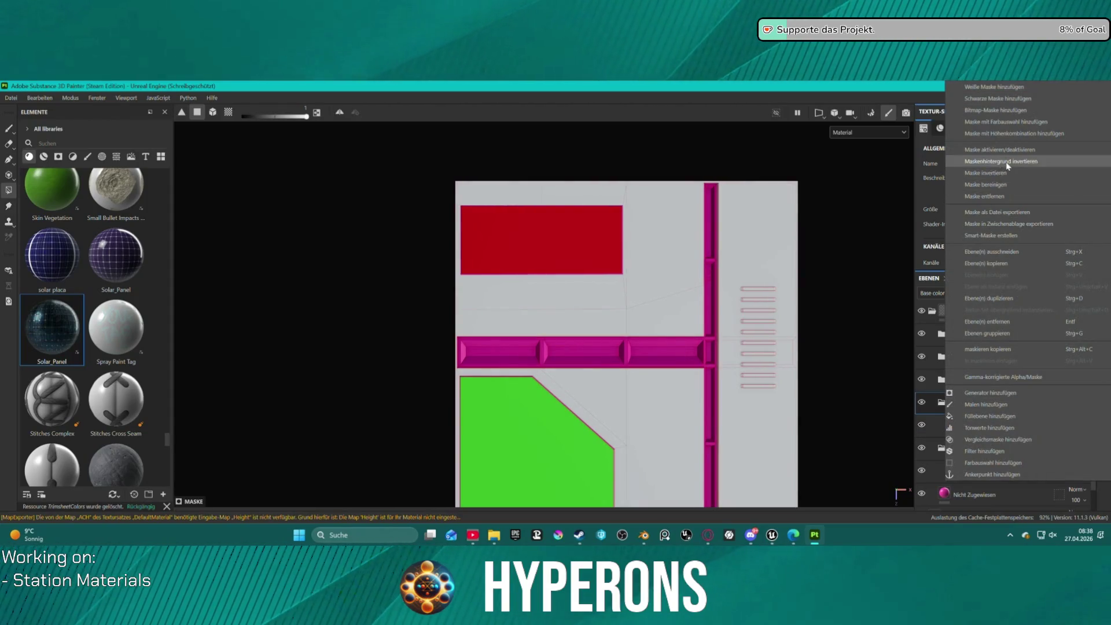
{"action": "left_click", "coordinate": [1005, 185]}
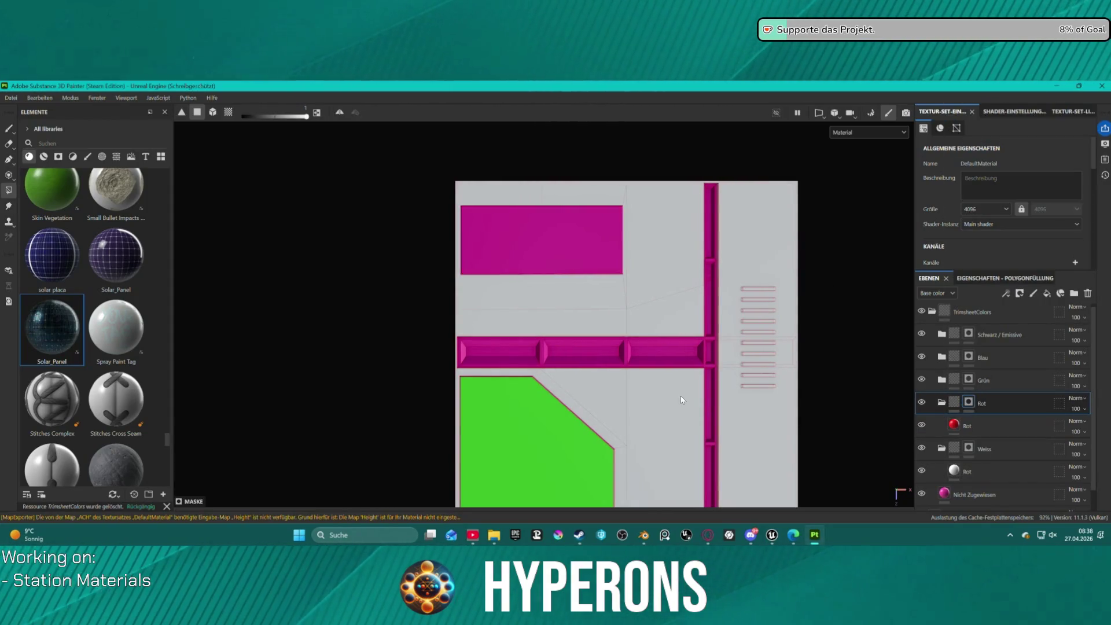
{"action": "left_click", "coordinate": [940, 382]}
{"action": "right_click", "coordinate": [949, 380]}
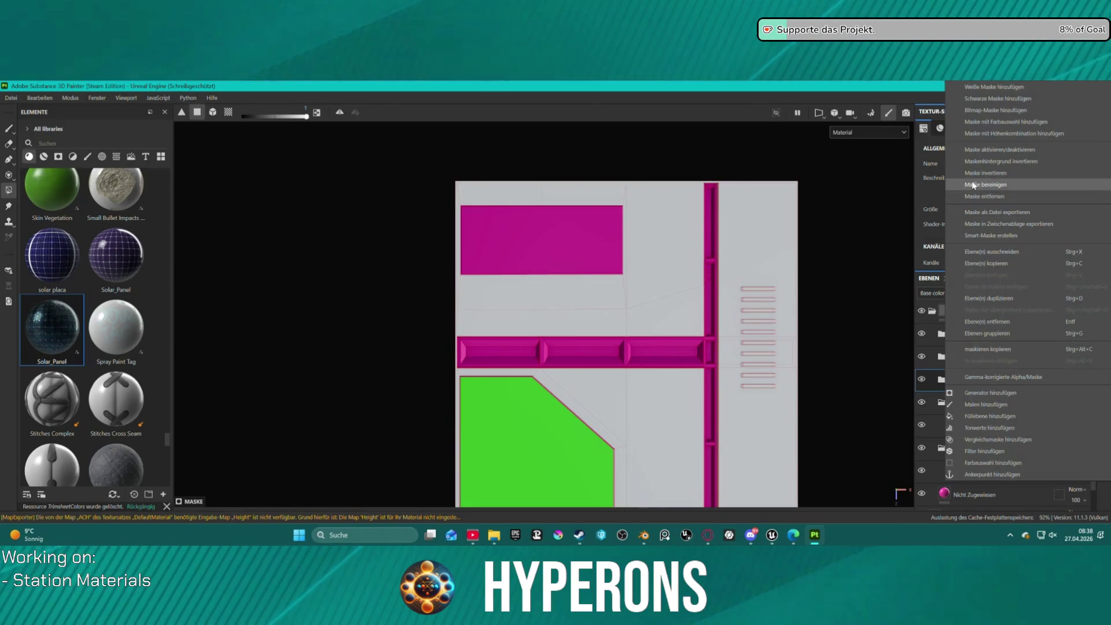
{"action": "left_click", "coordinate": [978, 184]}
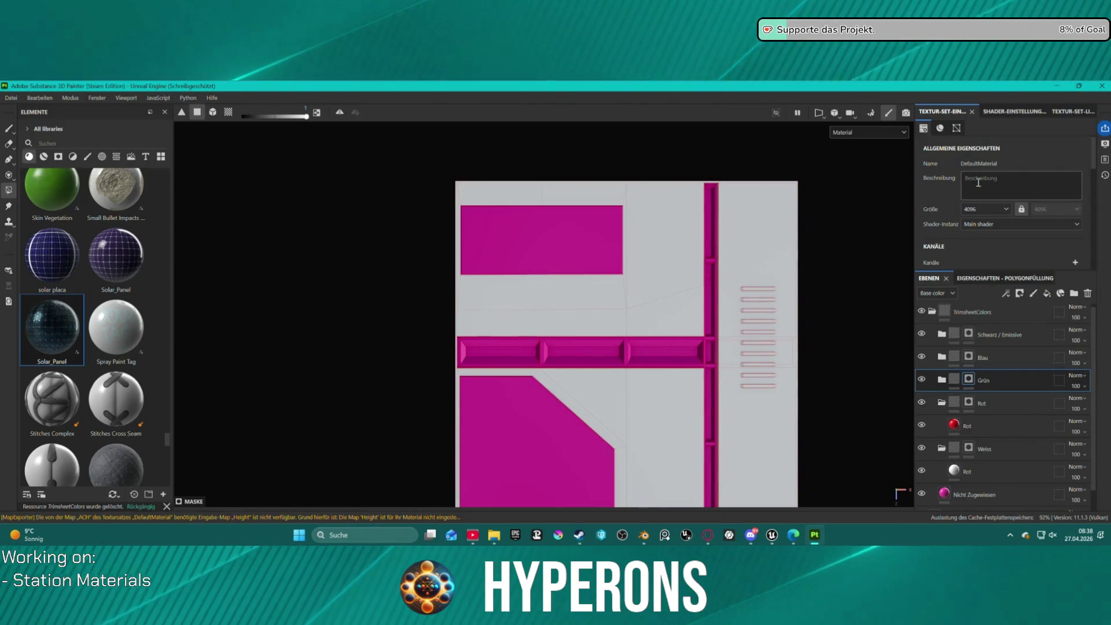
- On the Rot layer's mask, polygon-fill the long horizontal bar red
{"action": "scroll", "scroll_direction": "up", "scroll_amount": 3}
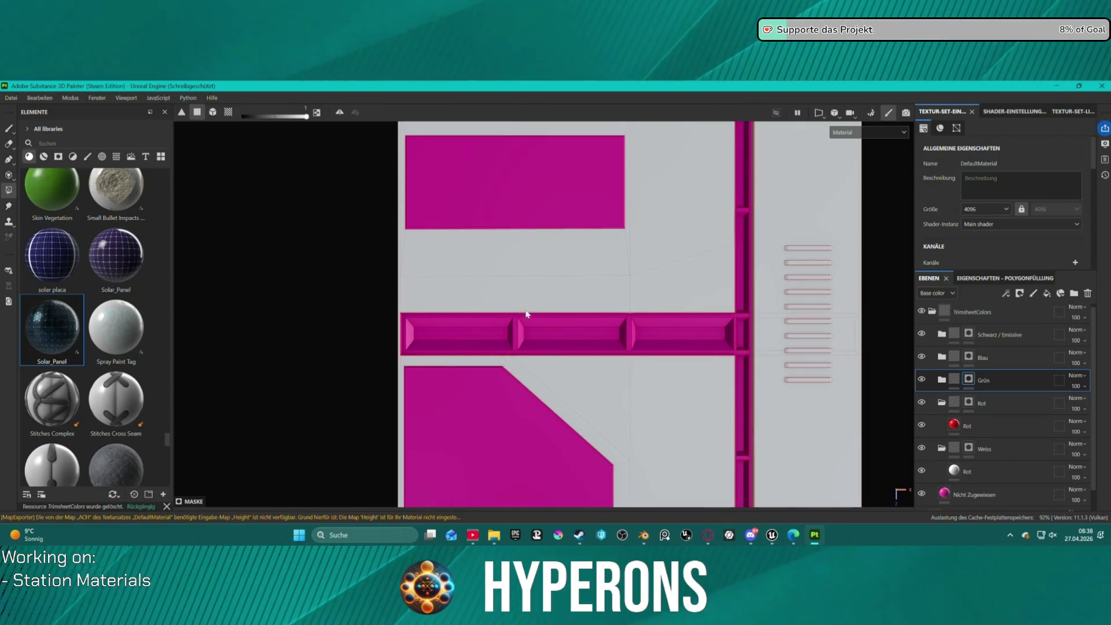
{"action": "scroll", "scroll_direction": "up", "scroll_amount": 3}
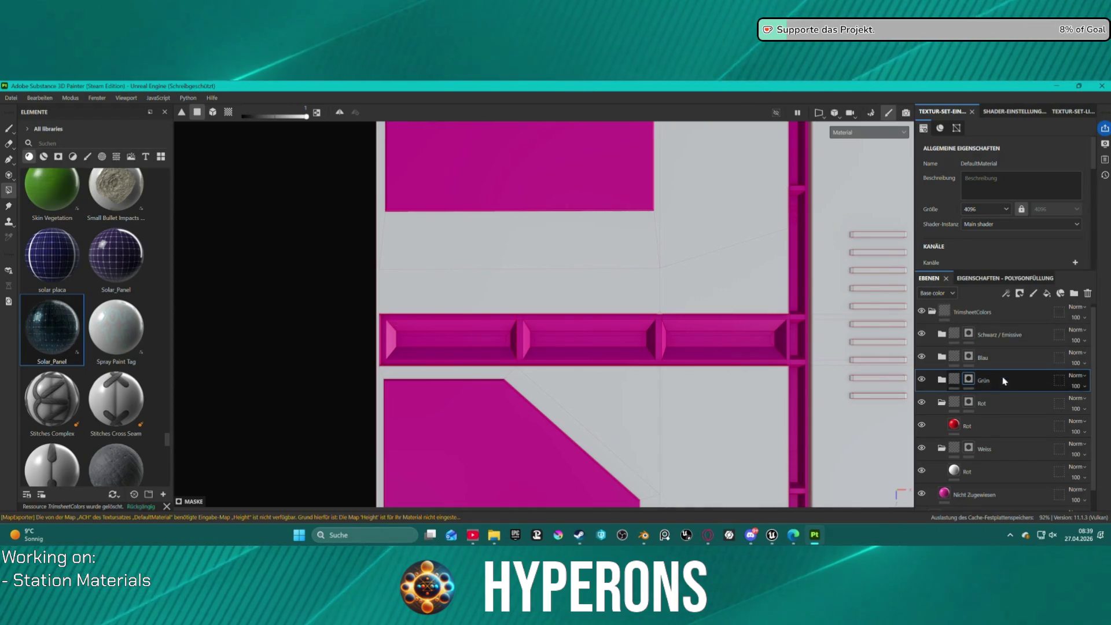
{"action": "left_click", "coordinate": [994, 406]}
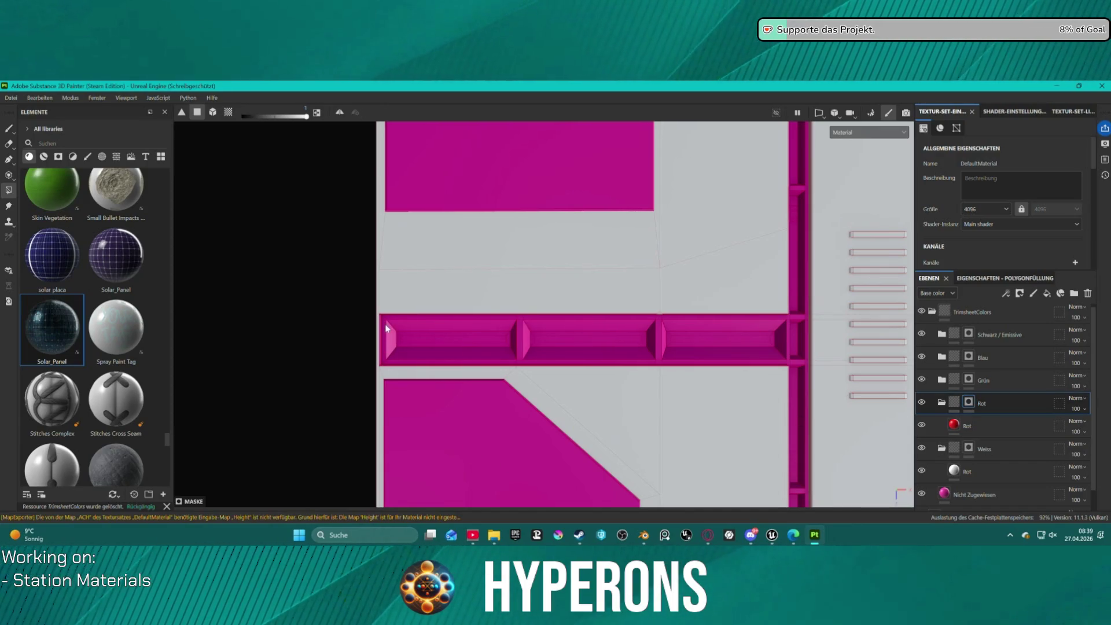
{"action": "scroll", "scroll_direction": "up", "scroll_amount": 3}
{"action": "left_click_drag", "start_coordinate": [381, 313], "coordinate": [833, 397]}
{"action": "scroll", "scroll_direction": "down", "scroll_amount": 3}
{"action": "scroll", "scroll_direction": "down", "scroll_amount": 3}
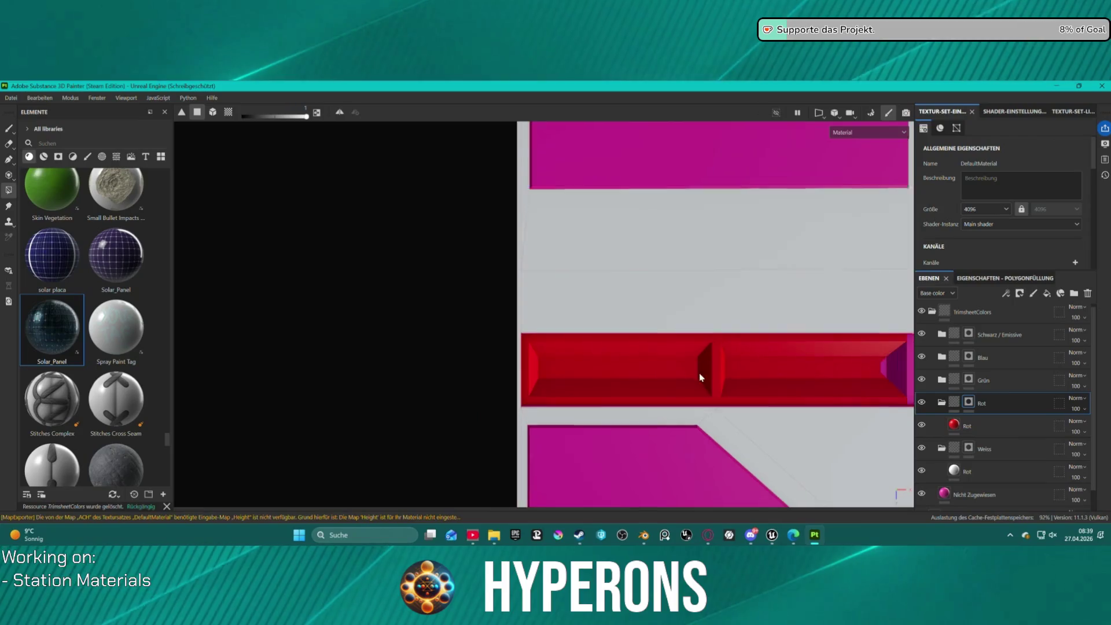
{"action": "scroll", "scroll_direction": "down", "scroll_amount": 3}
{"action": "left_click_drag", "start_coordinate": [752, 395], "coordinate": [796, 406]}
{"action": "left_click_drag", "start_coordinate": [842, 366], "coordinate": [541, 391]}
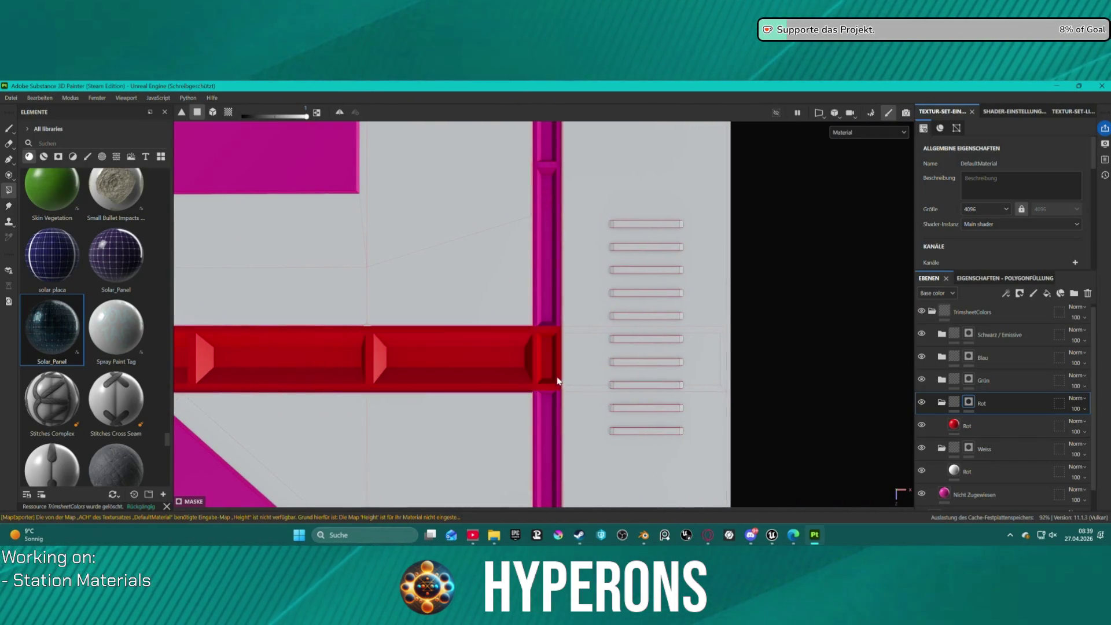
- Fill the vertical strip red and recentre the trim sheet to check the result
{"action": "scroll", "scroll_direction": "down", "scroll_amount": 3}
{"action": "left_click_drag", "start_coordinate": [559, 223], "coordinate": [548, 337]}
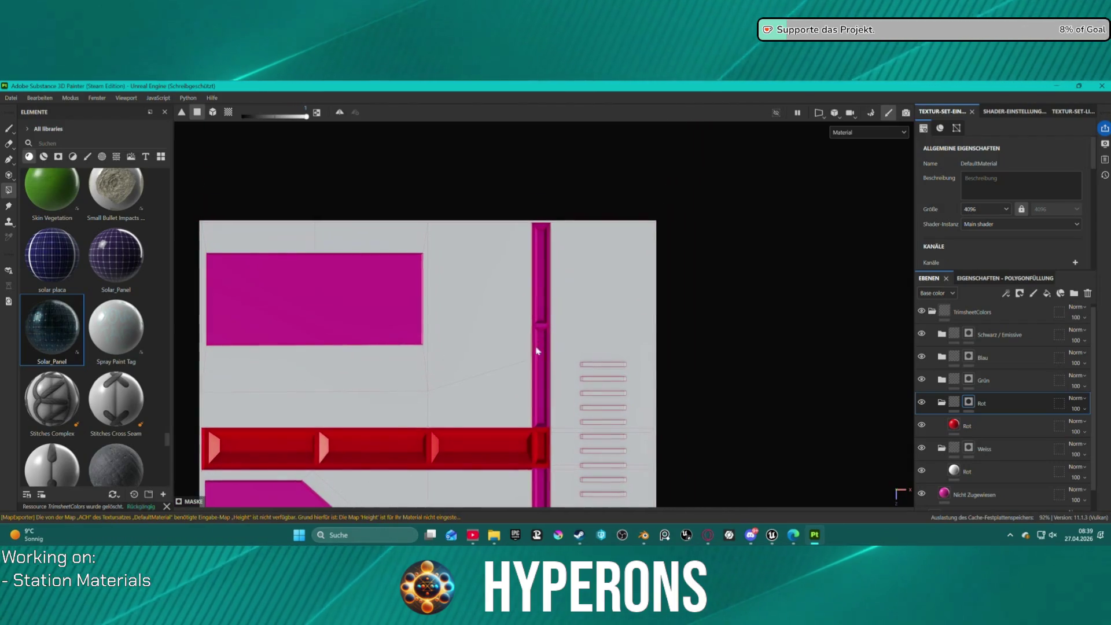
{"action": "left_click_drag", "start_coordinate": [547, 443], "coordinate": [537, 300]}
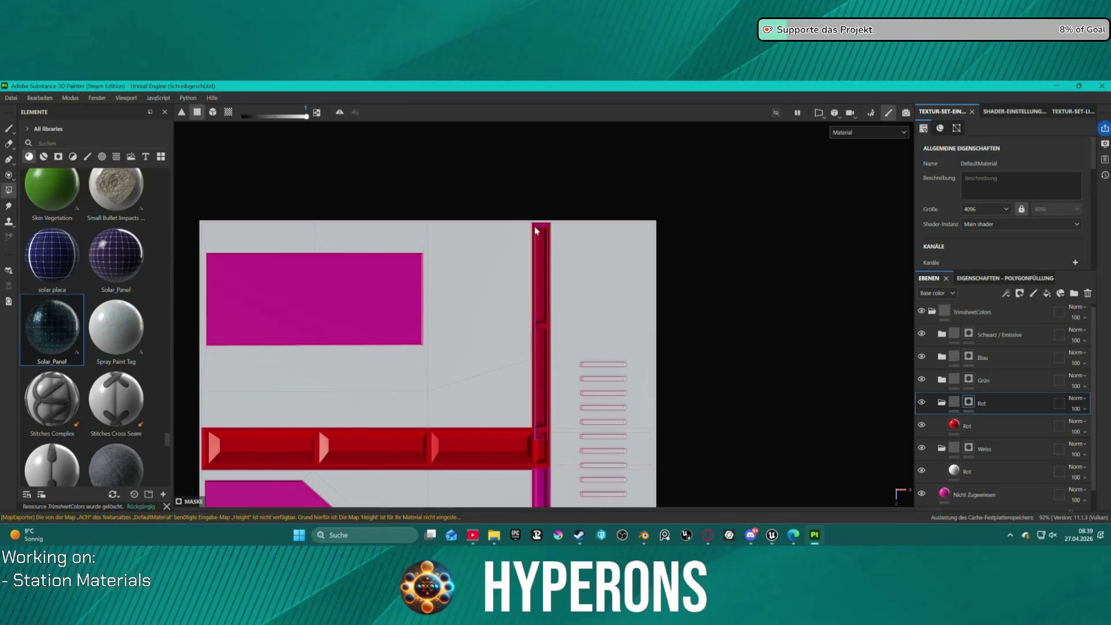
{"action": "left_click_drag", "start_coordinate": [548, 480], "coordinate": [550, 393]}
{"action": "left_click_drag", "start_coordinate": [554, 439], "coordinate": [554, 439]}
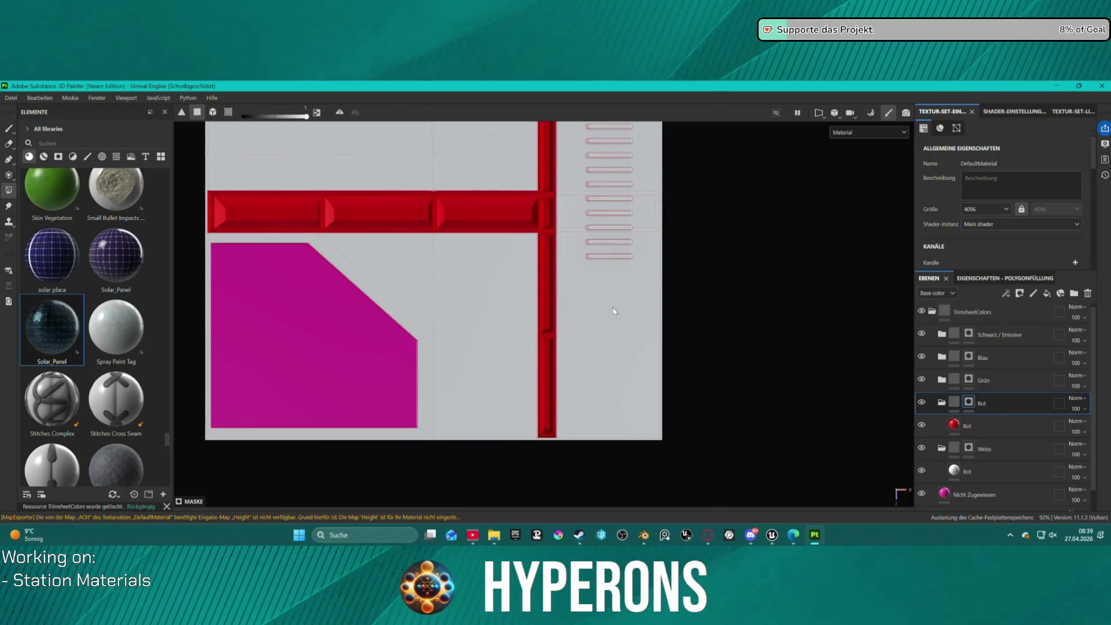
{"action": "left_click_drag", "start_coordinate": [632, 264], "coordinate": [639, 449]}
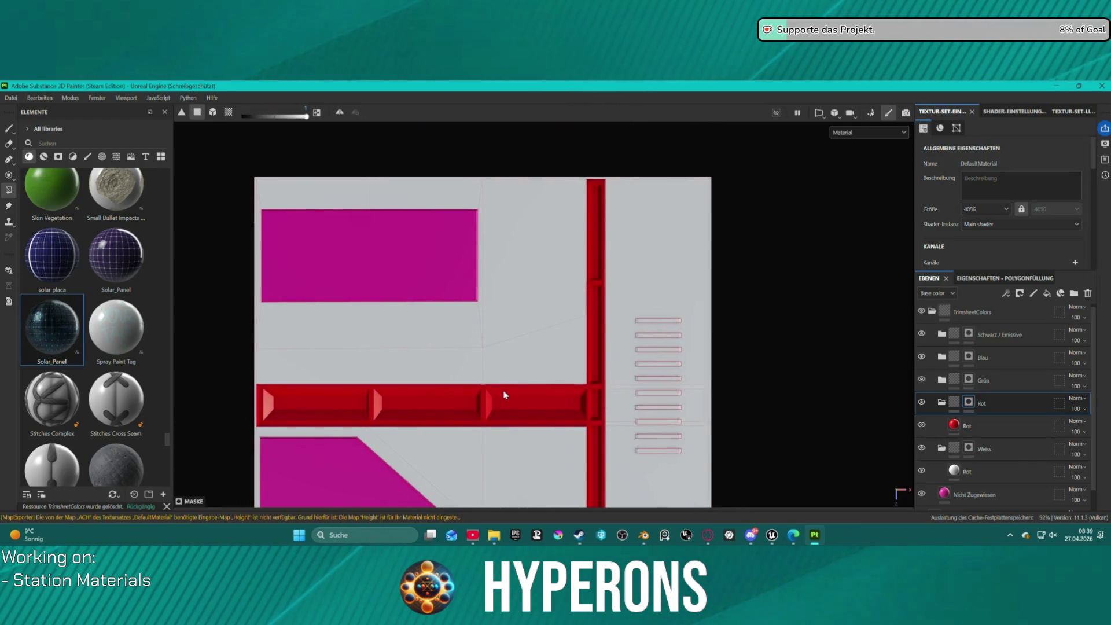
{"action": "left_click_drag", "start_coordinate": [438, 380], "coordinate": [617, 220]}
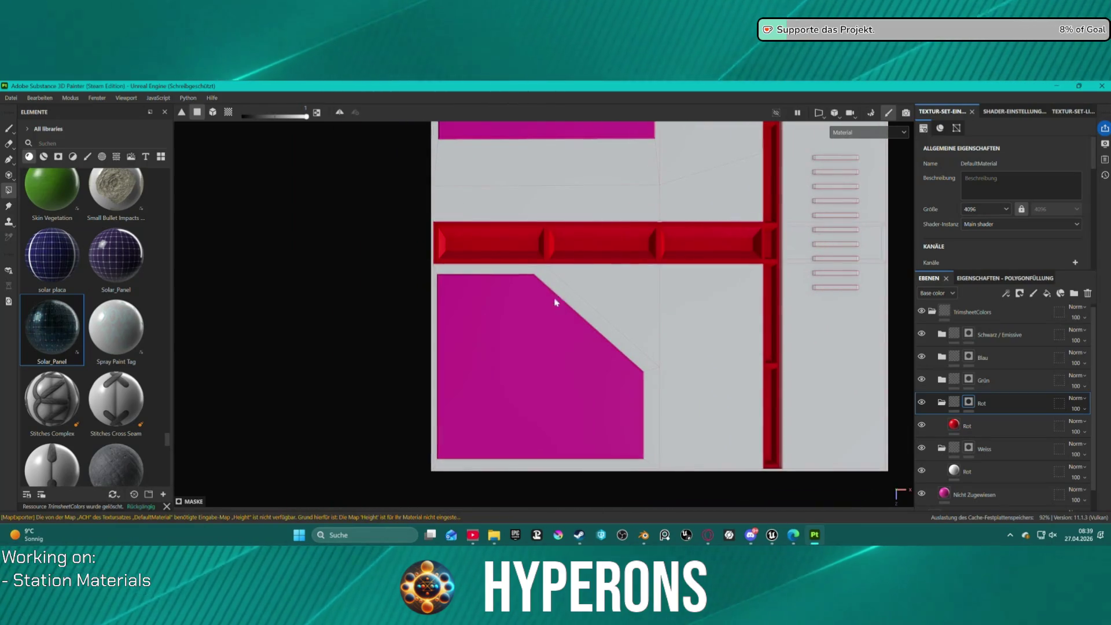
{"action": "left_click_drag", "start_coordinate": [538, 367], "coordinate": [610, 239]}
{"action": "left_click_drag", "start_coordinate": [692, 308], "coordinate": [569, 456]}
{"action": "left_click_drag", "start_coordinate": [625, 198], "coordinate": [658, 280]}
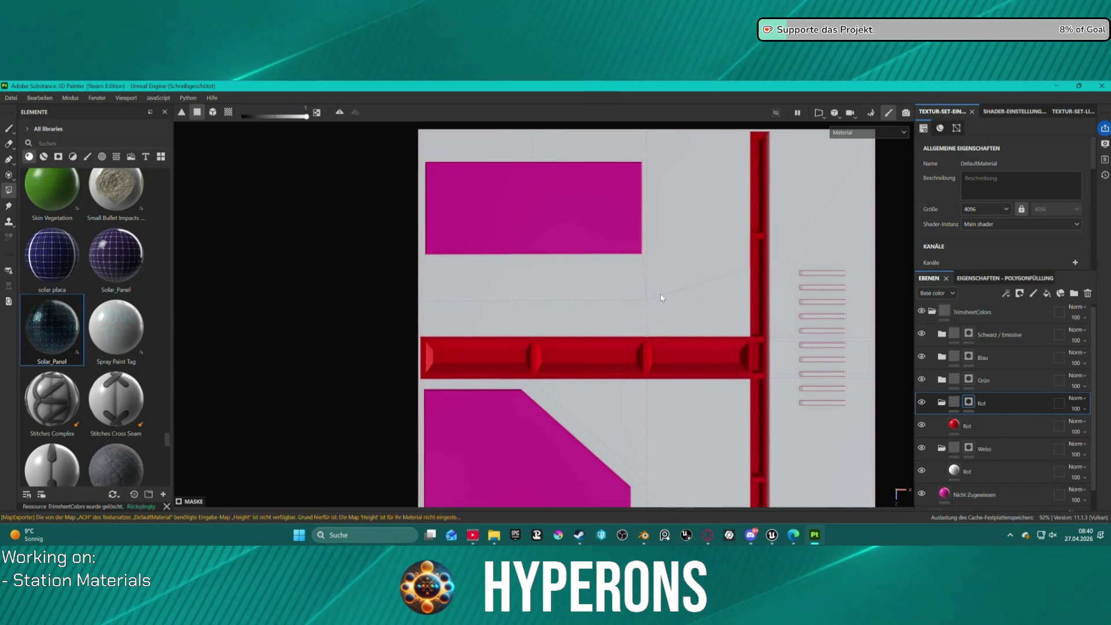
{"action": "left_click_drag", "start_coordinate": [662, 298], "coordinate": [597, 317]}
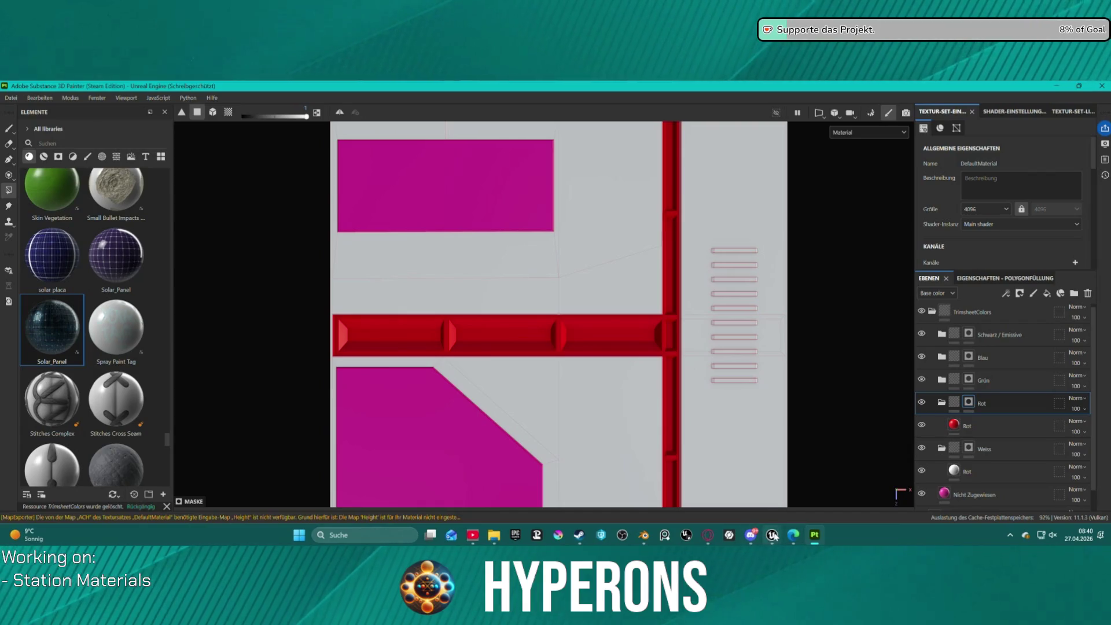
- In Unreal, orbit and zoom to inspect the panel's red trim, then return to Painter
{"action": "mouse_move", "coordinate": [773, 535]}
{"action": "left_click", "coordinate": [697, 503]}
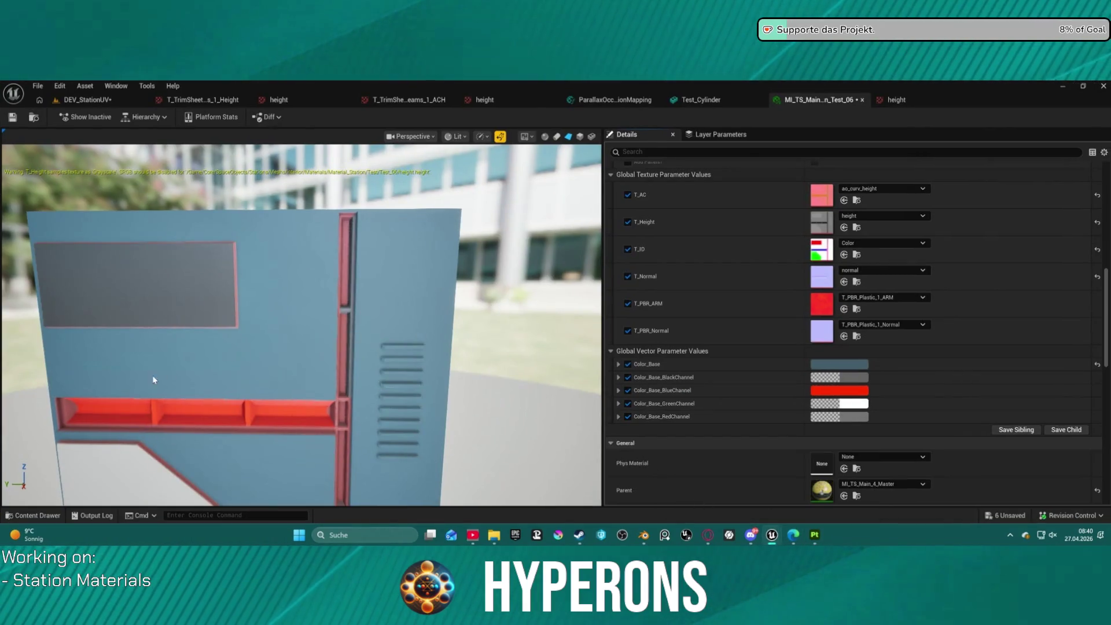
{"action": "scroll", "scroll_direction": "down", "scroll_amount": 3}
{"action": "left_click_drag", "start_coordinate": [367, 404], "coordinate": [355, 368]}
{"action": "scroll", "scroll_direction": "up", "scroll_amount": 3}
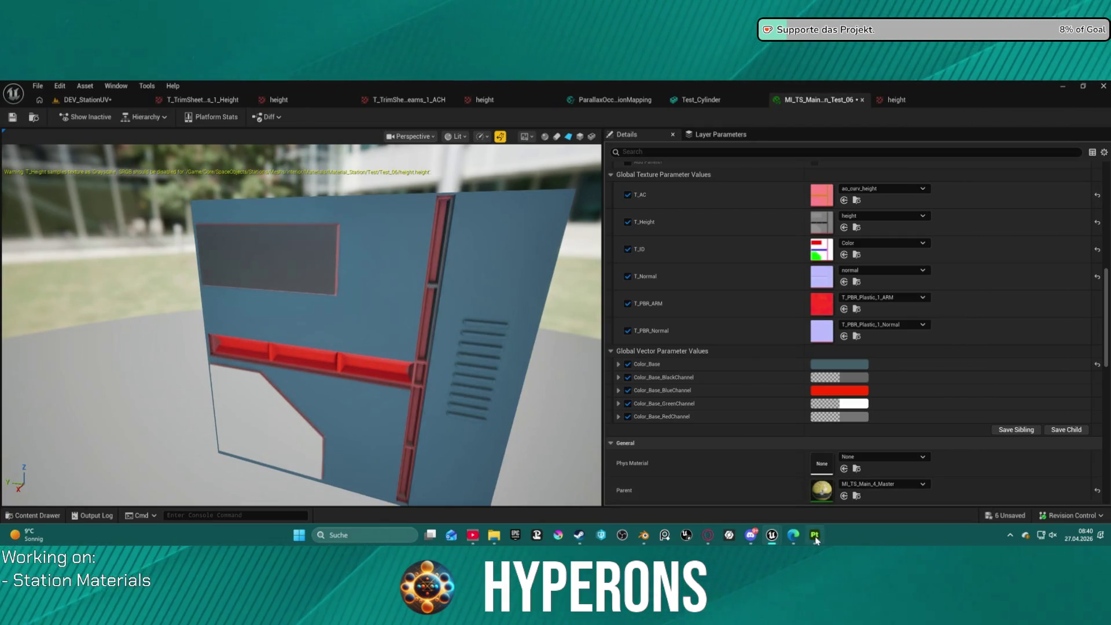
{"action": "left_click", "coordinate": [814, 536]}
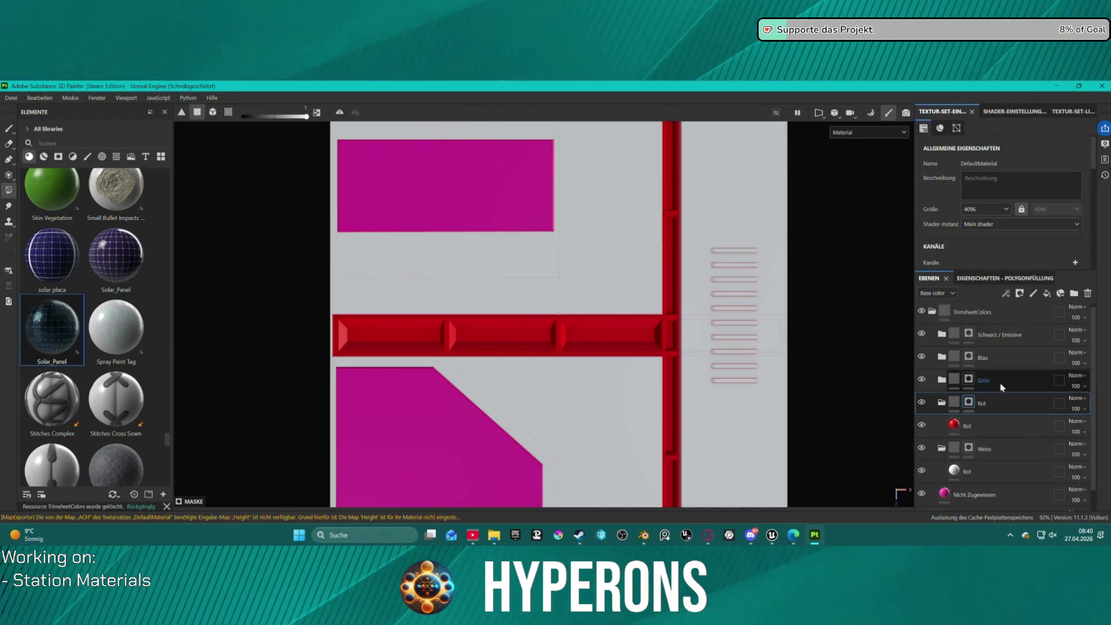
- On the Blau layer, fill the top-left rectangle and its bottom-edge strip blue
{"action": "left_click", "coordinate": [1018, 359]}
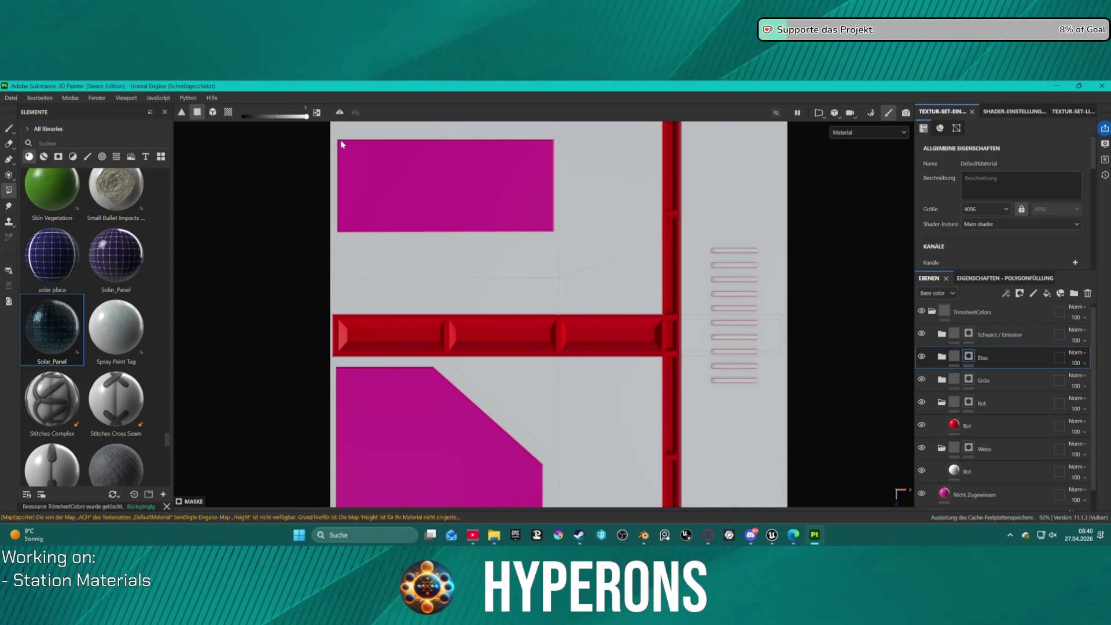
{"action": "left_click_drag", "start_coordinate": [338, 143], "coordinate": [384, 188]}
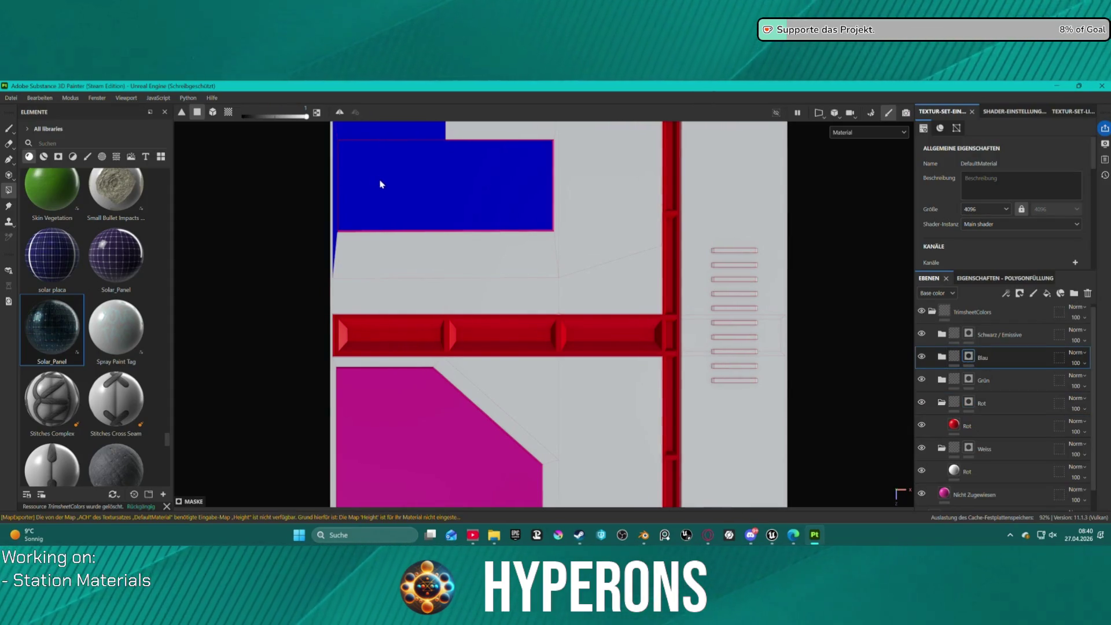
{"action": "key", "text": "ctrl+z"}
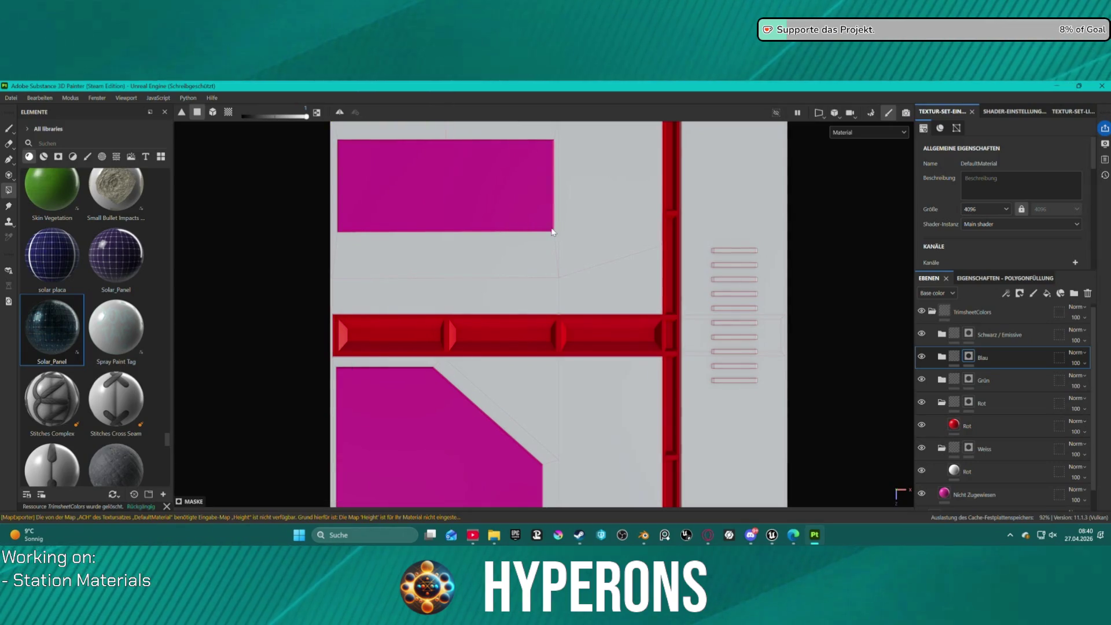
{"action": "scroll", "scroll_direction": "up", "scroll_amount": 3}
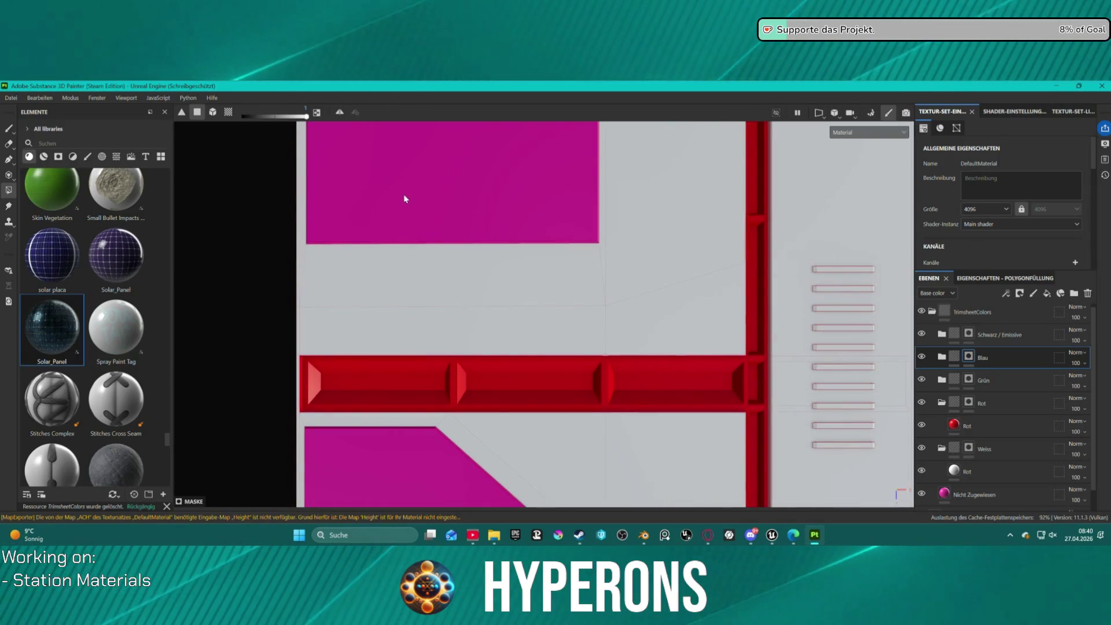
{"action": "scroll", "scroll_direction": "up", "scroll_amount": 3}
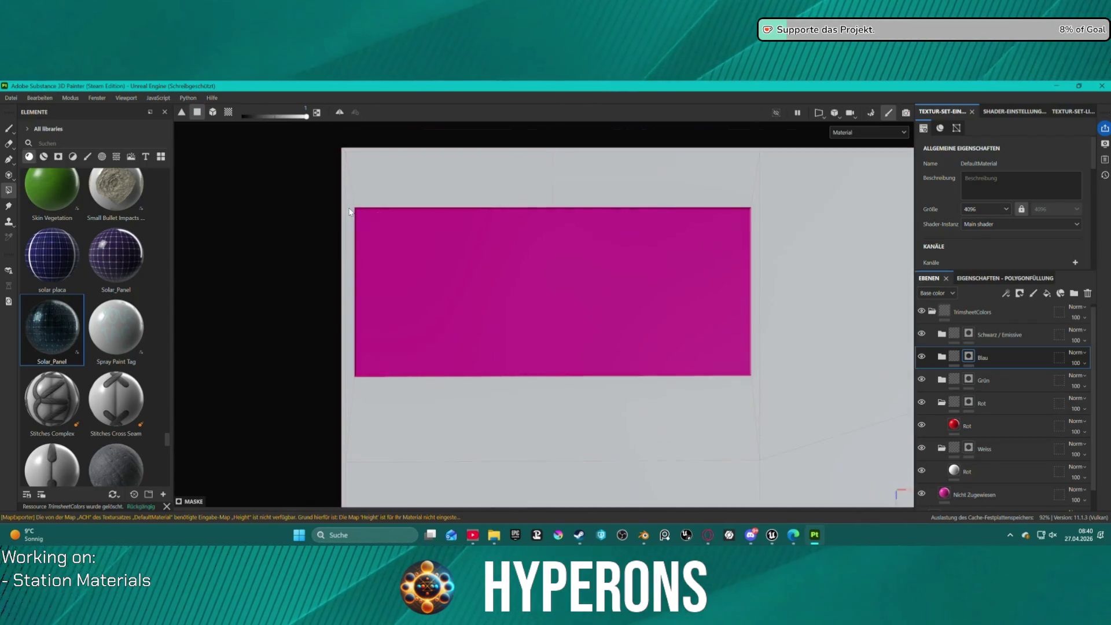
{"action": "scroll", "scroll_direction": "up", "scroll_amount": 3}
{"action": "left_click", "coordinate": [354, 215]}
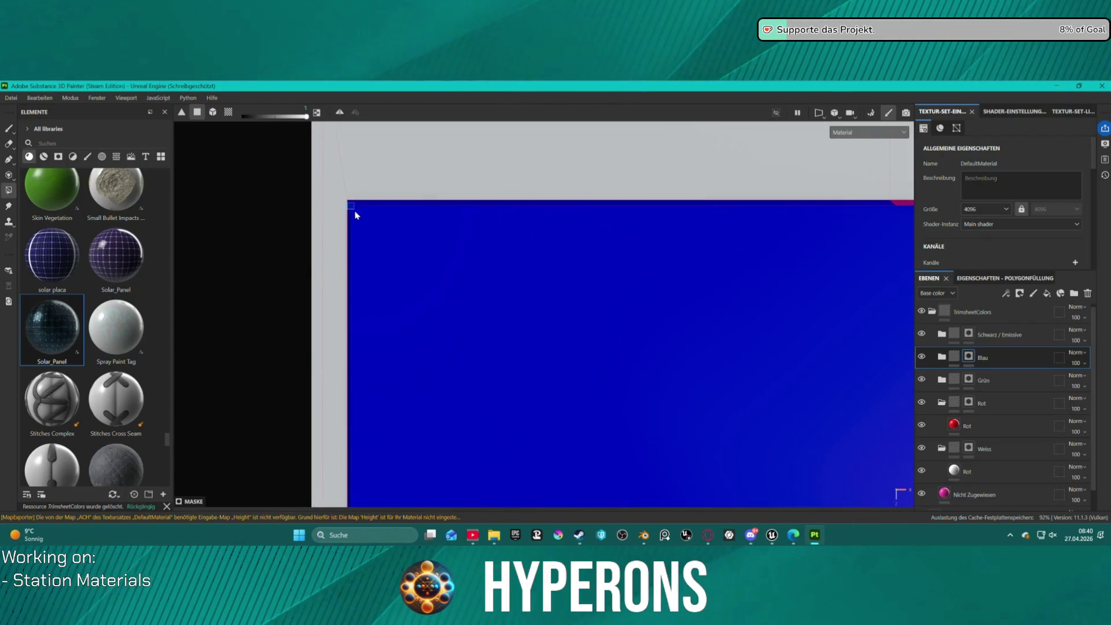
{"action": "scroll", "scroll_direction": "down", "scroll_amount": 3}
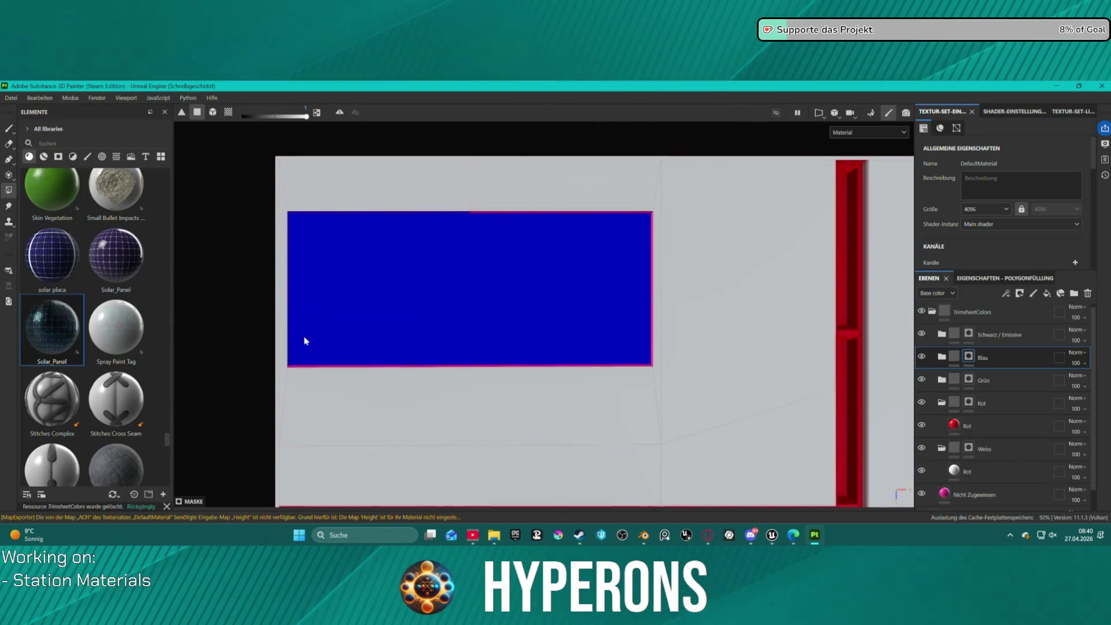
{"action": "left_click", "coordinate": [379, 369]}
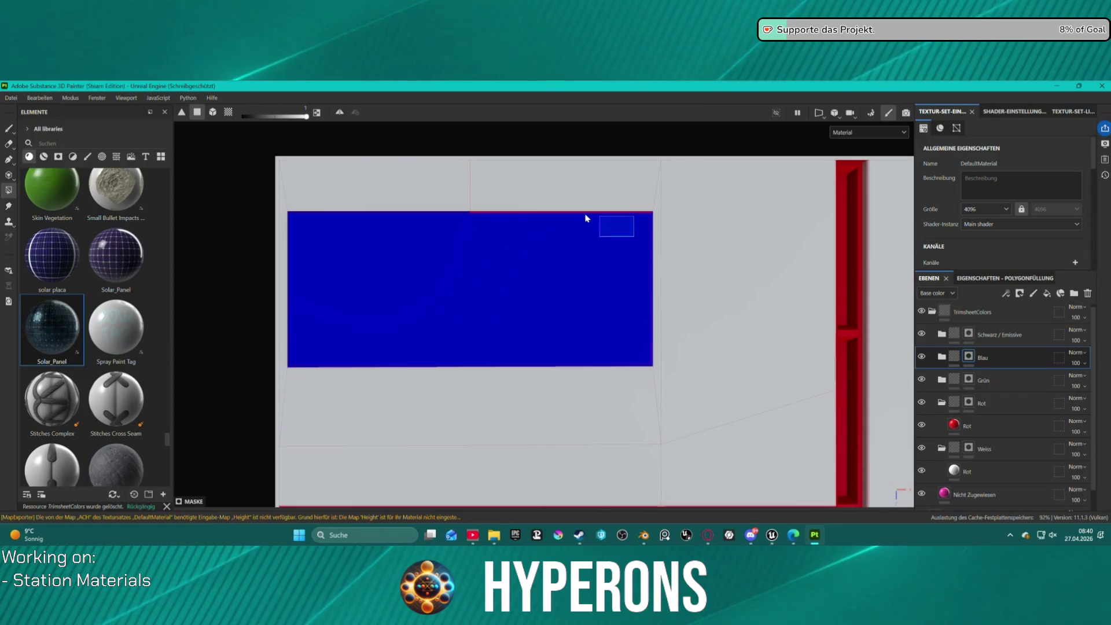
- Switch from Grün to the Schwarz / Emissive layer and pan to the blue area
{"action": "scroll", "scroll_direction": "down", "scroll_amount": 3}
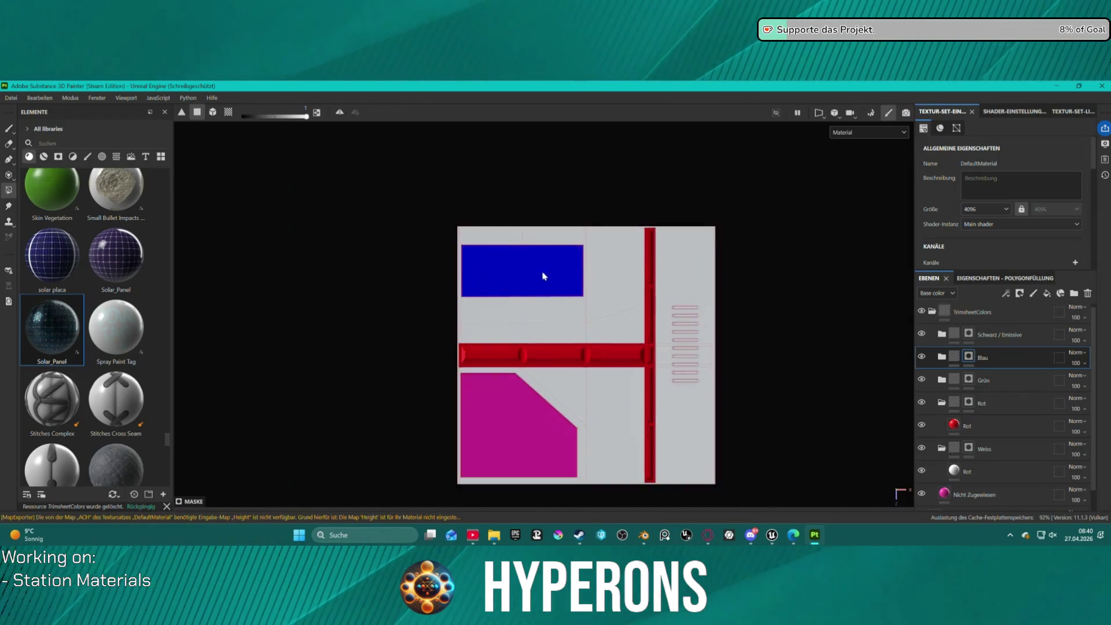
{"action": "scroll", "scroll_direction": "up", "scroll_amount": 3}
{"action": "scroll", "scroll_direction": "up", "scroll_amount": 3}
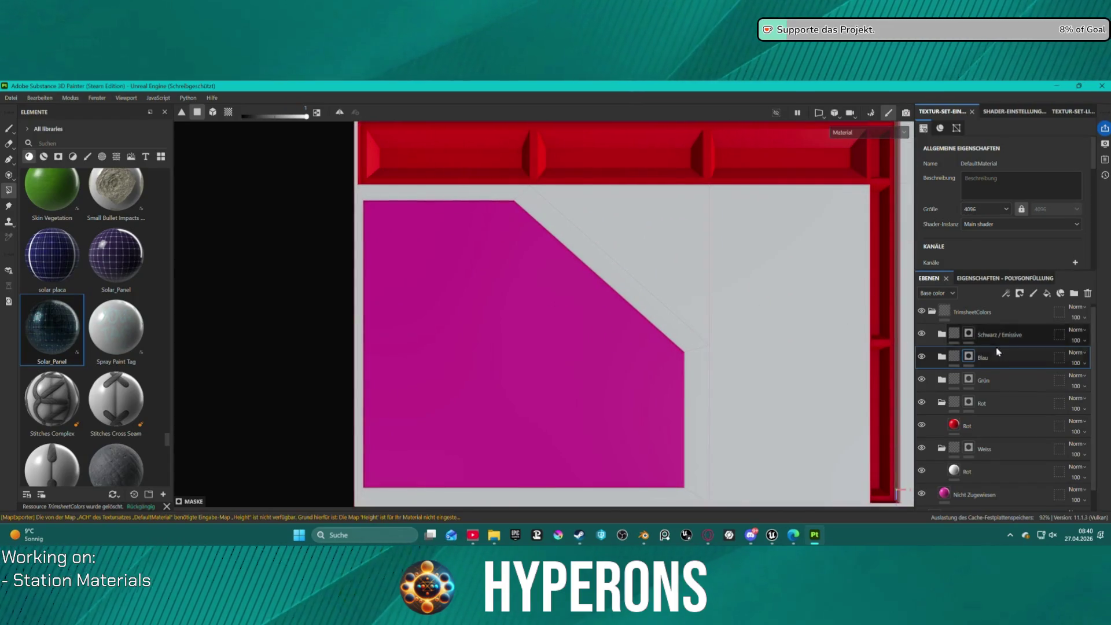
{"action": "left_click", "coordinate": [1005, 381]}
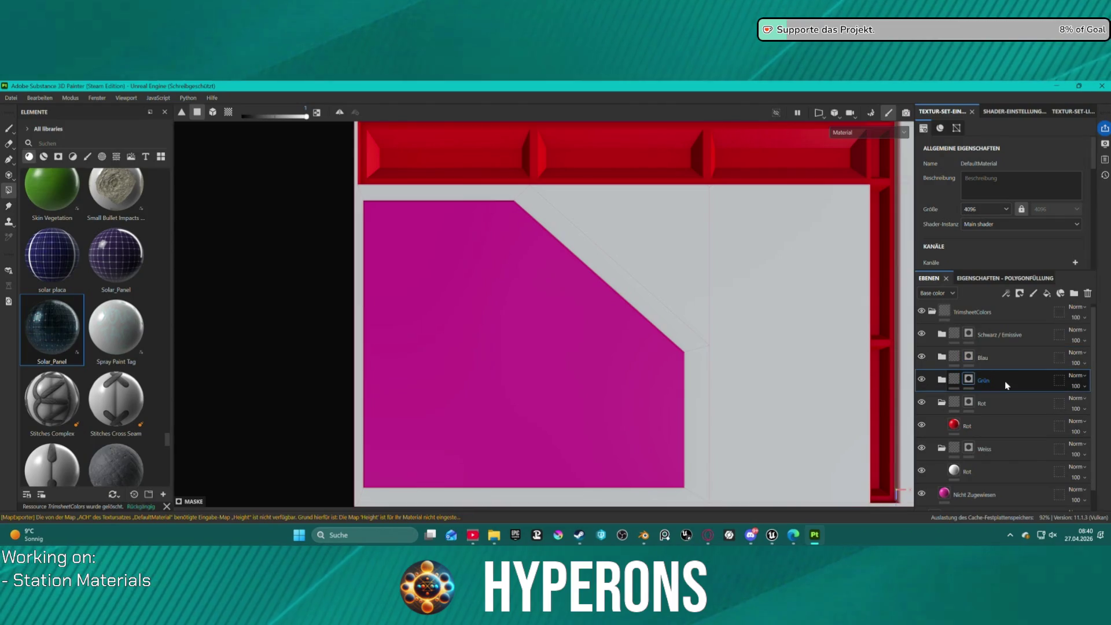
{"action": "left_click", "coordinate": [989, 340]}
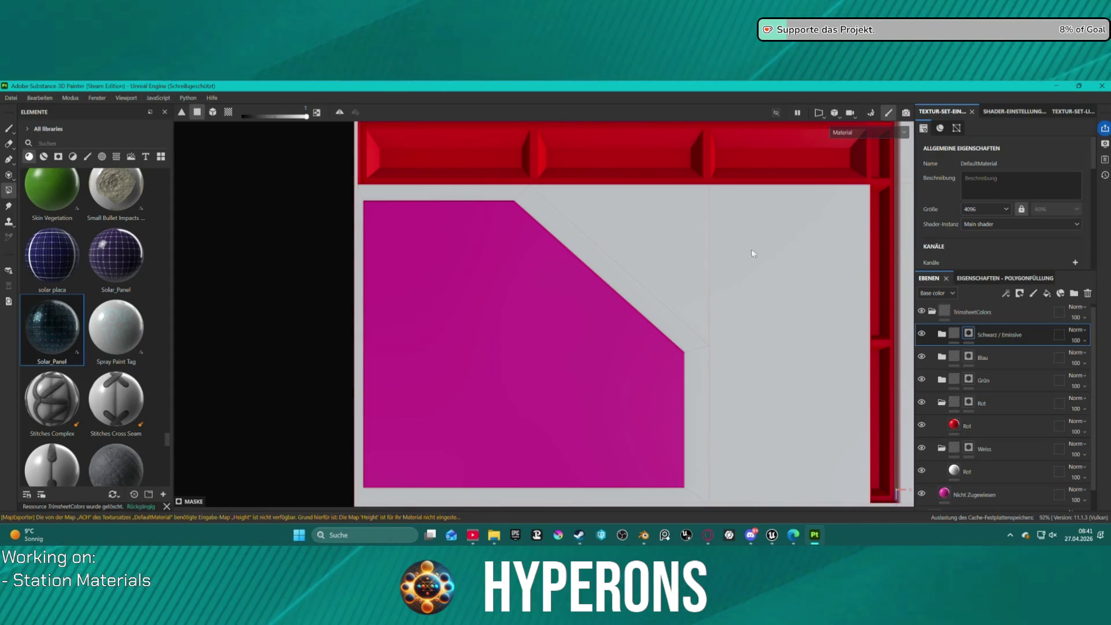
{"action": "scroll", "scroll_direction": "down", "scroll_amount": 3}
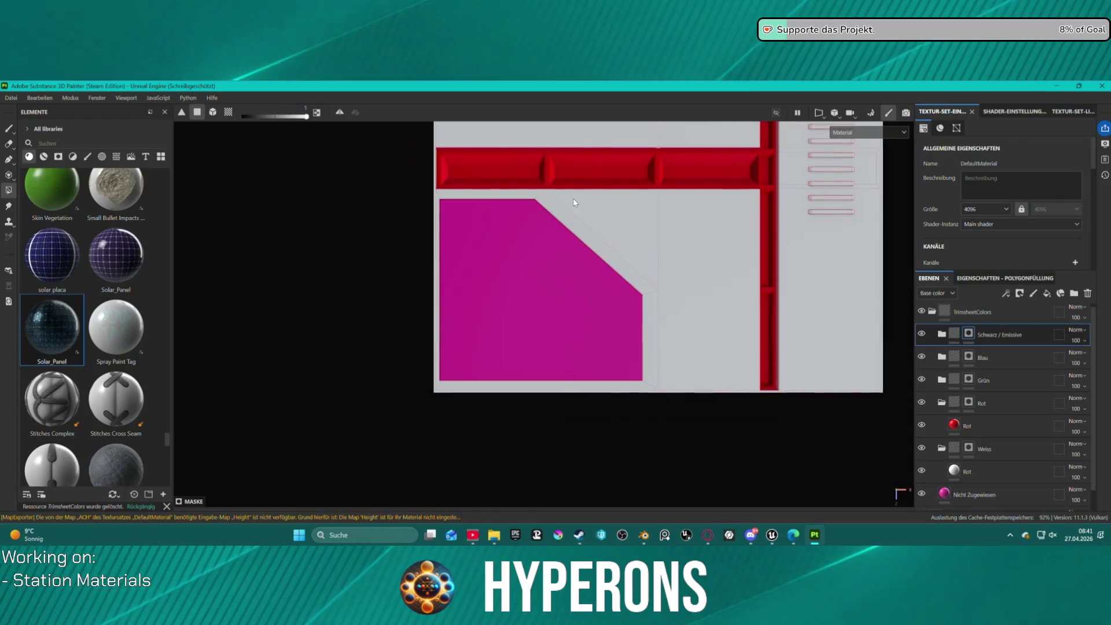
{"action": "left_click_drag", "start_coordinate": [627, 176], "coordinate": [637, 238]}
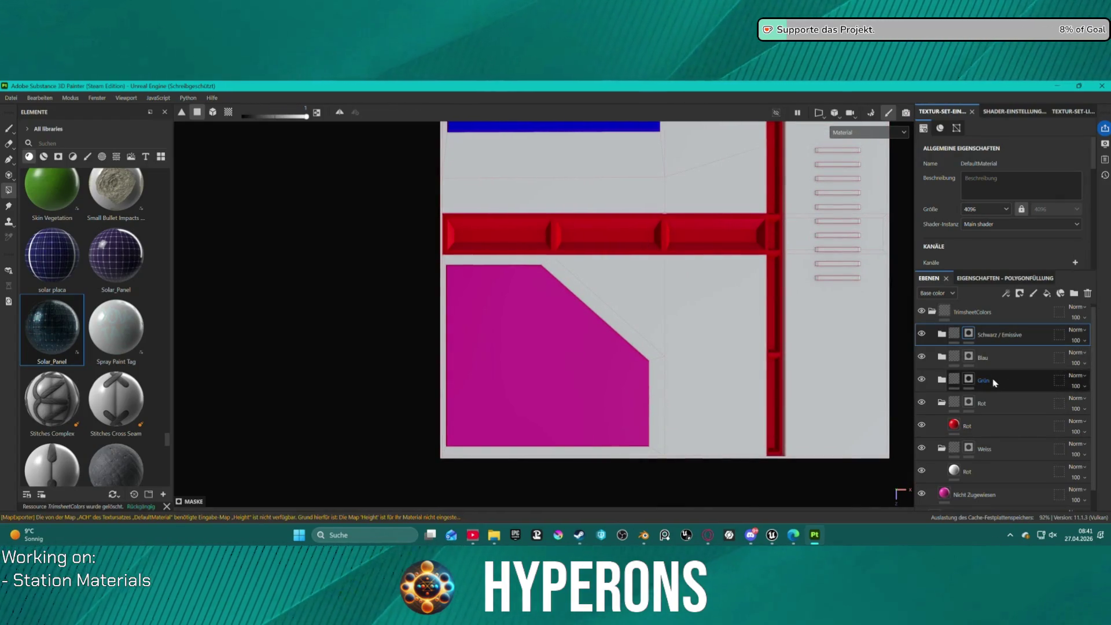
- On the Grün layer, fill the angled magenta shape green and undo the overspill
{"action": "left_click", "coordinate": [965, 382]}
{"action": "scroll", "scroll_direction": "up", "scroll_amount": 3}
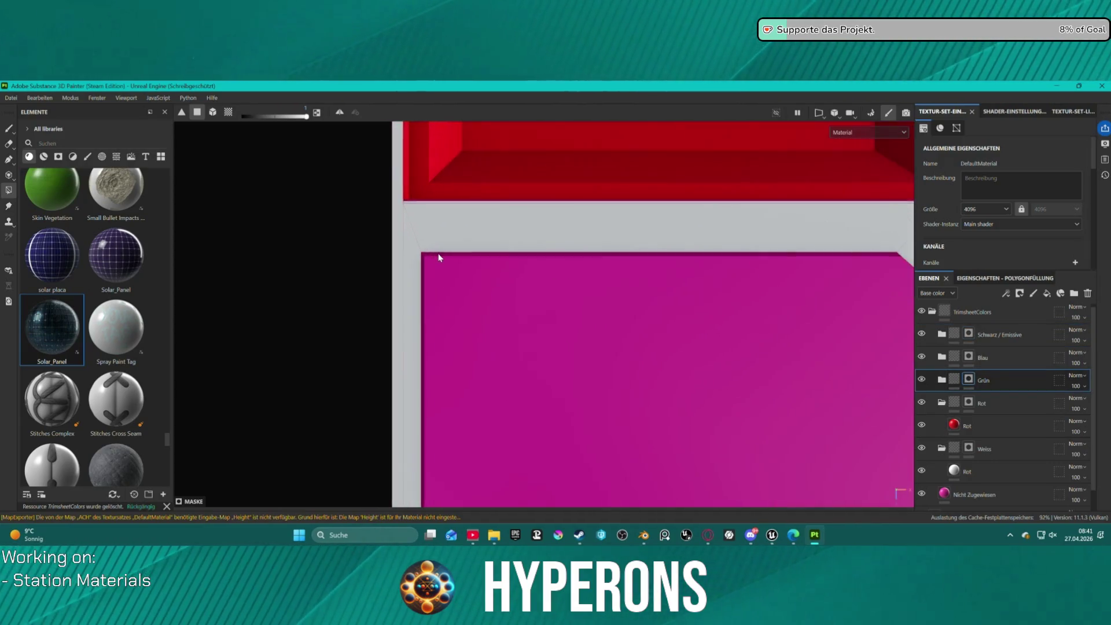
{"action": "scroll", "scroll_direction": "down", "scroll_amount": 3}
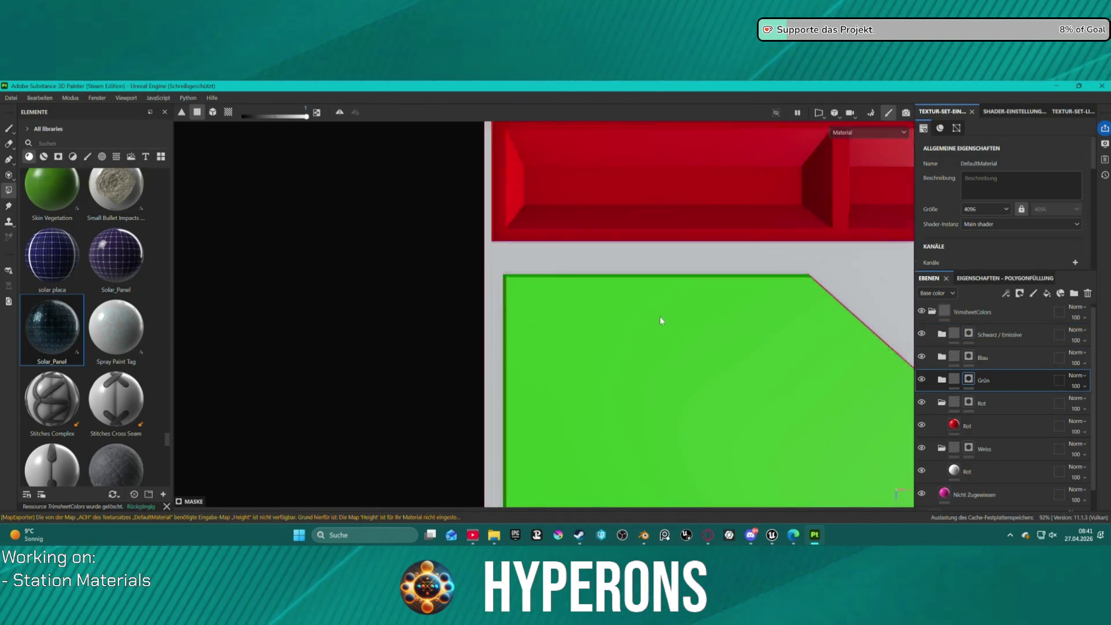
{"action": "left_click_drag", "start_coordinate": [760, 328], "coordinate": [650, 251]}
{"action": "scroll", "scroll_direction": "up", "scroll_amount": 3}
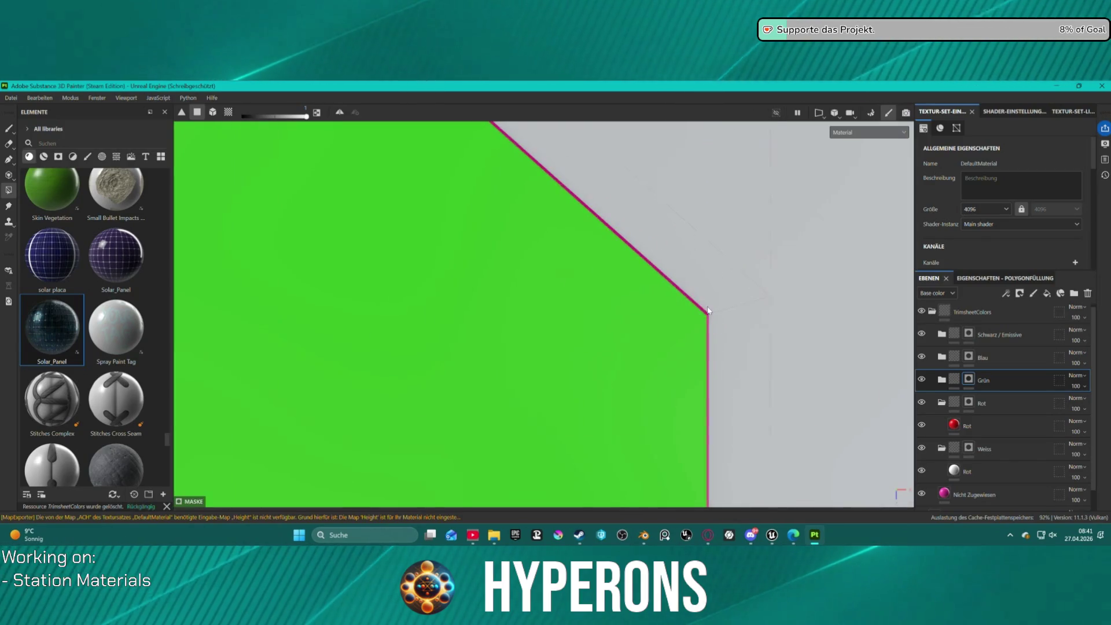
{"action": "key", "text": "ctrl+z"}
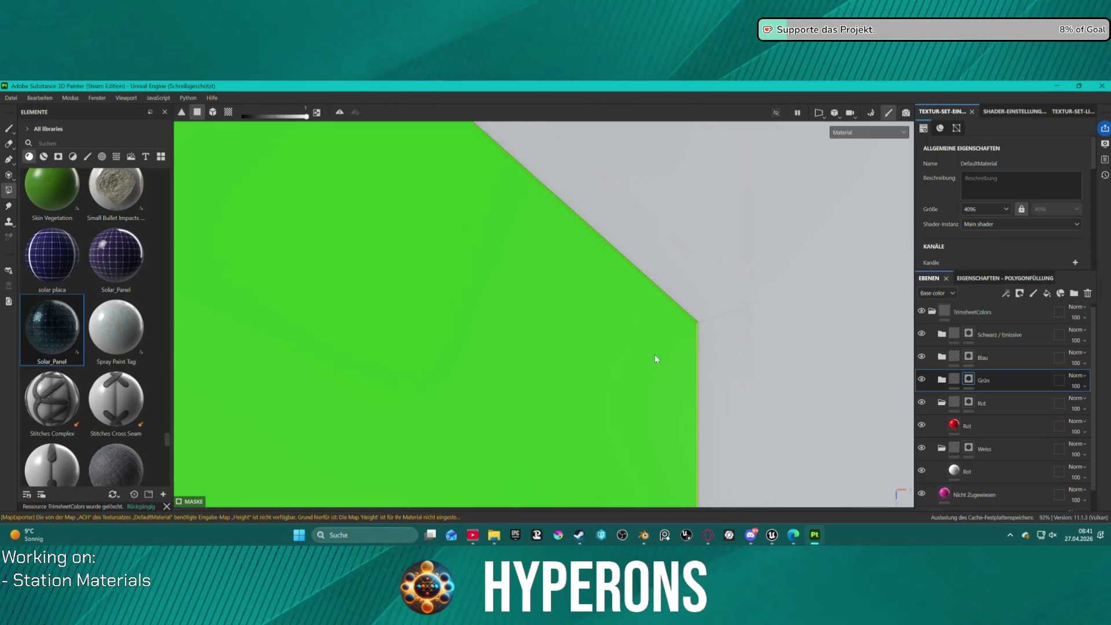
- Zoom in and out to inspect the vent slots
{"action": "scroll", "scroll_direction": "down", "scroll_amount": 3}
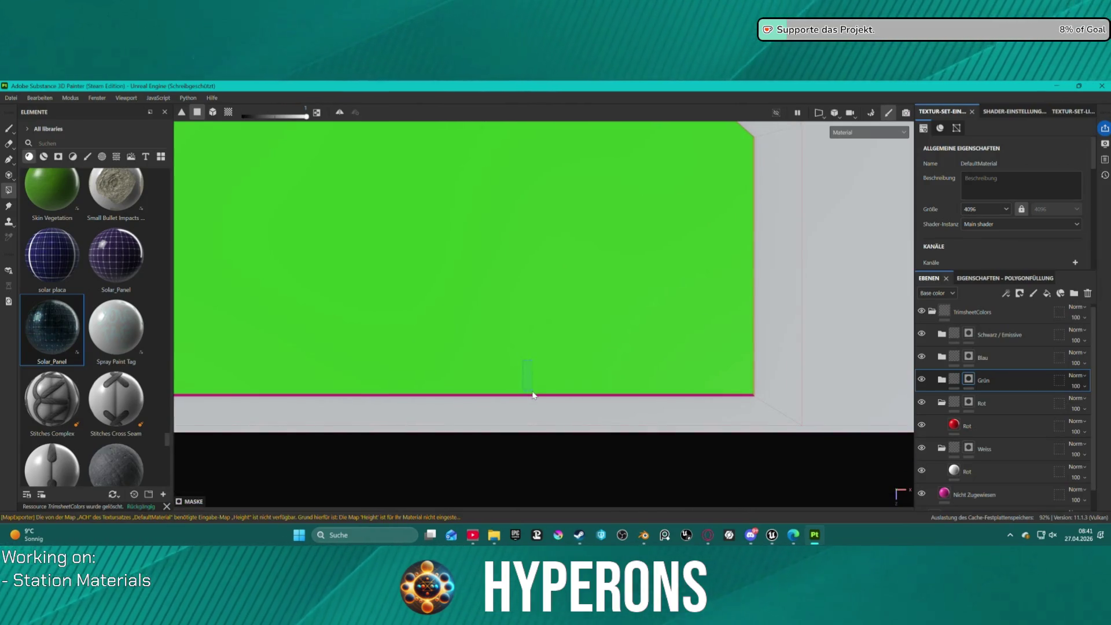
{"action": "scroll", "scroll_direction": "down", "scroll_amount": 3}
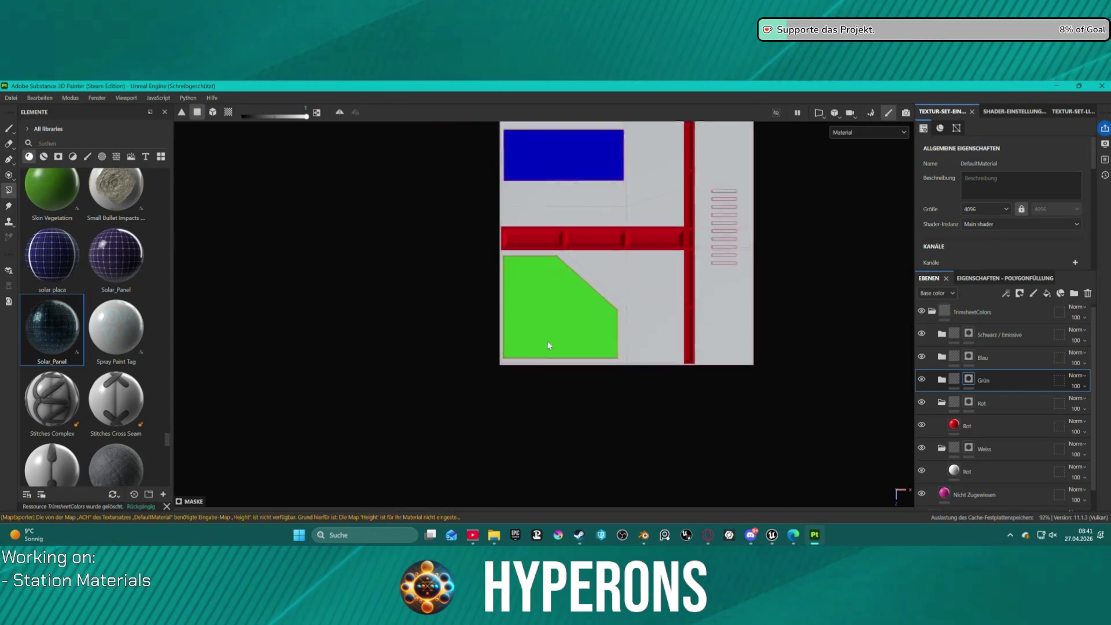
{"action": "scroll", "scroll_direction": "up", "scroll_amount": 3}
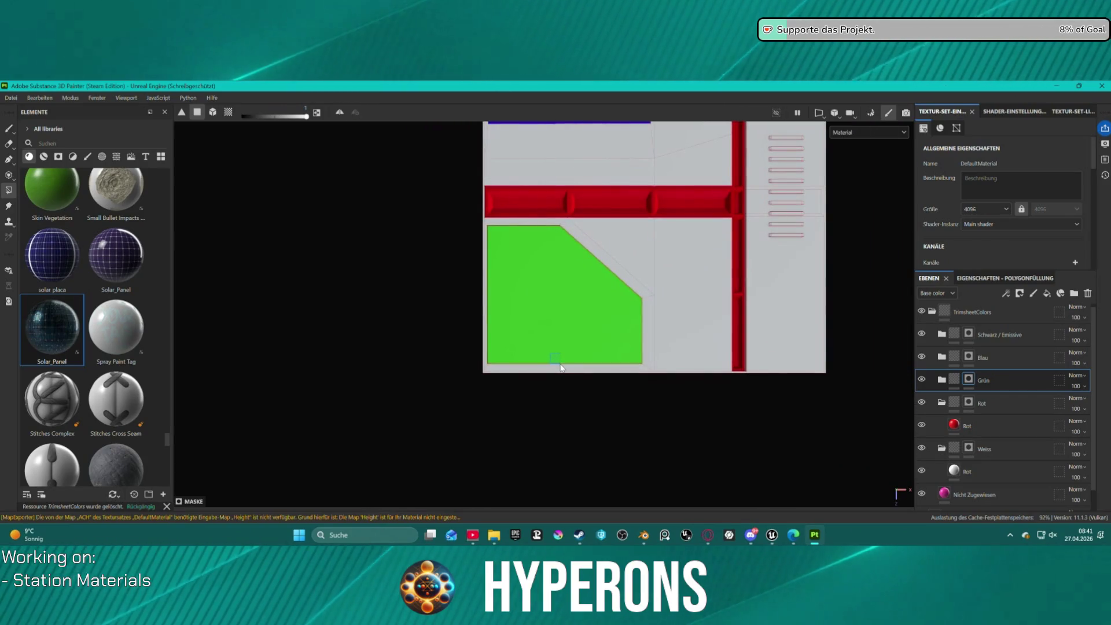
{"action": "scroll", "scroll_direction": "up", "scroll_amount": 3}
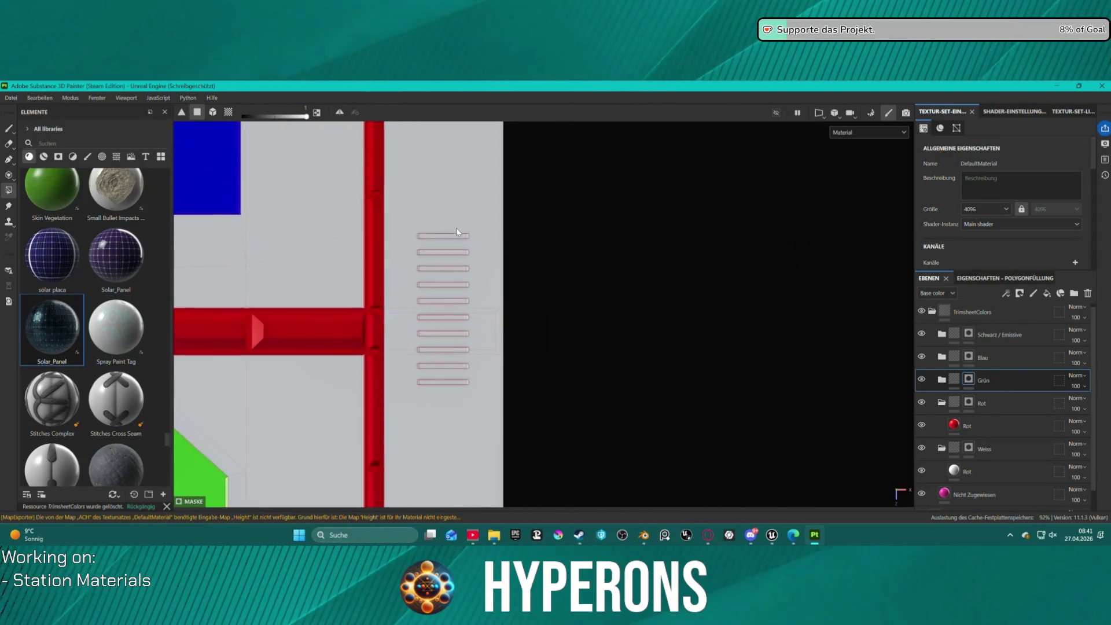
{"action": "scroll", "scroll_direction": "up", "scroll_amount": 3}
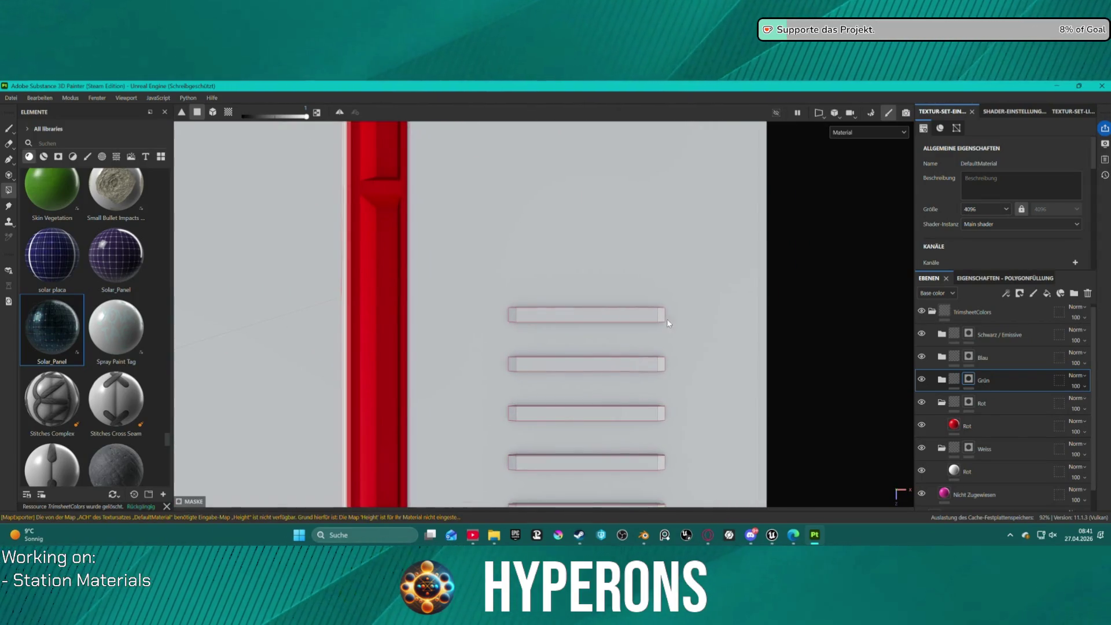
{"action": "scroll", "scroll_direction": "down", "scroll_amount": 3}
{"action": "scroll", "scroll_direction": "down", "scroll_amount": 3}
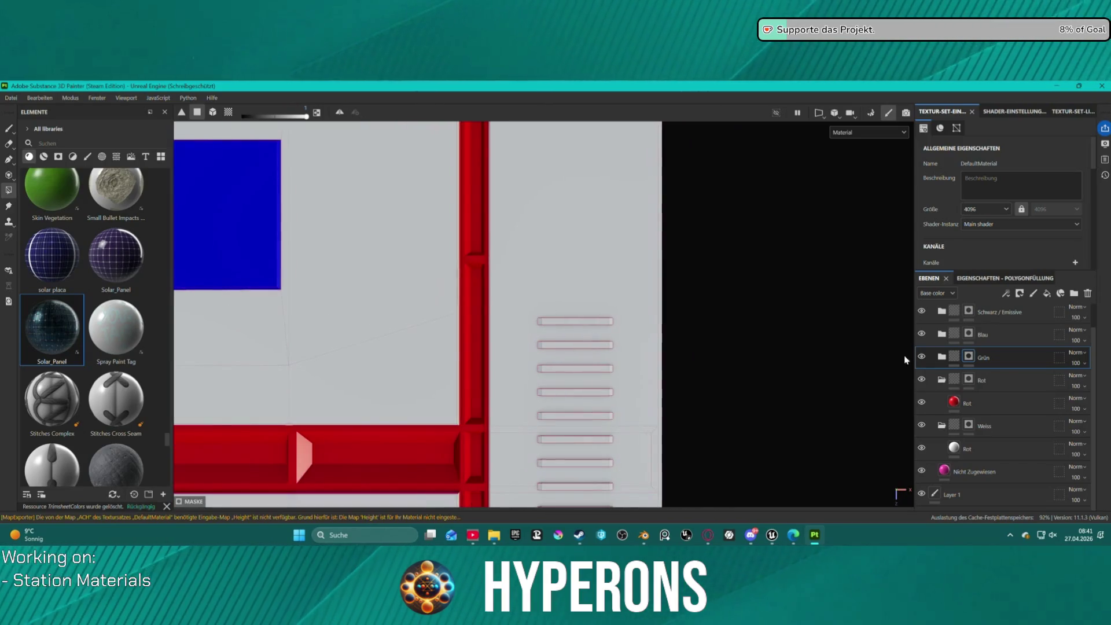
- On the Blau layer, fill the first five vent slots blue, undoing accidental panel fills
{"action": "left_click", "coordinate": [982, 334]}
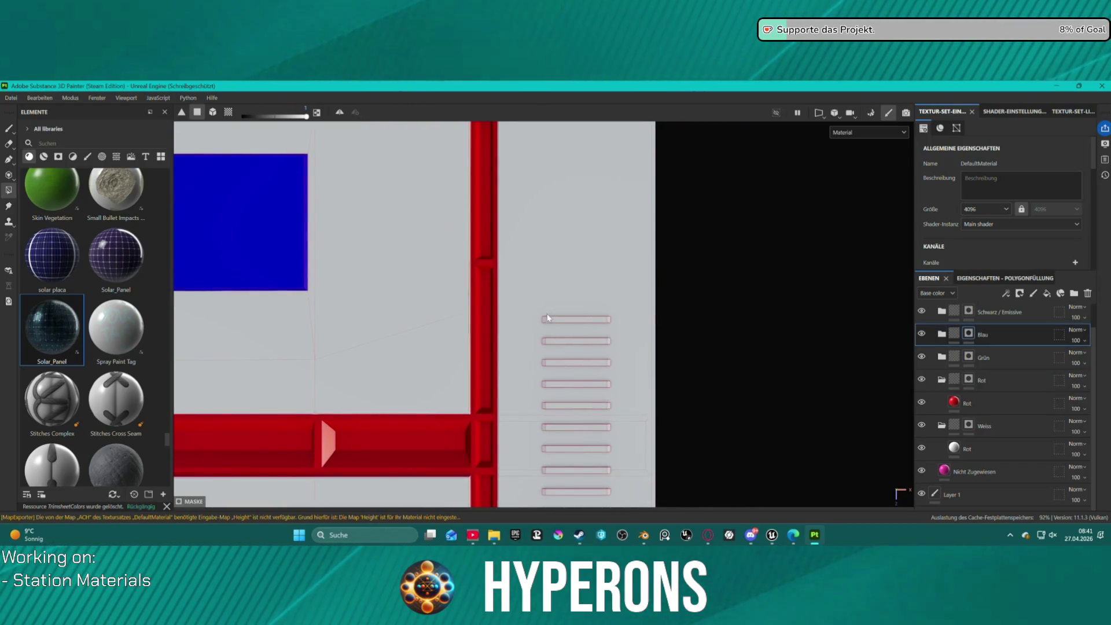
{"action": "scroll", "scroll_direction": "up", "scroll_amount": 3}
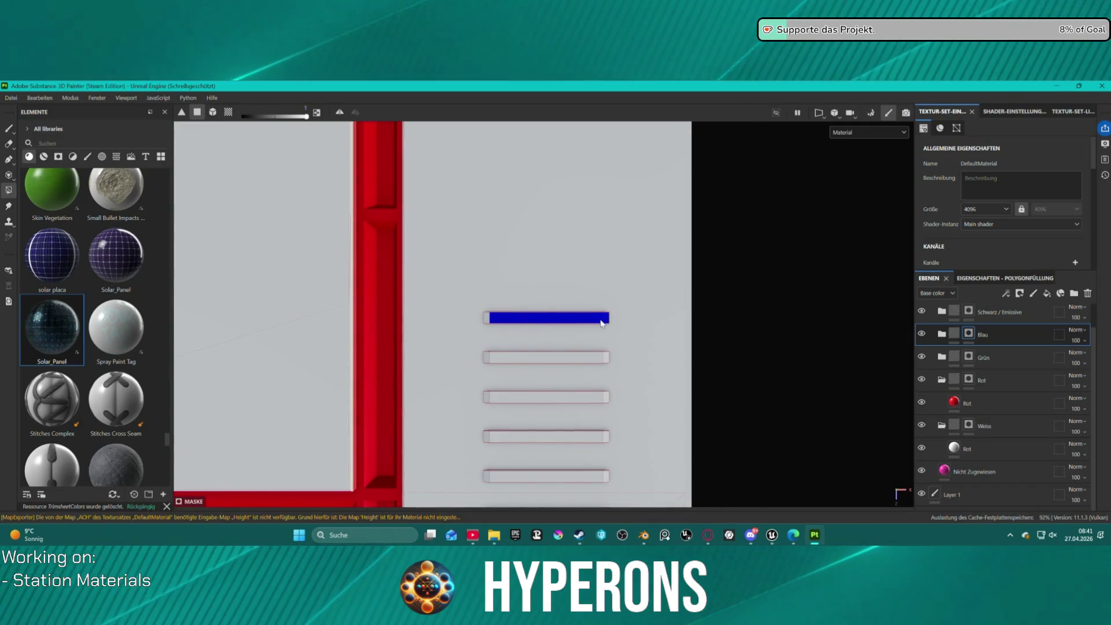
{"action": "left_click", "coordinate": [496, 356]}
{"action": "left_click", "coordinate": [505, 339]}
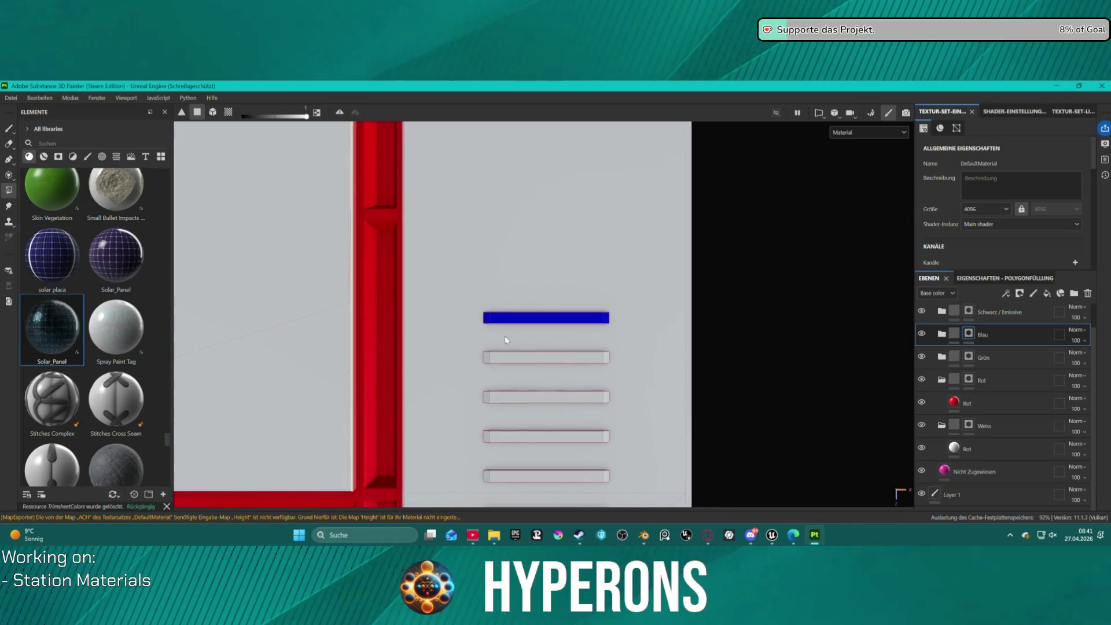
{"action": "left_click", "coordinate": [492, 357]}
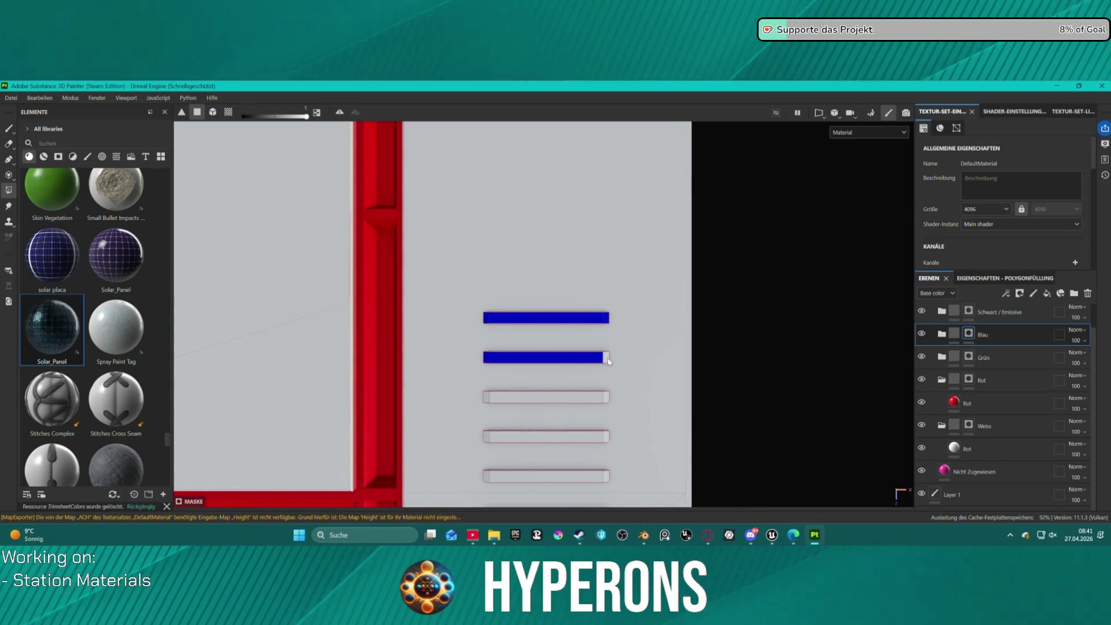
{"action": "left_click", "coordinate": [492, 402]}
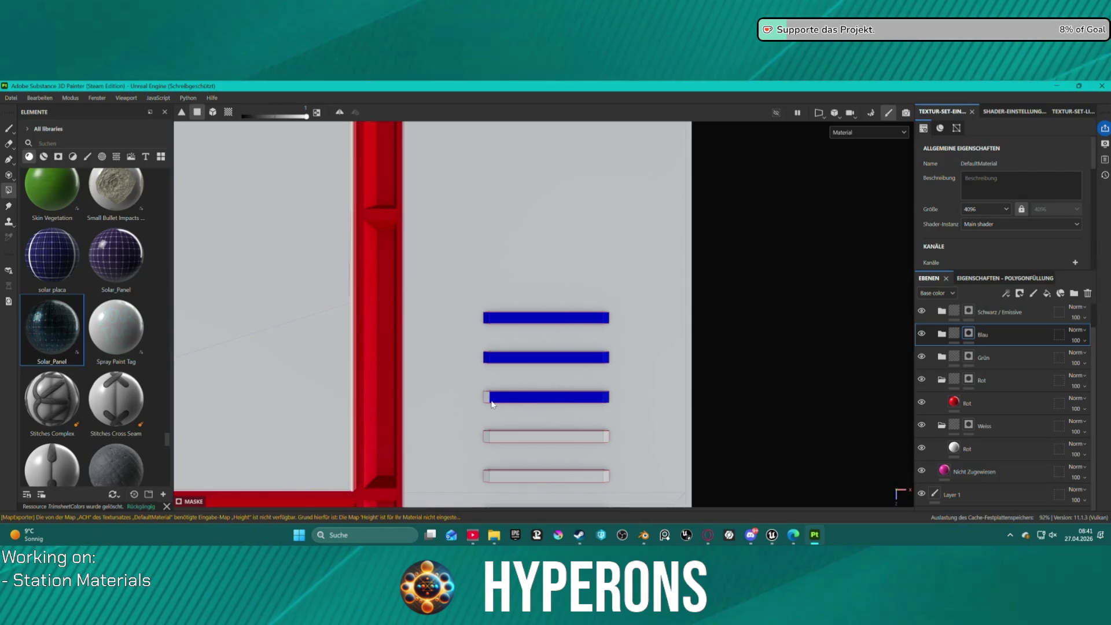
{"action": "left_click", "coordinate": [488, 437]}
{"action": "left_click", "coordinate": [530, 436]}
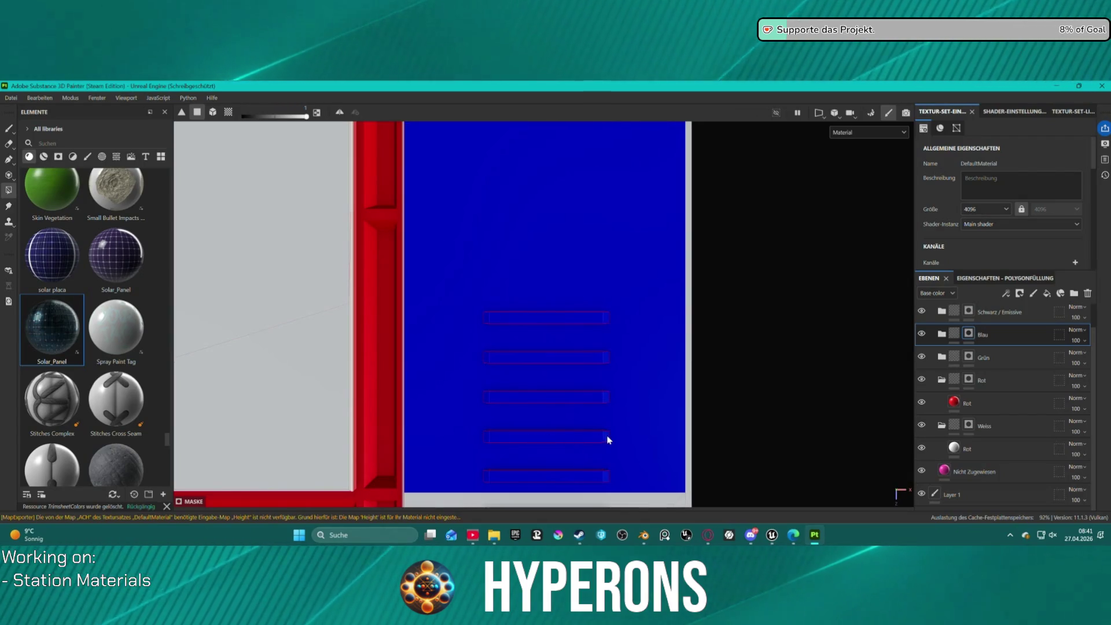
{"action": "key", "text": "ctrl+z"}
{"action": "left_click", "coordinate": [520, 437]}
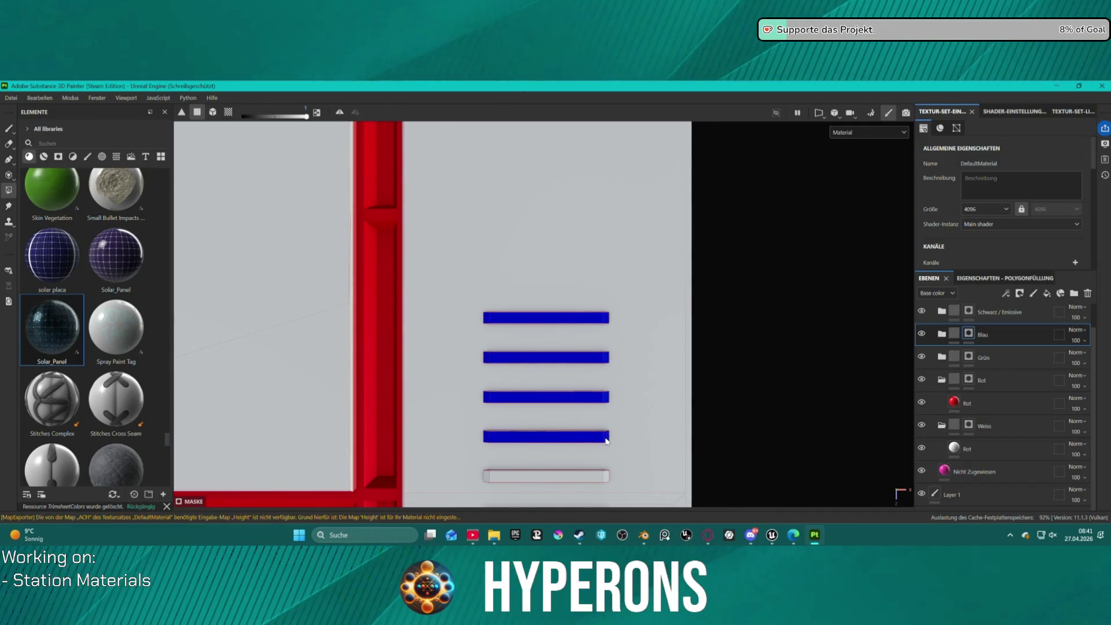
{"action": "left_click", "coordinate": [570, 482]}
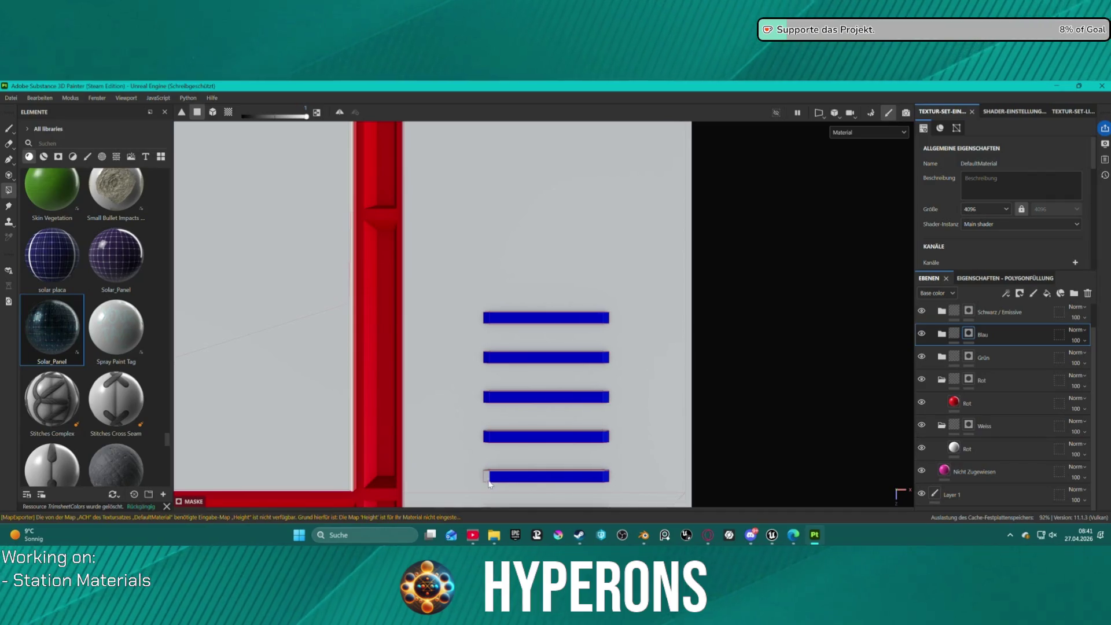
- Fill the sixth through ninth bars beside the red bar solid blue
{"action": "left_click_drag", "start_coordinate": [507, 478], "coordinate": [663, 266]}
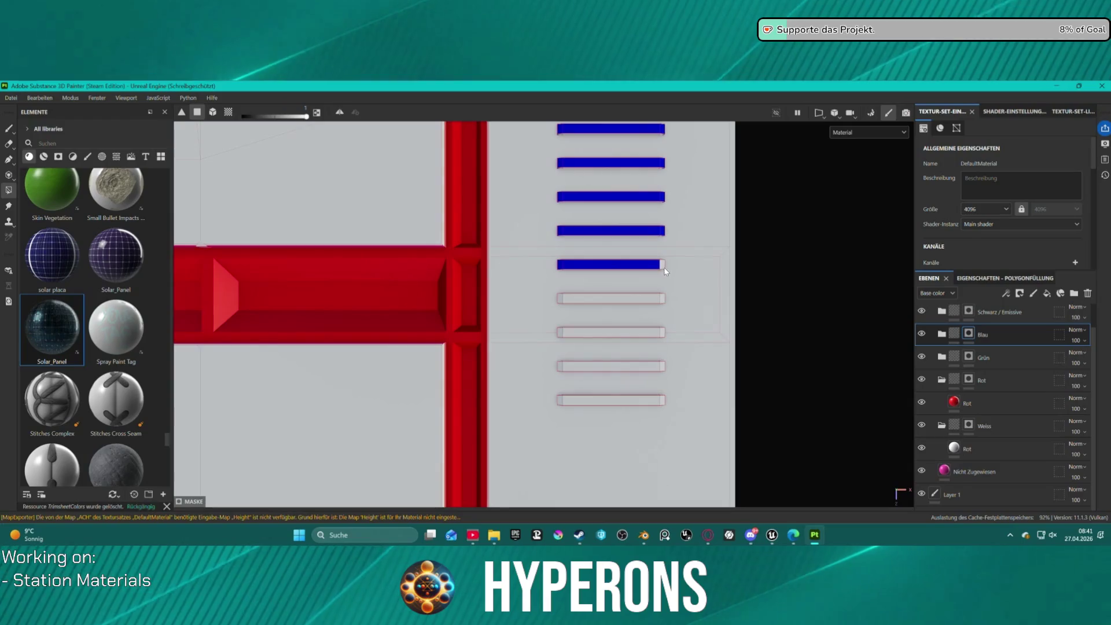
{"action": "left_click", "coordinate": [661, 301]}
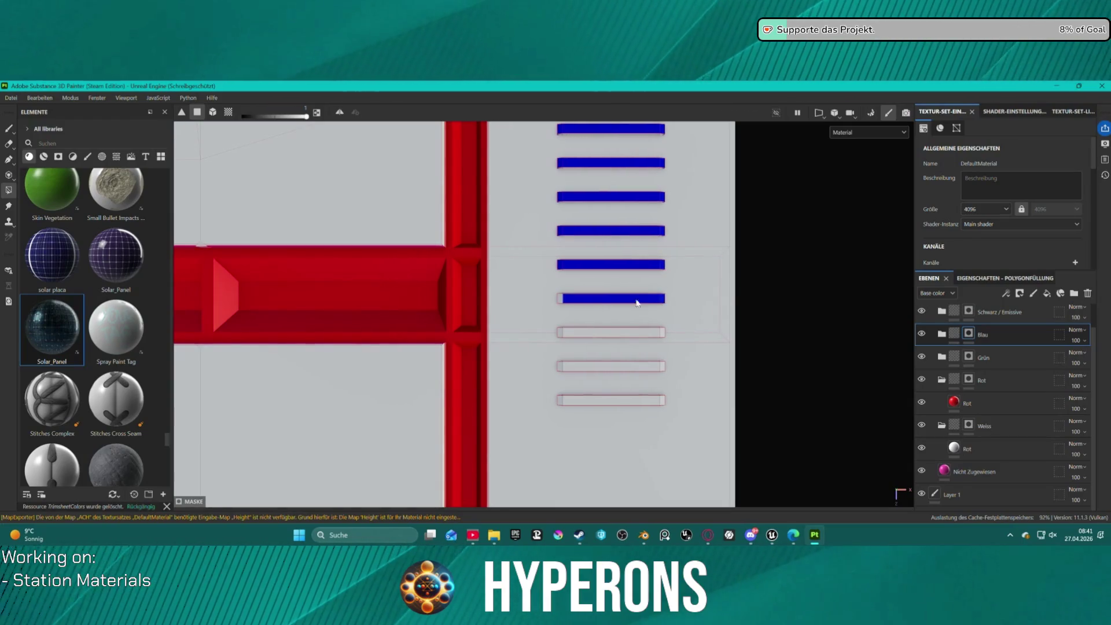
{"action": "left_click", "coordinate": [571, 335]}
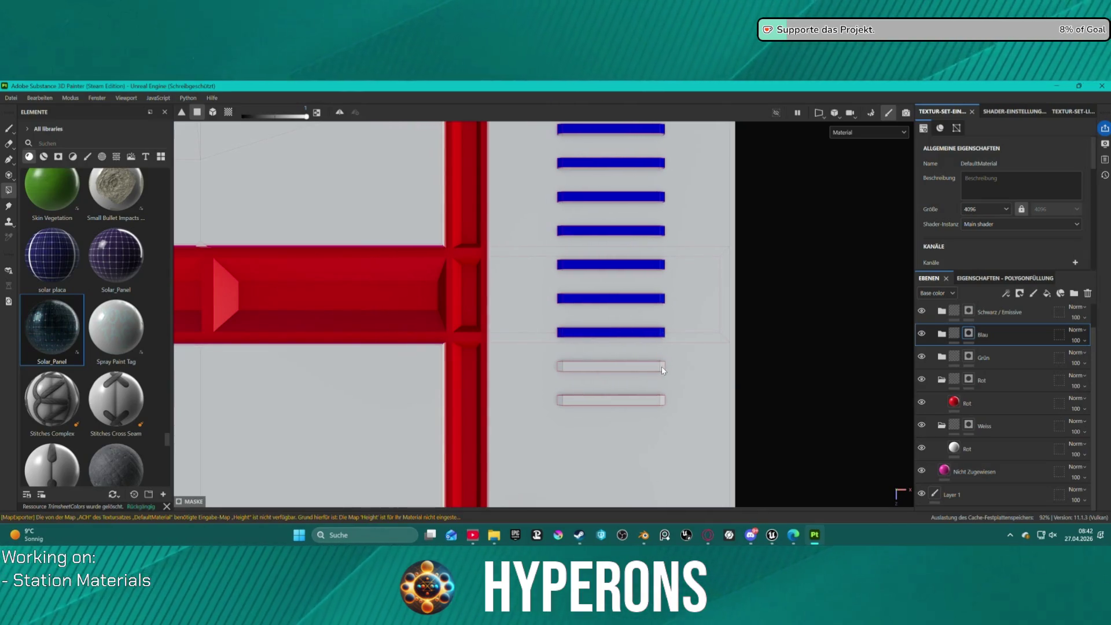
{"action": "left_click", "coordinate": [661, 366]}
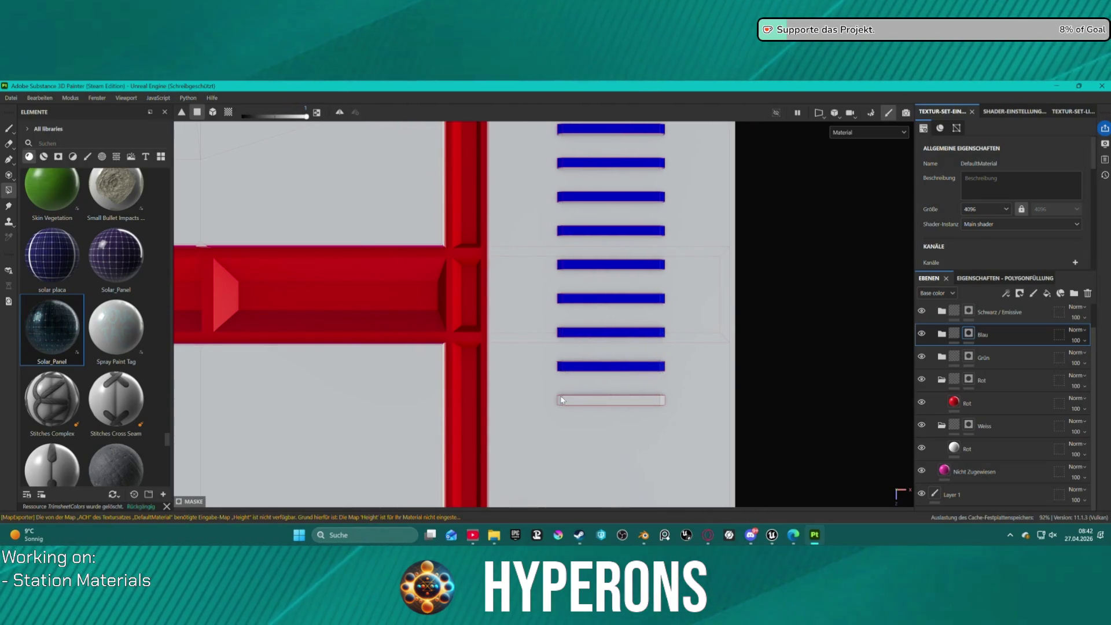
{"action": "left_click", "coordinate": [624, 400]}
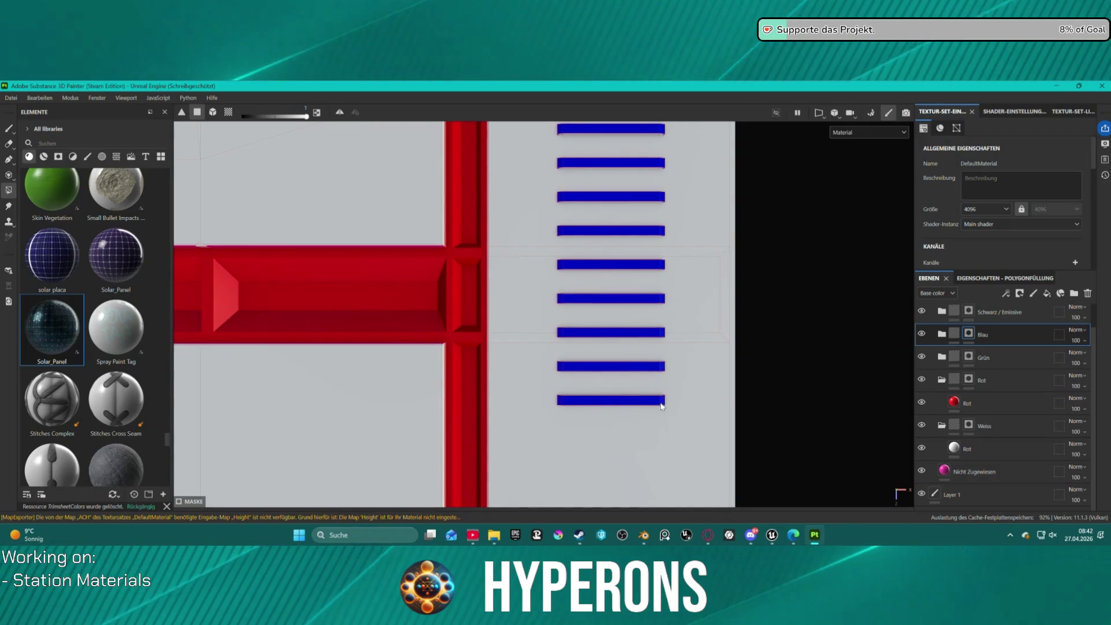
- Frame the whole plane, then briefly switch to Blender and back to Painter
{"action": "key", "text": "f"}
{"action": "scroll", "scroll_direction": "up", "scroll_amount": 3}
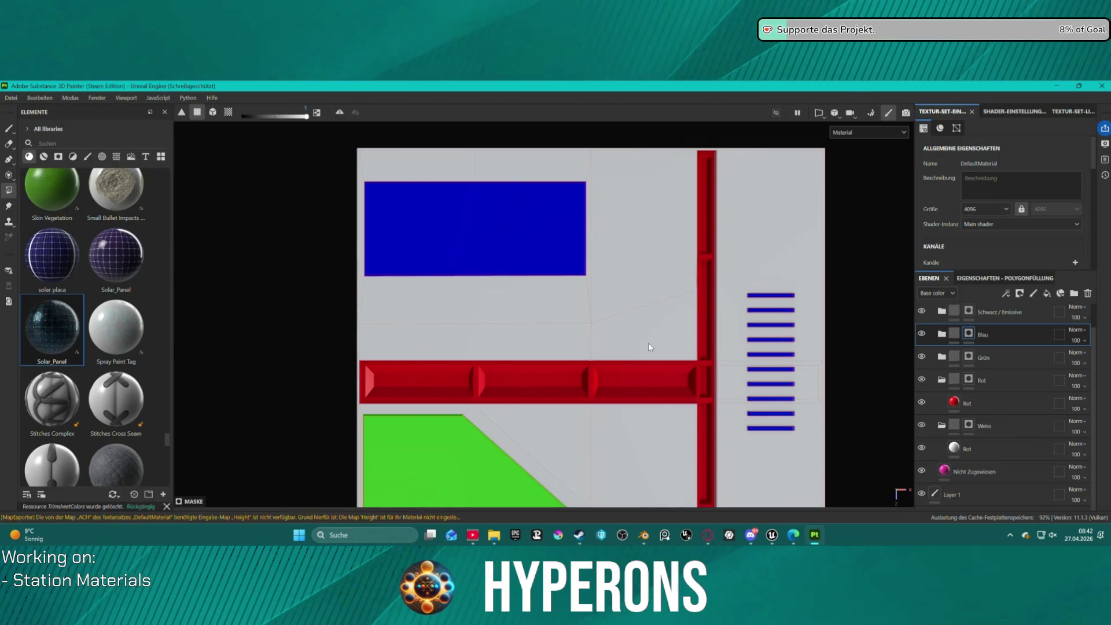
{"action": "left_click", "coordinate": [647, 540]}
{"action": "left_click", "coordinate": [814, 535]}
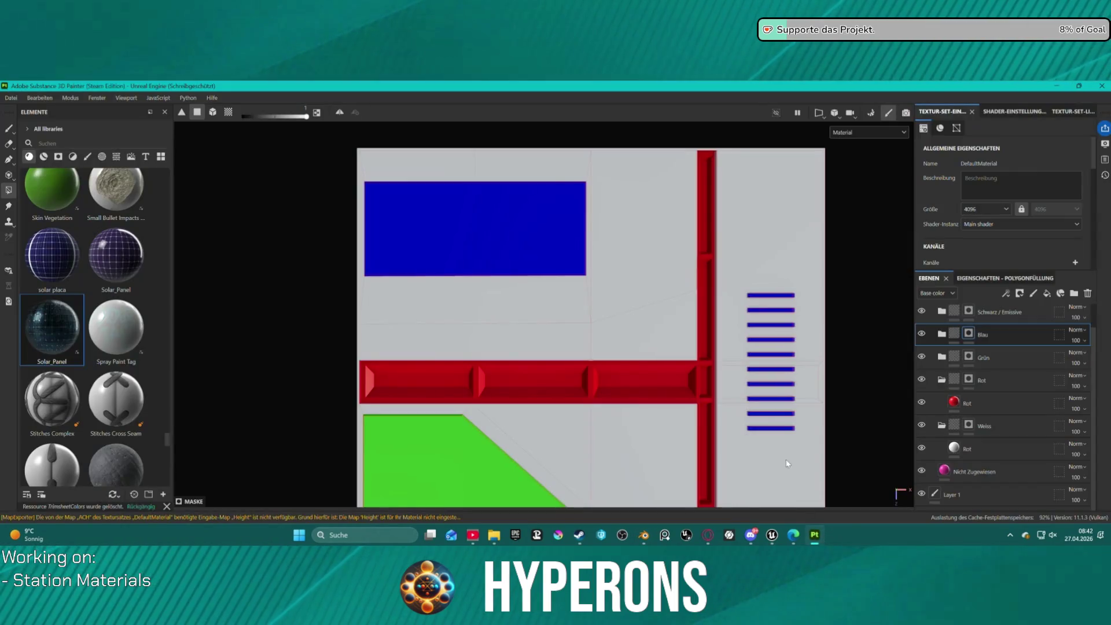
{"action": "scroll", "scroll_direction": "up", "scroll_amount": 3}
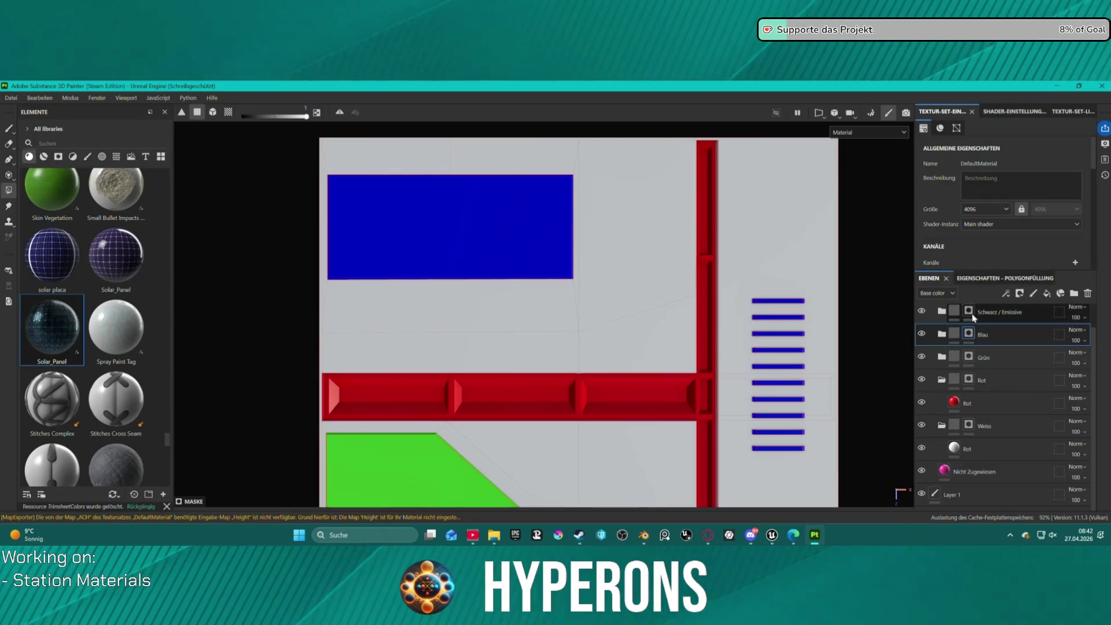
{"action": "left_click", "coordinate": [1011, 314]}
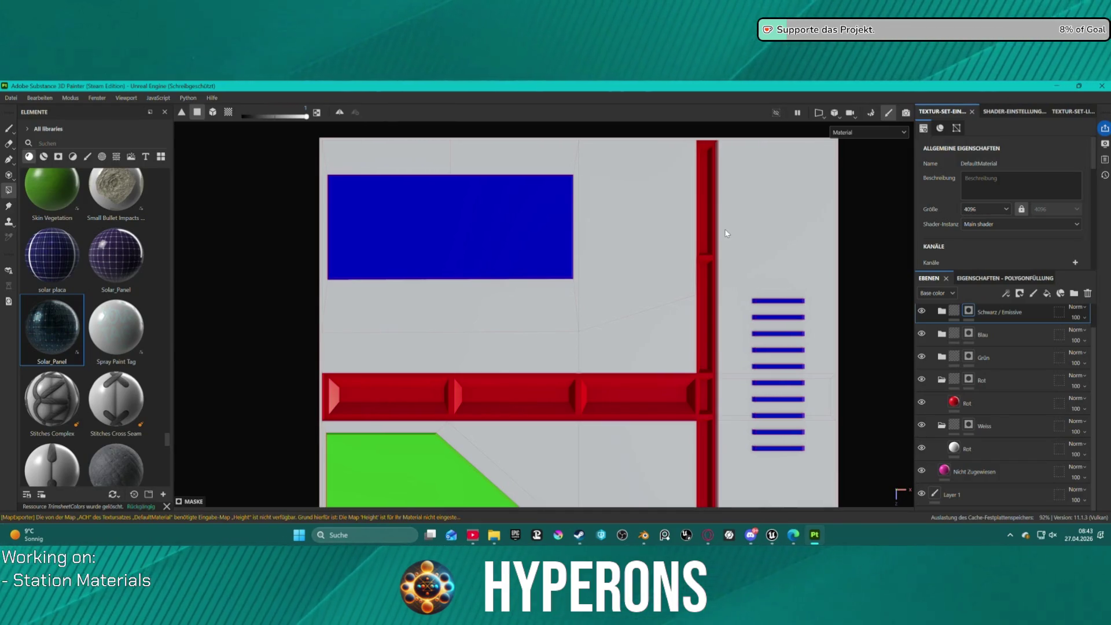
- Hide the Rot folder and fill the horizontal bar's inset panels black
{"action": "scroll", "scroll_direction": "up", "scroll_amount": 3}
{"action": "scroll", "scroll_direction": "up", "scroll_amount": 3}
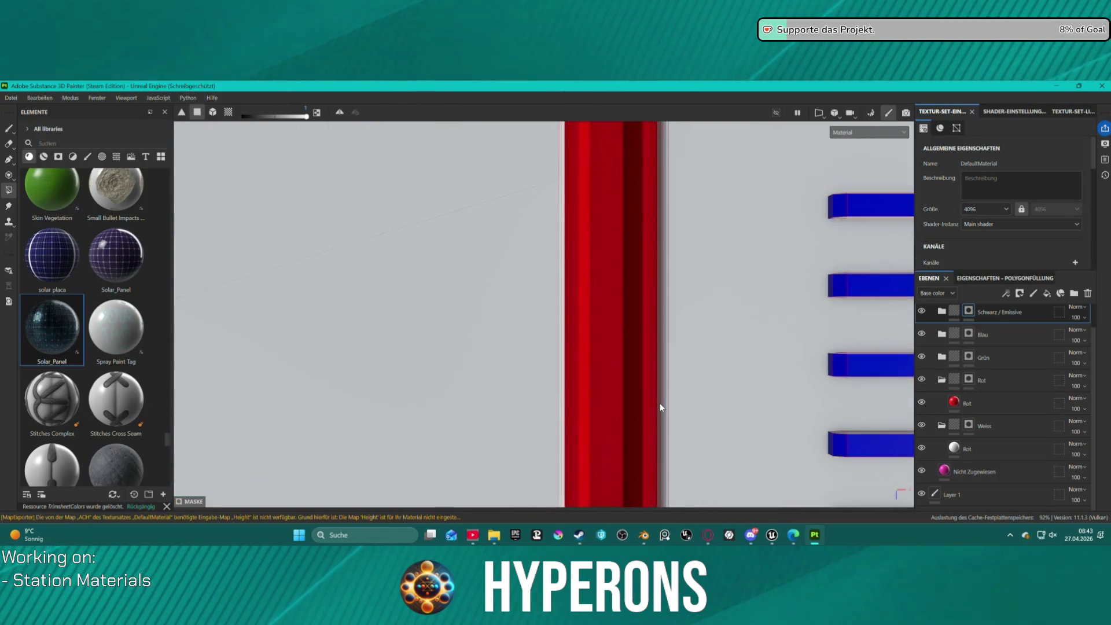
{"action": "scroll", "scroll_direction": "down", "scroll_amount": 3}
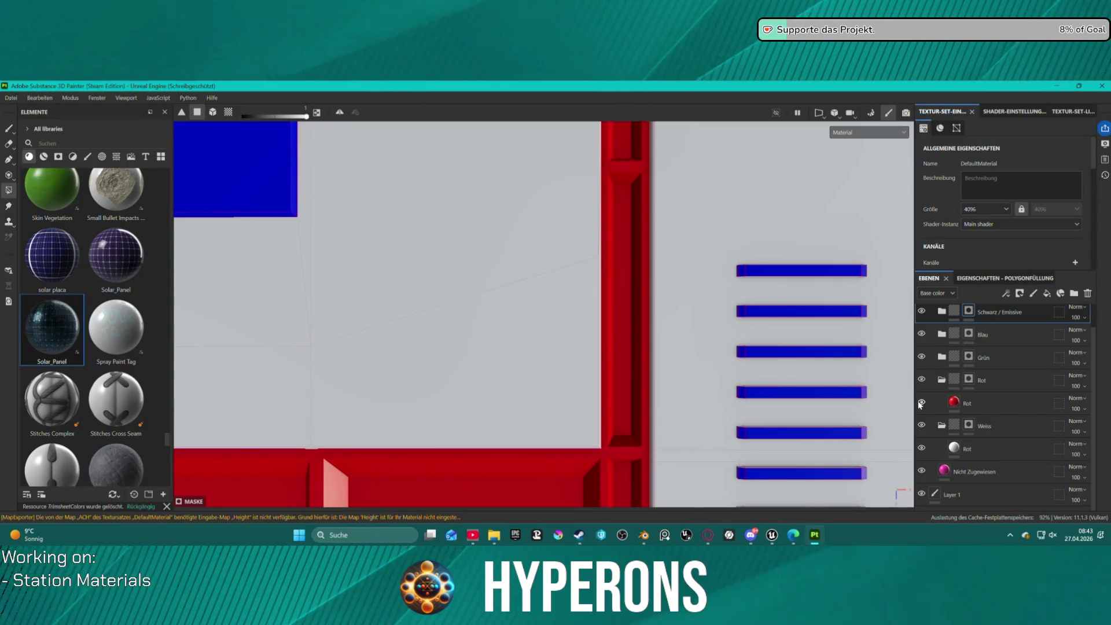
{"action": "left_click", "coordinate": [921, 379]}
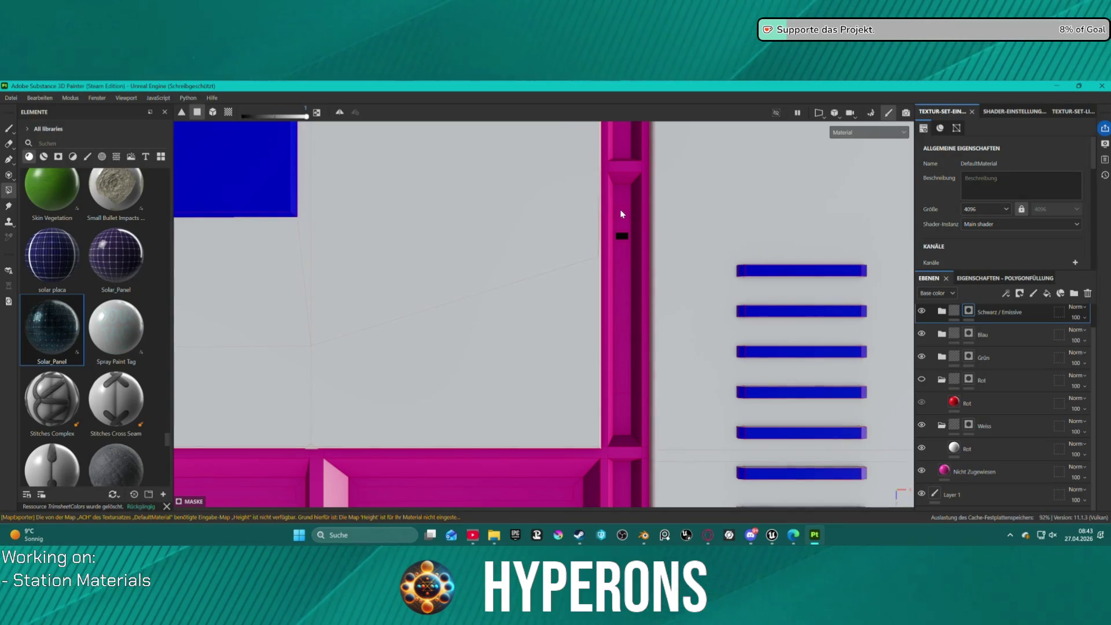
{"action": "left_click_drag", "start_coordinate": [696, 214], "coordinate": [694, 215]}
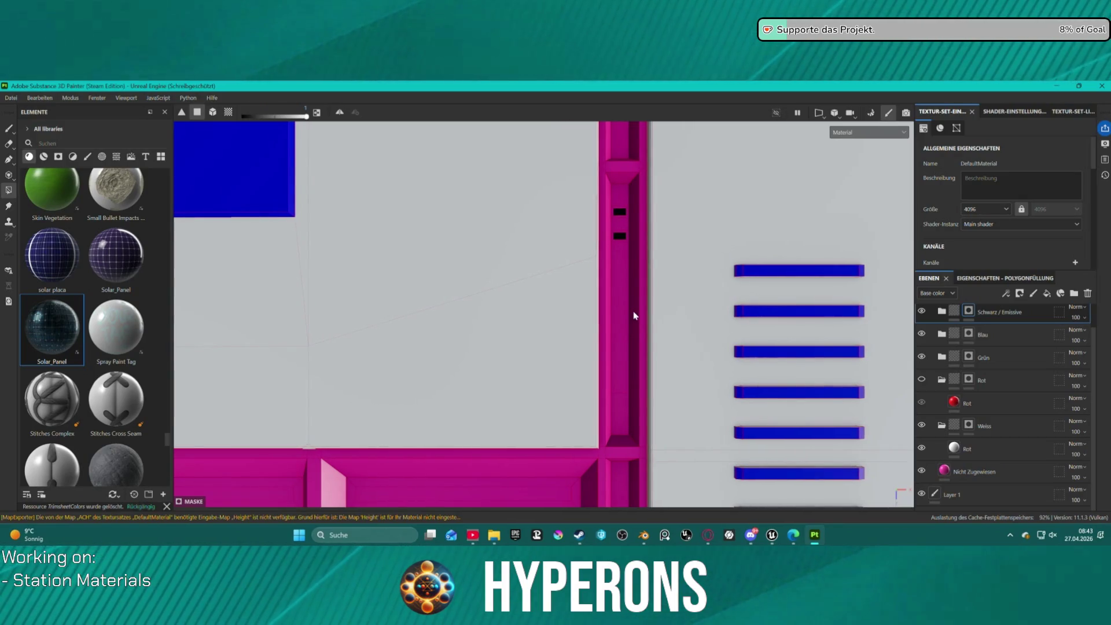
{"action": "left_click_drag", "start_coordinate": [638, 270], "coordinate": [459, 250]}
{"action": "left_click", "coordinate": [413, 270]}
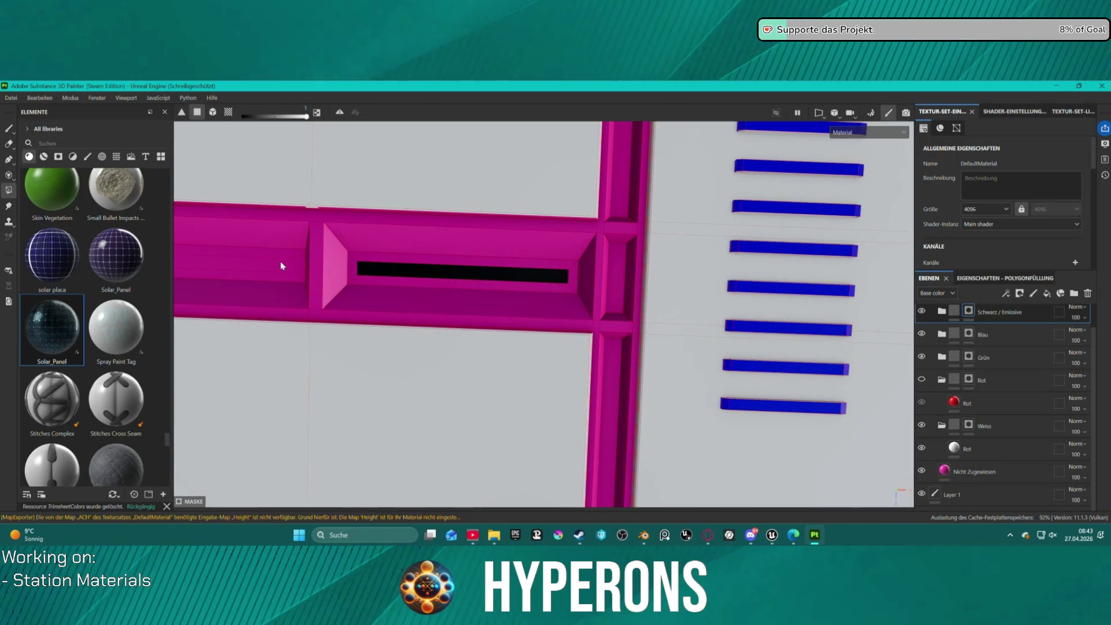
{"action": "left_click", "coordinate": [282, 262]}
{"action": "scroll", "scroll_direction": "down", "scroll_amount": 3}
{"action": "left_click_drag", "start_coordinate": [384, 238], "coordinate": [515, 237]}
{"action": "scroll", "scroll_direction": "up", "scroll_amount": 3}
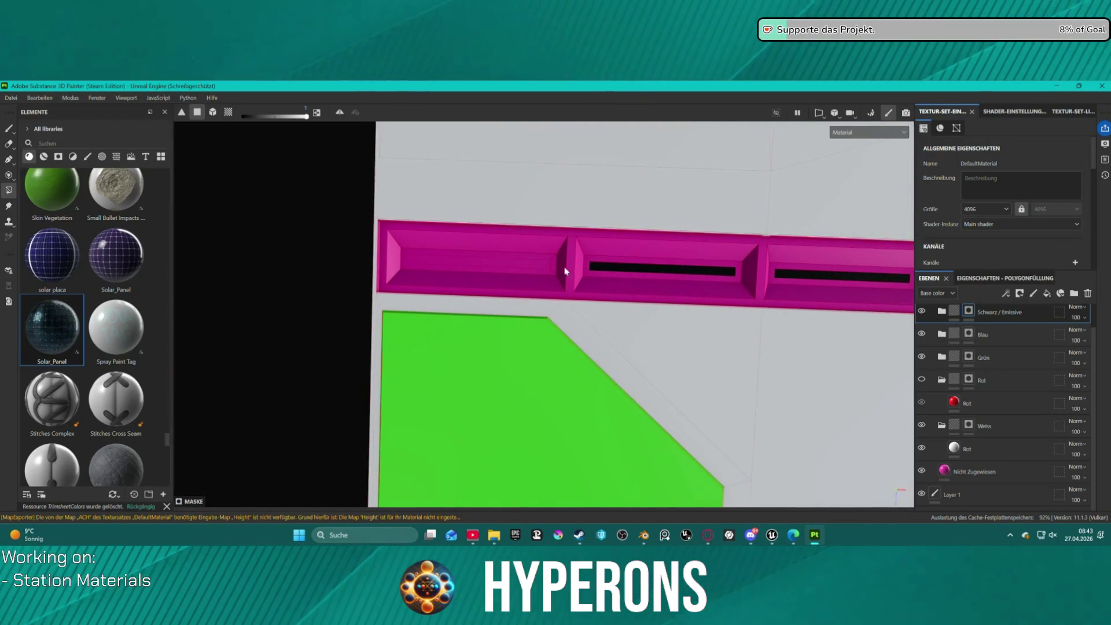
{"action": "left_click", "coordinate": [519, 266]}
- Fill three small faces on the vertical bar black, then frame the panel front-on
{"action": "scroll", "scroll_direction": "down", "scroll_amount": 3}
{"action": "left_click_drag", "start_coordinate": [801, 256], "coordinate": [565, 193]}
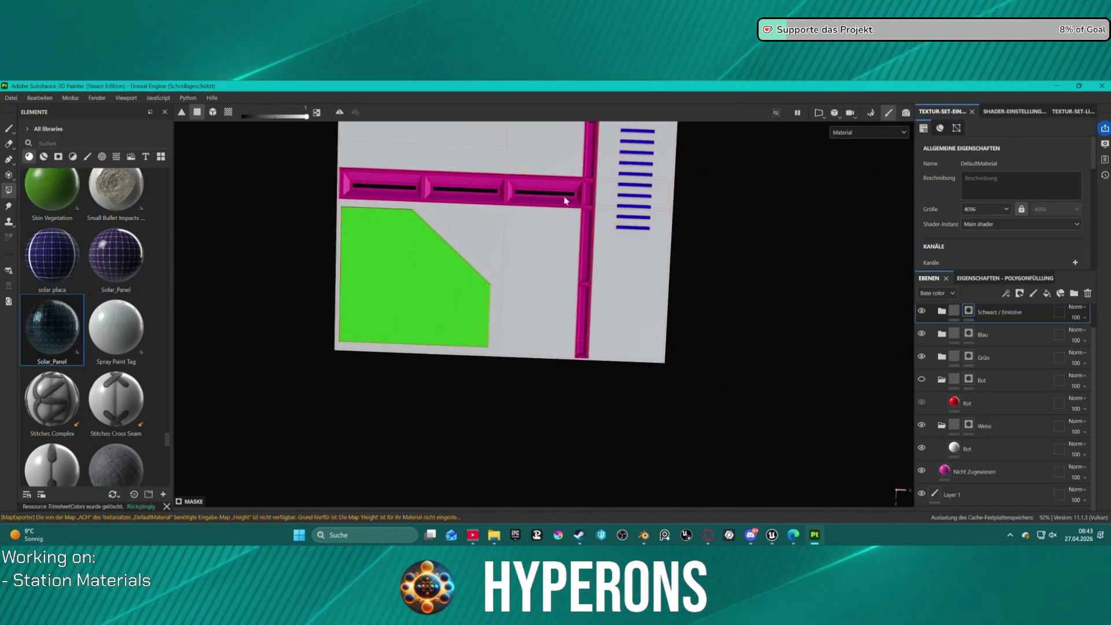
{"action": "scroll", "scroll_direction": "up", "scroll_amount": 3}
{"action": "scroll", "scroll_direction": "up", "scroll_amount": 3}
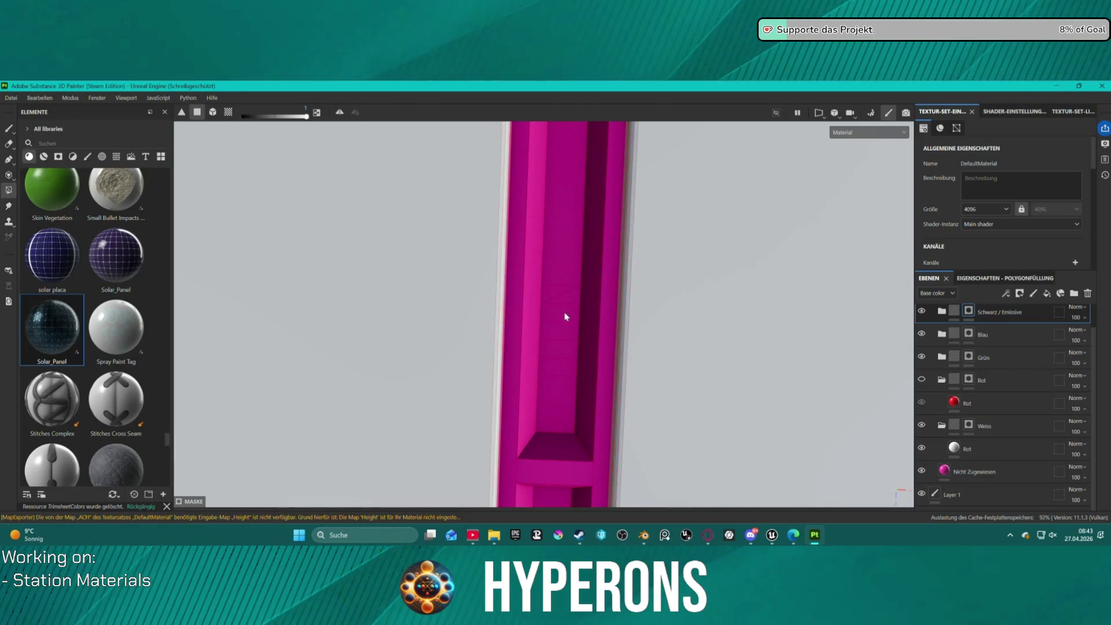
{"action": "left_click", "coordinate": [565, 316]}
{"action": "left_click", "coordinate": [559, 348]}
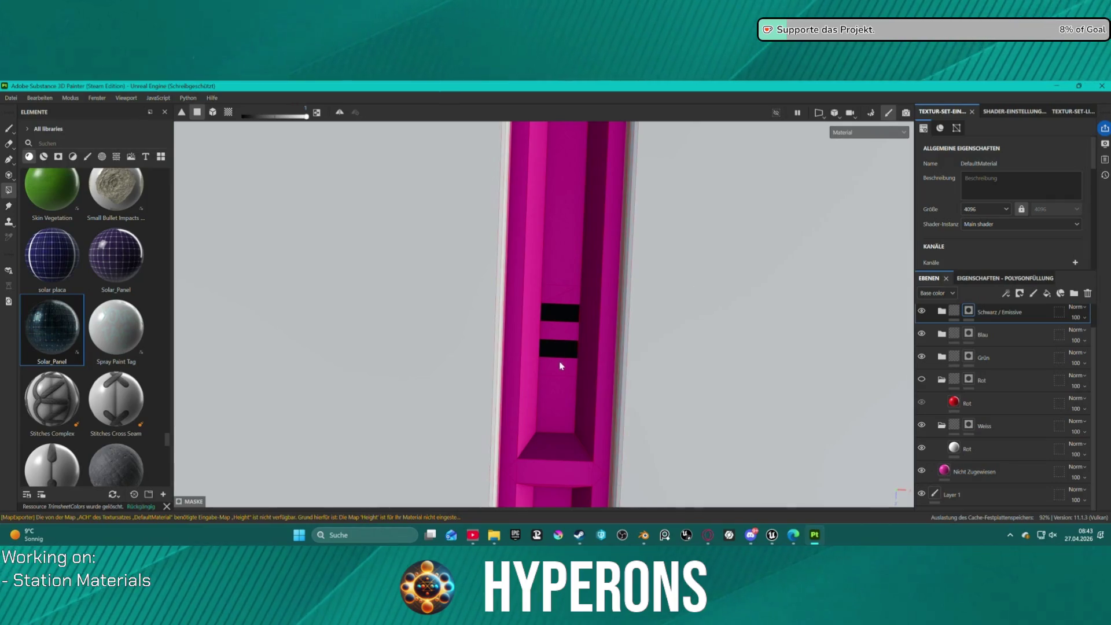
{"action": "key", "text": "ctrl+z"}
{"action": "key", "text": "ctrl+z"}
{"action": "left_click", "coordinate": [551, 299]}
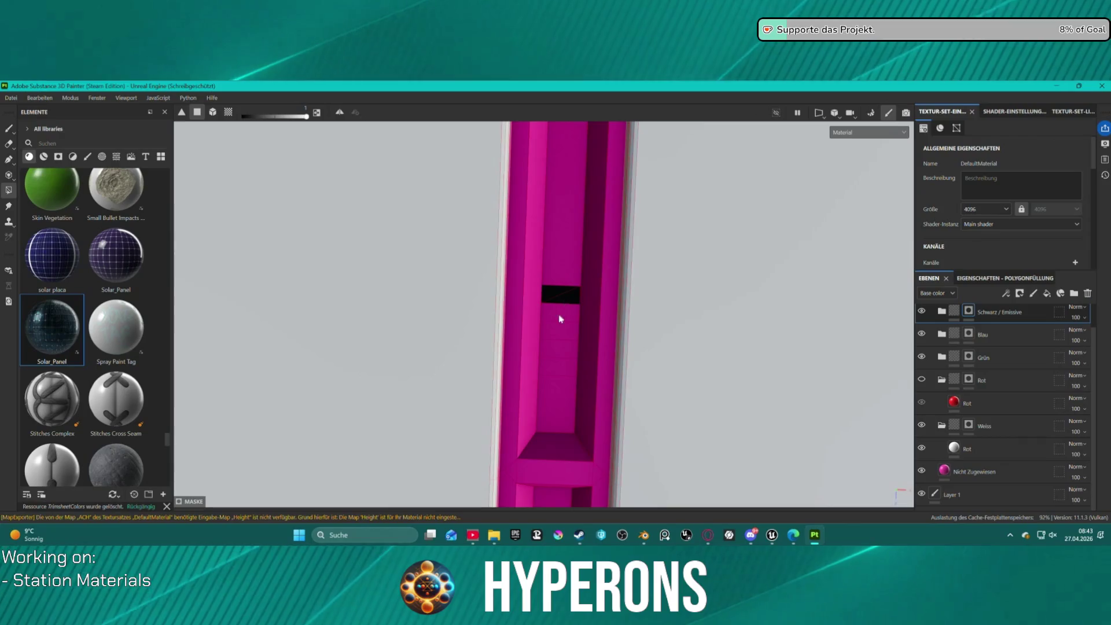
{"action": "left_click", "coordinate": [561, 330]}
{"action": "left_click", "coordinate": [564, 368]}
{"action": "scroll", "scroll_direction": "down", "scroll_amount": 3}
{"action": "key", "text": "f"}
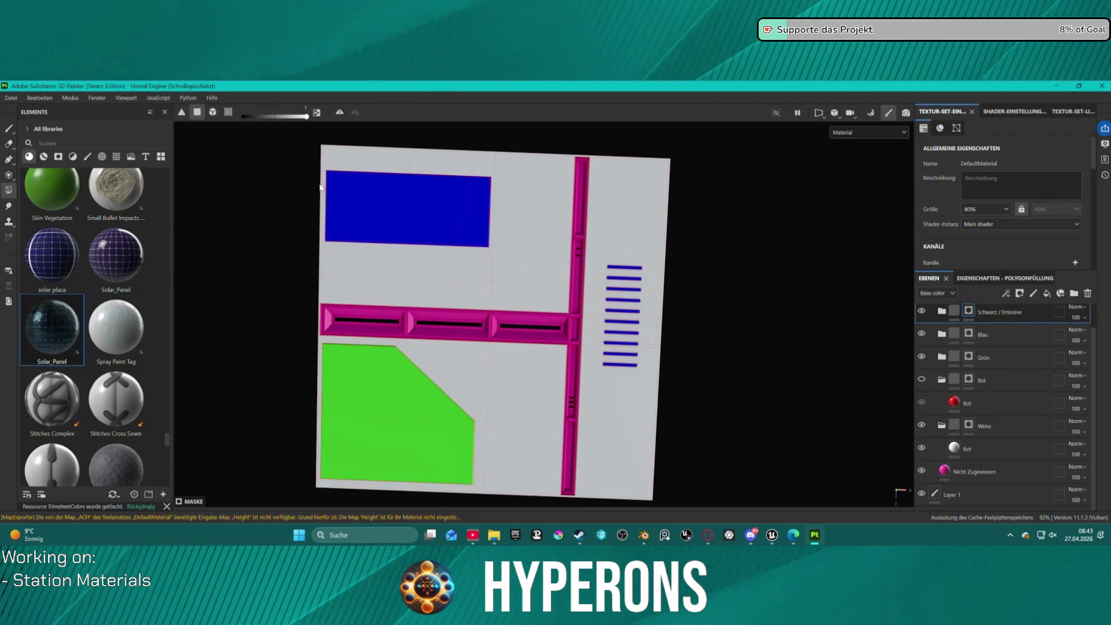
{"action": "key", "text": "F3"}
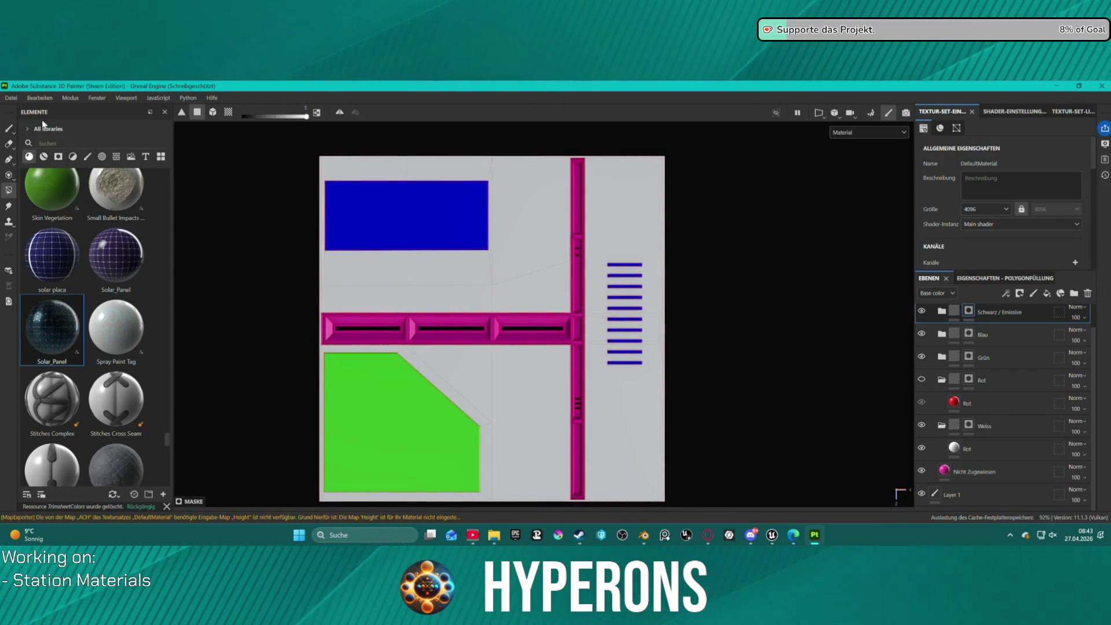
- Export the five 4096 PNG texture maps via File > Export Textures
{"action": "left_click", "coordinate": [18, 100]}
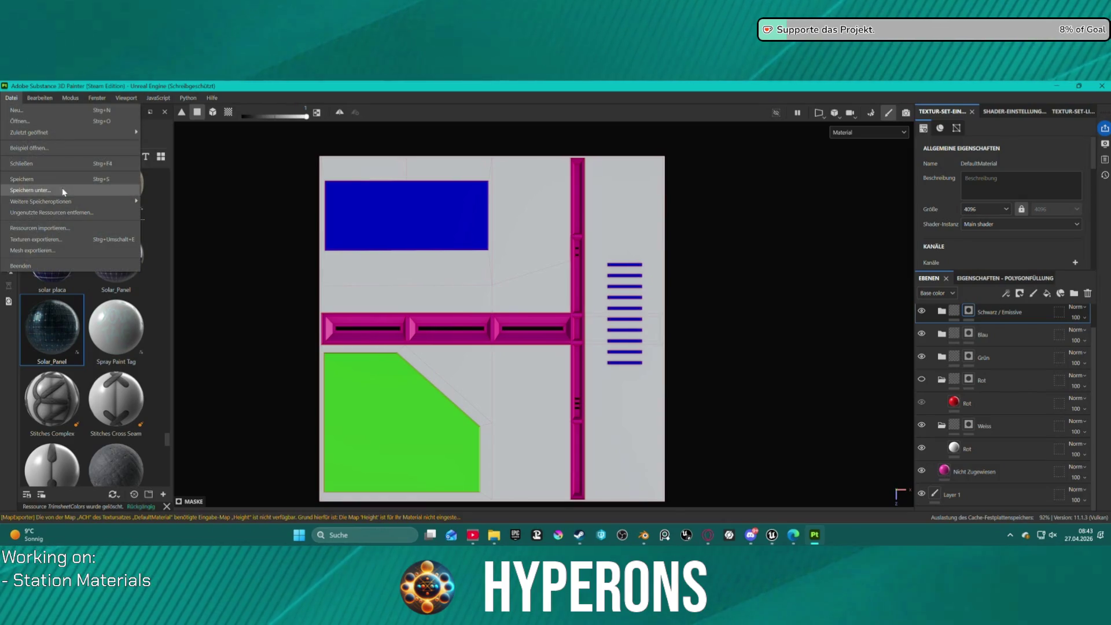
{"action": "left_click", "coordinate": [68, 241]}
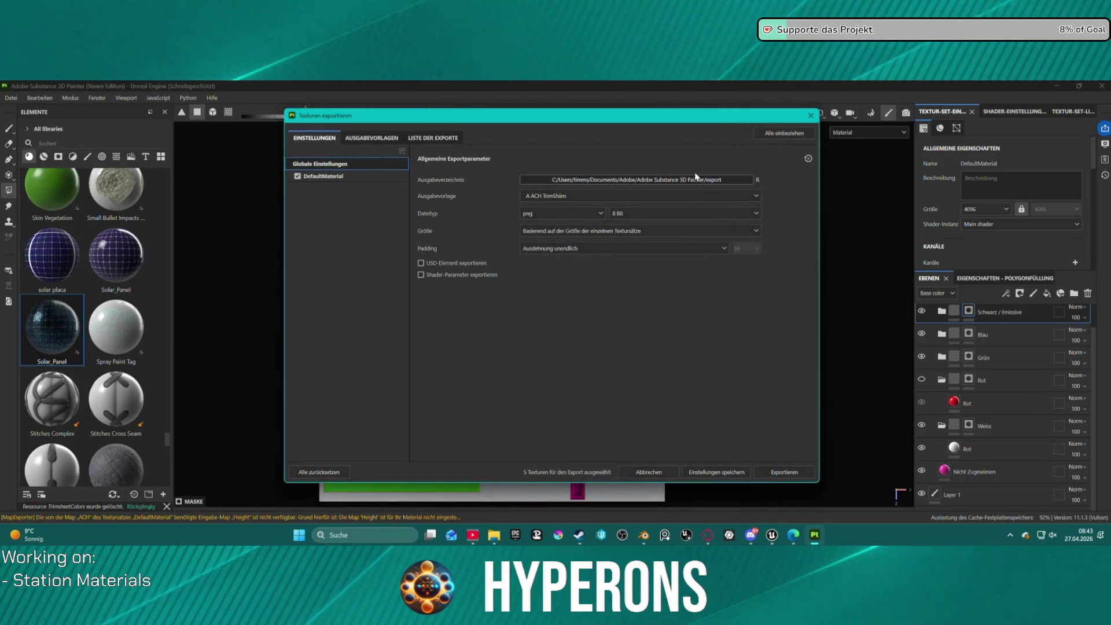
{"action": "left_click", "coordinate": [788, 473]}
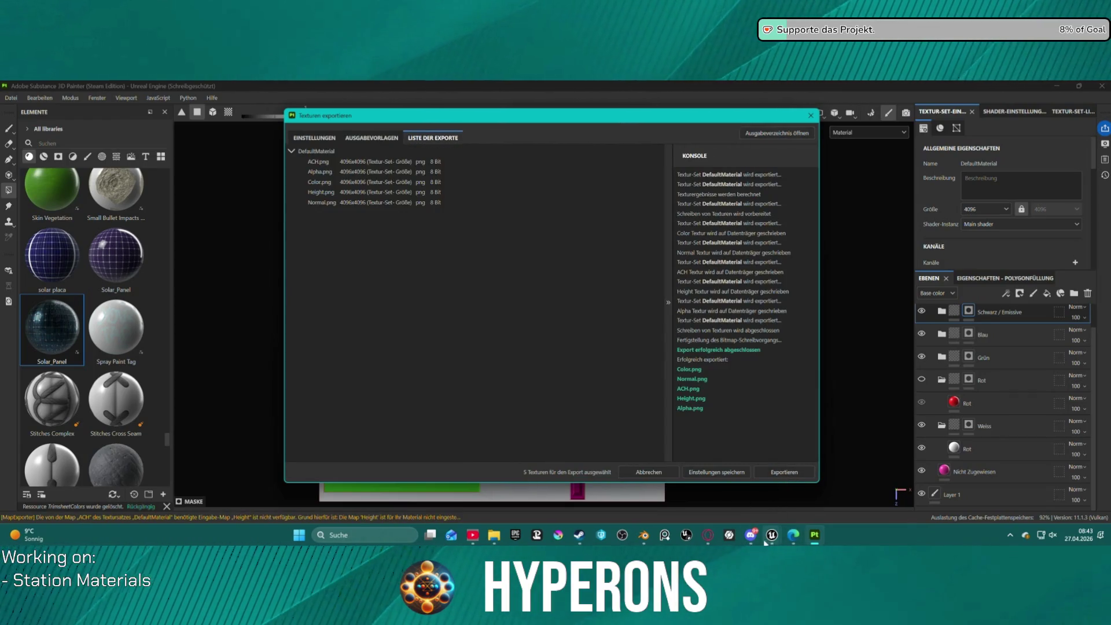
- Bring Unreal Editor forward and open the Color texture
{"action": "mouse_move", "coordinate": [763, 542]}
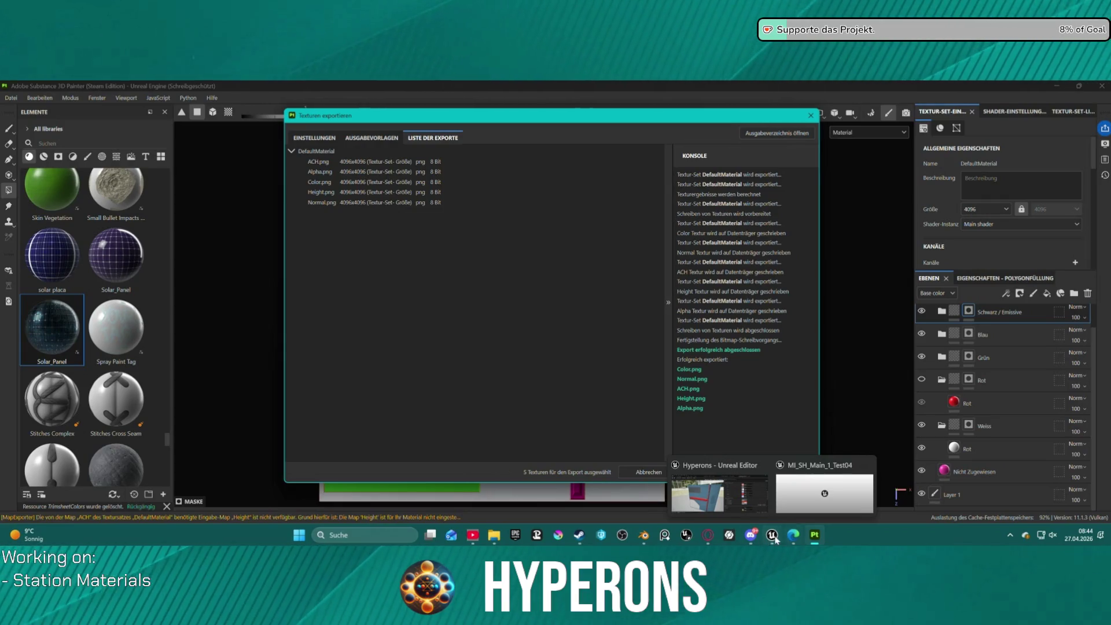
{"action": "left_click", "coordinate": [775, 539]}
{"action": "left_click", "coordinate": [717, 495]}
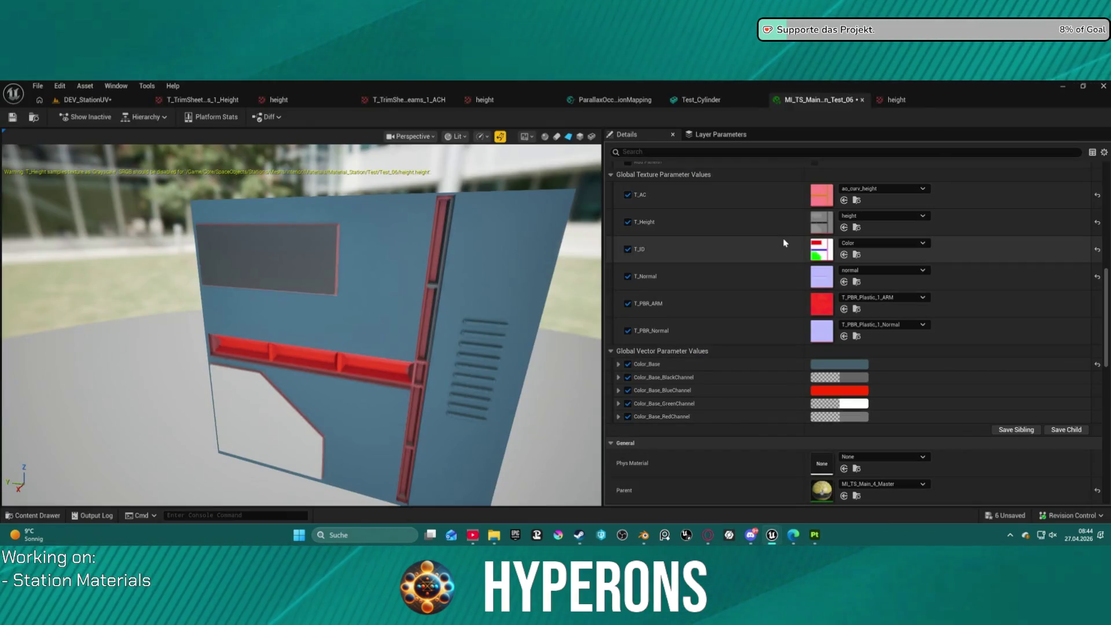
{"action": "double_click", "coordinate": [827, 254]}
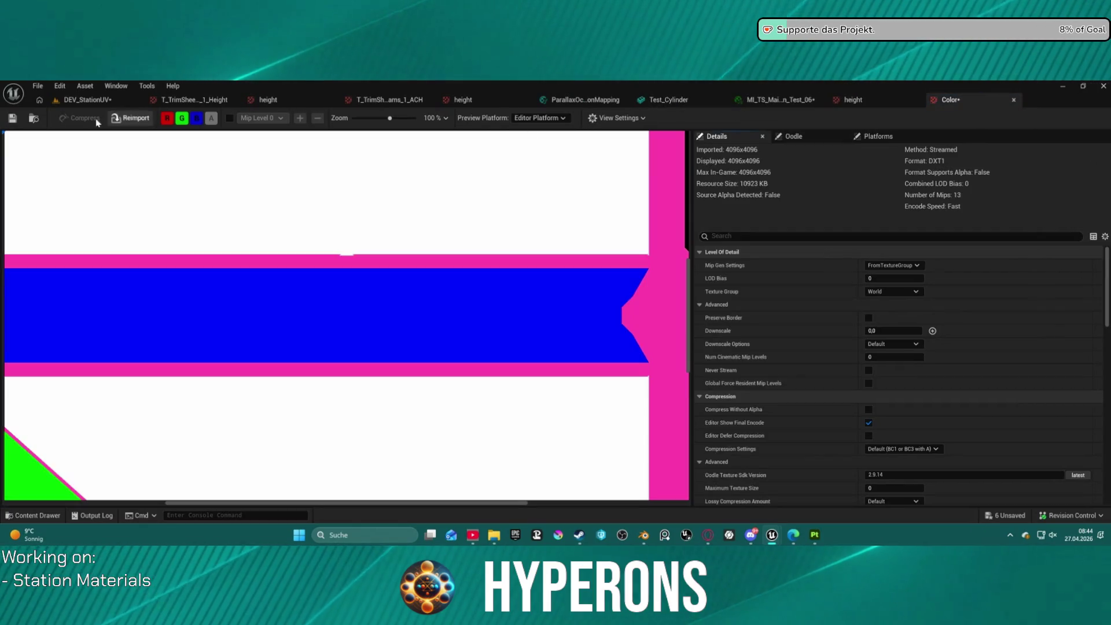
- Reload the Color texture from the new export
{"action": "left_click", "coordinate": [130, 119]}
{"action": "scroll", "scroll_direction": "down", "scroll_amount": 3}
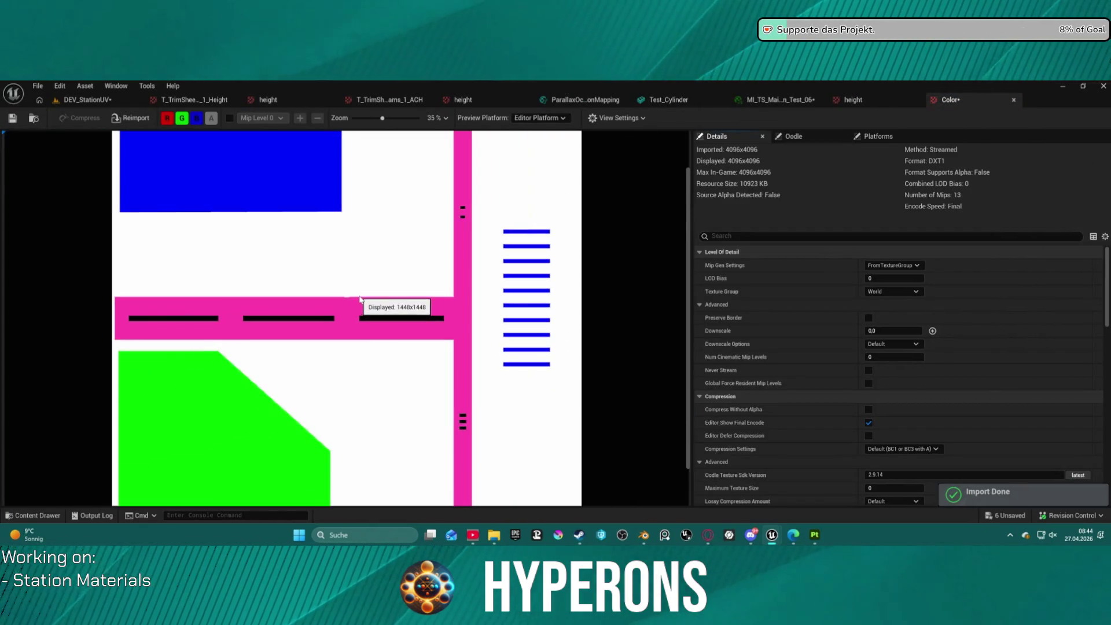
{"action": "scroll", "scroll_direction": "up", "scroll_amount": 3}
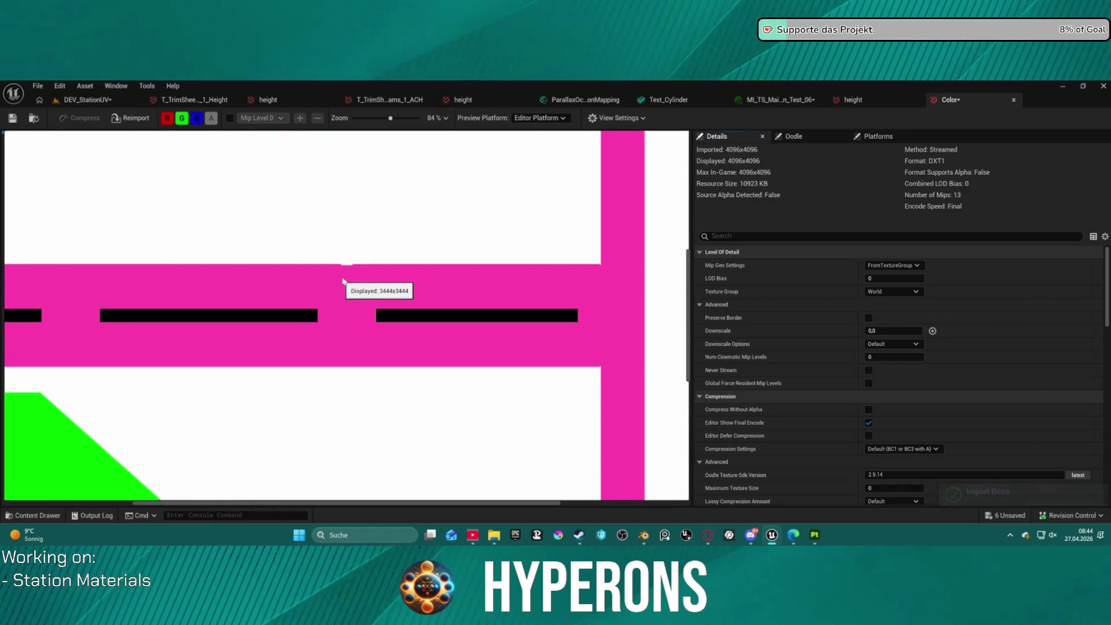
- Orbit the station level, then open MI_TS_Main_Station_Test_06 and orbit its preview
{"action": "left_click", "coordinate": [81, 101]}
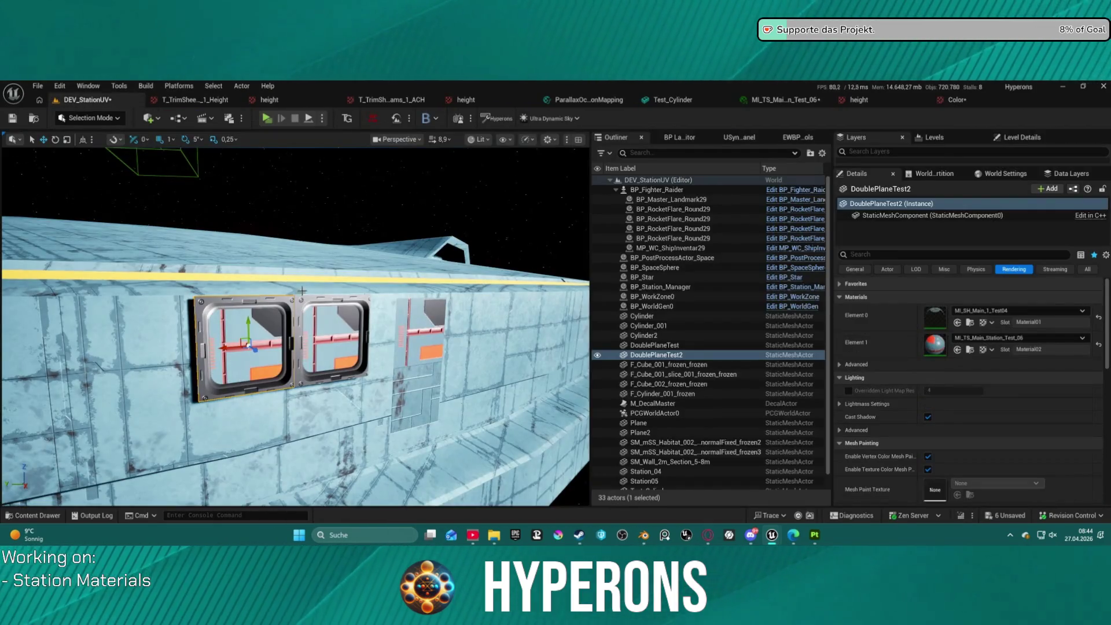
{"action": "left_click_drag", "start_coordinate": [451, 346], "coordinate": [473, 339]}
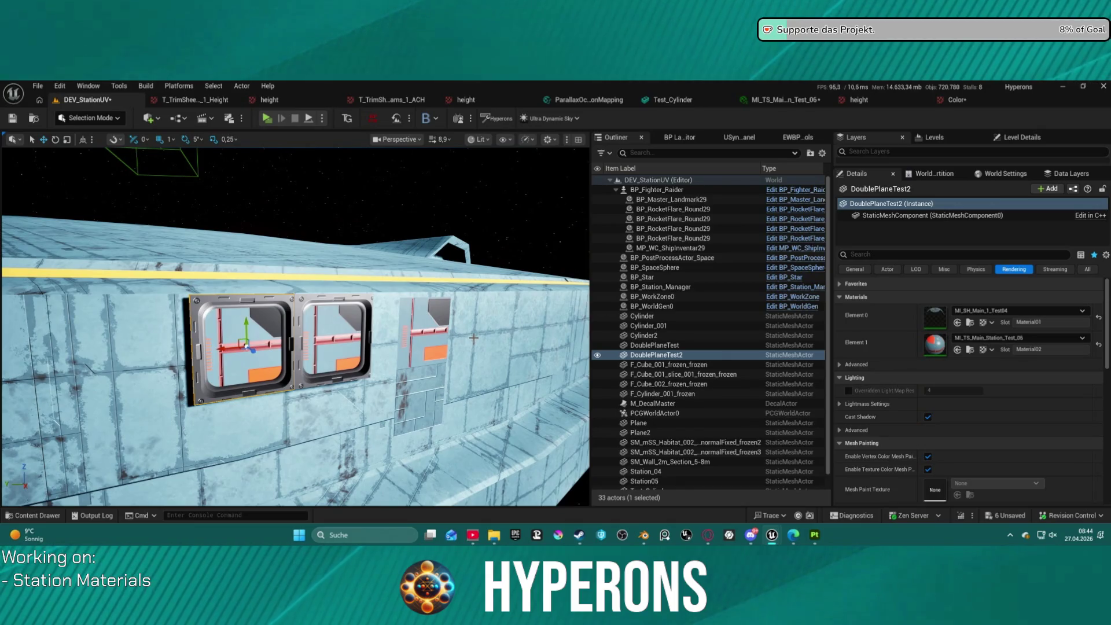
{"action": "left_click", "coordinate": [758, 100]}
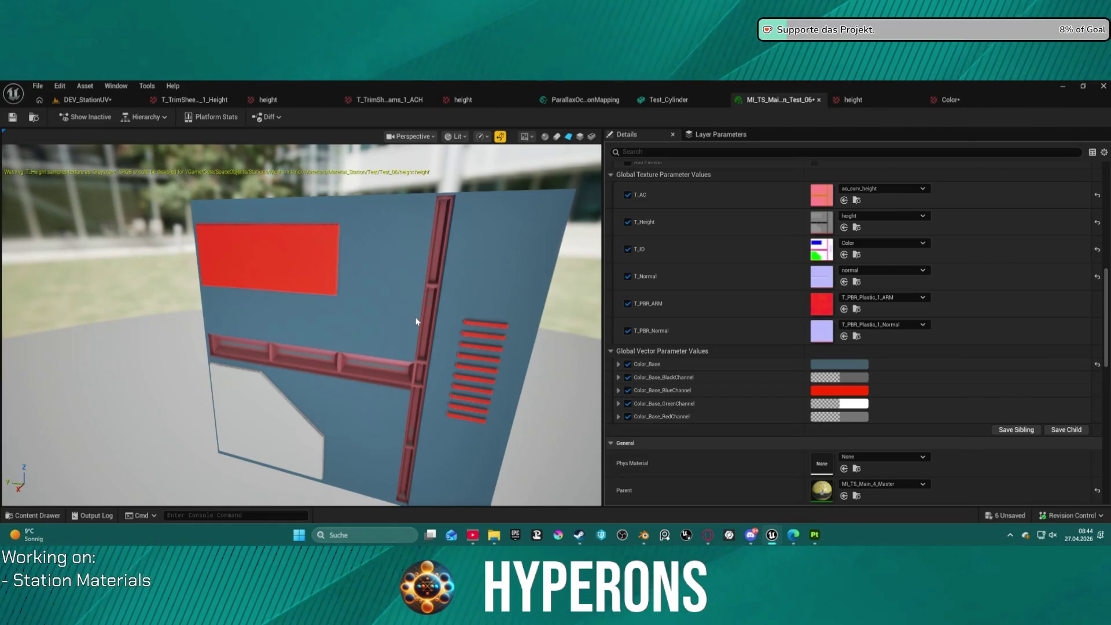
{"action": "left_click_drag", "start_coordinate": [411, 256], "coordinate": [244, 266]}
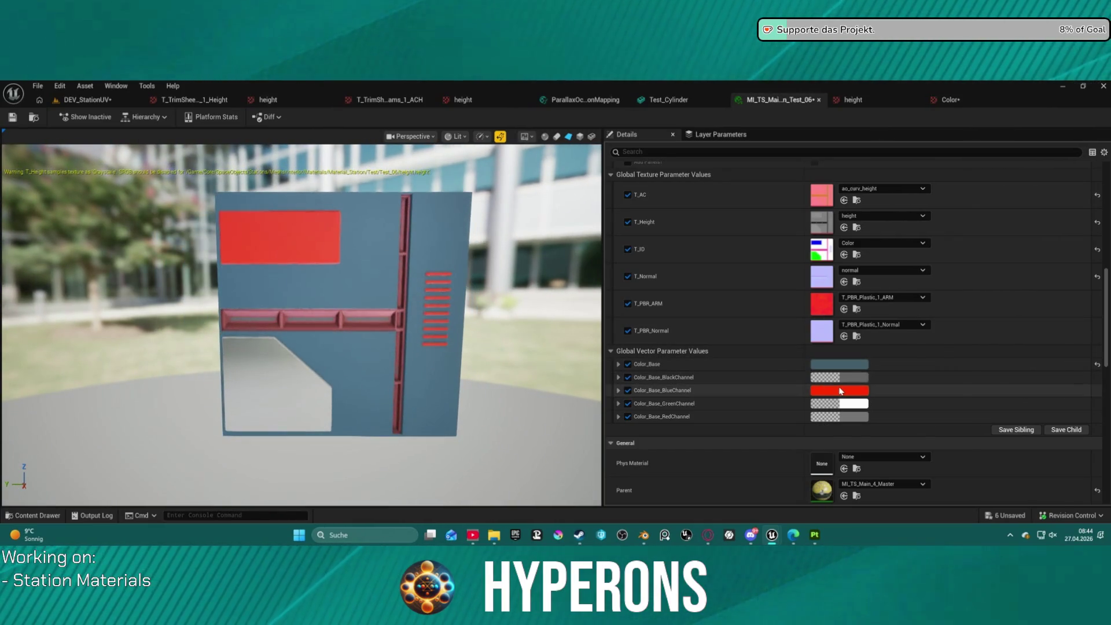
- Desaturate the Color_Base_BlueChannel colour from red to a pale pinkish grey
{"action": "left_click", "coordinate": [839, 390]}
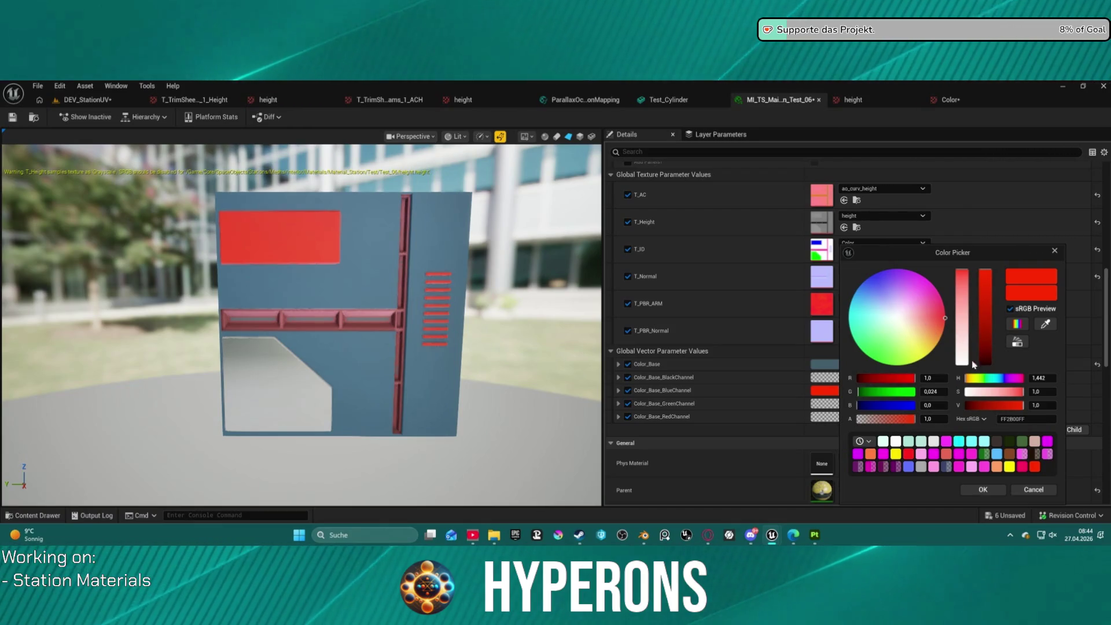
{"action": "left_click_drag", "start_coordinate": [963, 360], "coordinate": [986, 341]}
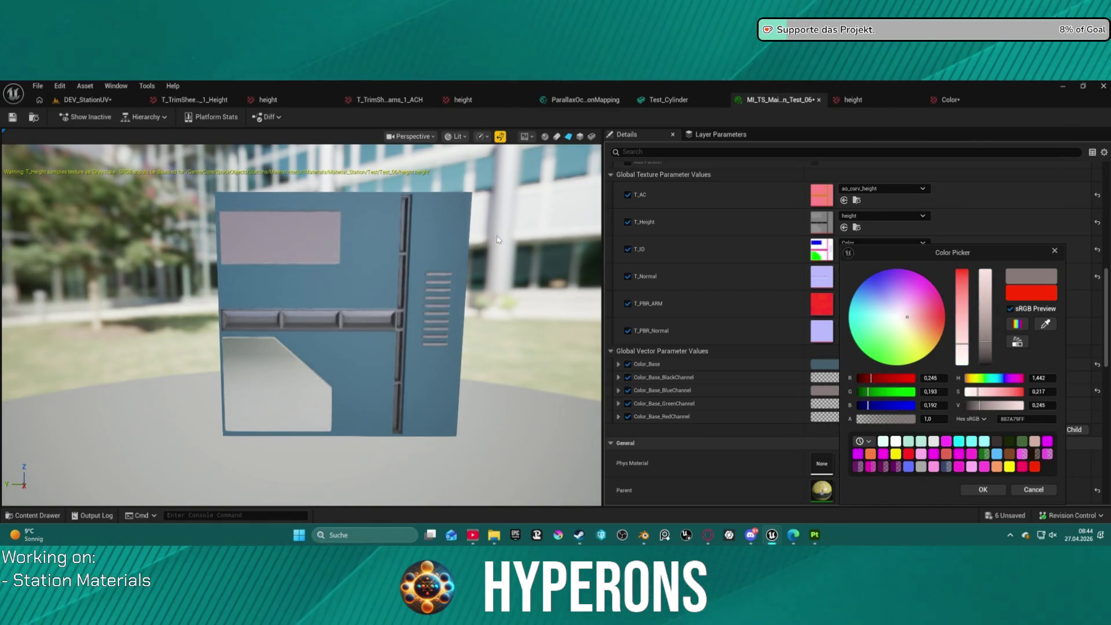
{"action": "scroll", "scroll_direction": "up", "scroll_amount": 3}
{"action": "left_click_drag", "start_coordinate": [499, 233], "coordinate": [475, 238]}
{"action": "scroll", "scroll_direction": "up", "scroll_amount": 3}
- Turn on Emissive and switch off Black Channel so the panel's light strips glow
{"action": "left_click", "coordinate": [814, 296]}
{"action": "left_click", "coordinate": [814, 295]}
{"action": "scroll", "scroll_direction": "down", "scroll_amount": 3}
{"action": "scroll", "scroll_direction": "up", "scroll_amount": 3}
{"action": "scroll", "scroll_direction": "down", "scroll_amount": 3}
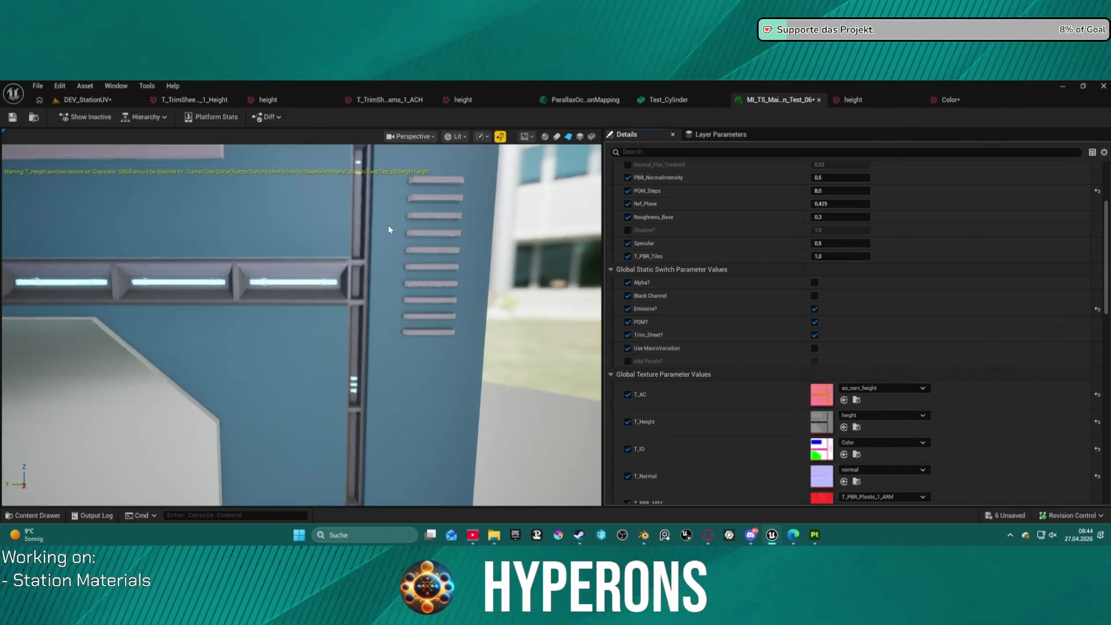
- Orbit the preview to inspect the glowing panel head-on and from the lower left
{"action": "left_click_drag", "start_coordinate": [385, 221], "coordinate": [443, 225]}
{"action": "left_click_drag", "start_coordinate": [376, 249], "coordinate": [405, 228]}
{"action": "scroll", "scroll_direction": "down", "scroll_amount": 3}
{"action": "scroll", "scroll_direction": "up", "scroll_amount": 3}
{"action": "left_click_drag", "start_coordinate": [323, 277], "coordinate": [294, 287]}
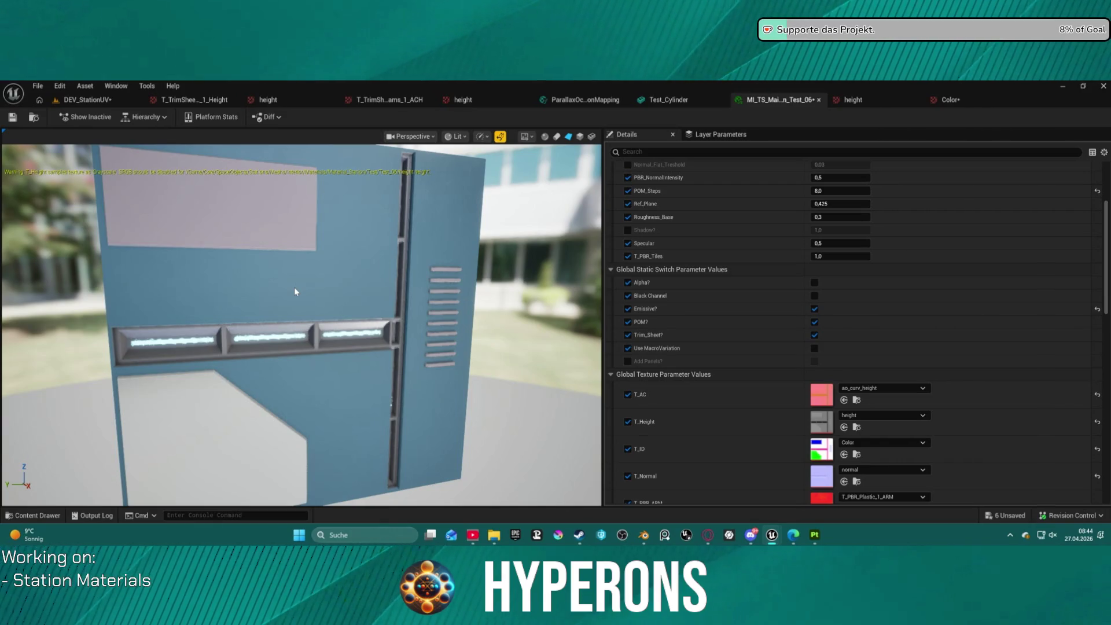
{"action": "left_click_drag", "start_coordinate": [294, 287], "coordinate": [445, 274]}
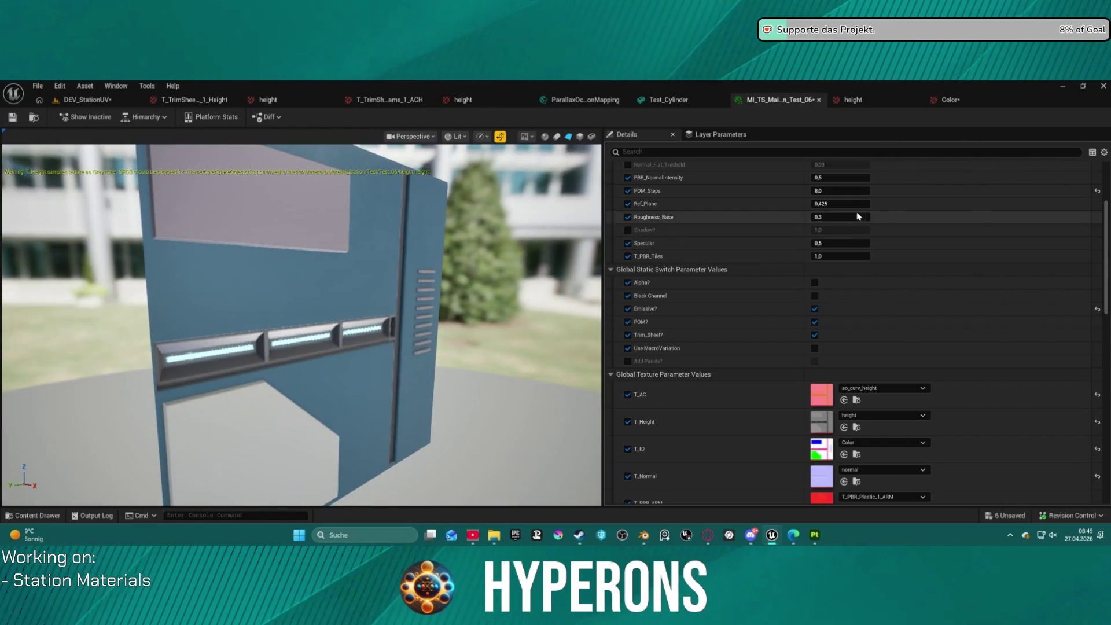
- Raise the material's POM_Steps from 8 to 32
{"action": "scroll", "scroll_direction": "up", "scroll_amount": 3}
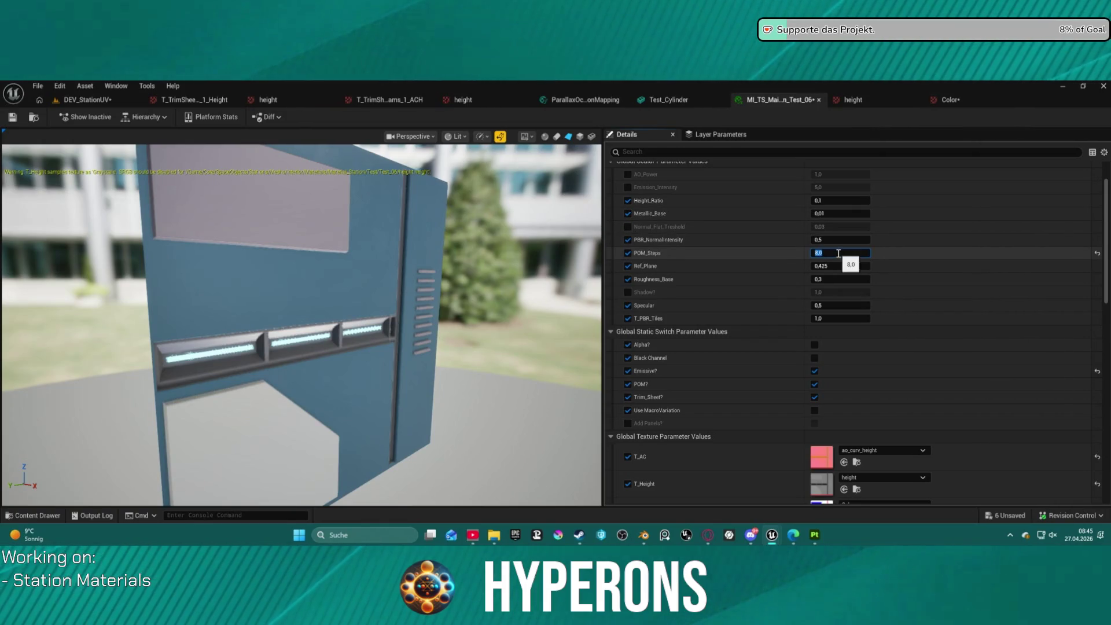
{"action": "type", "text": "32"}
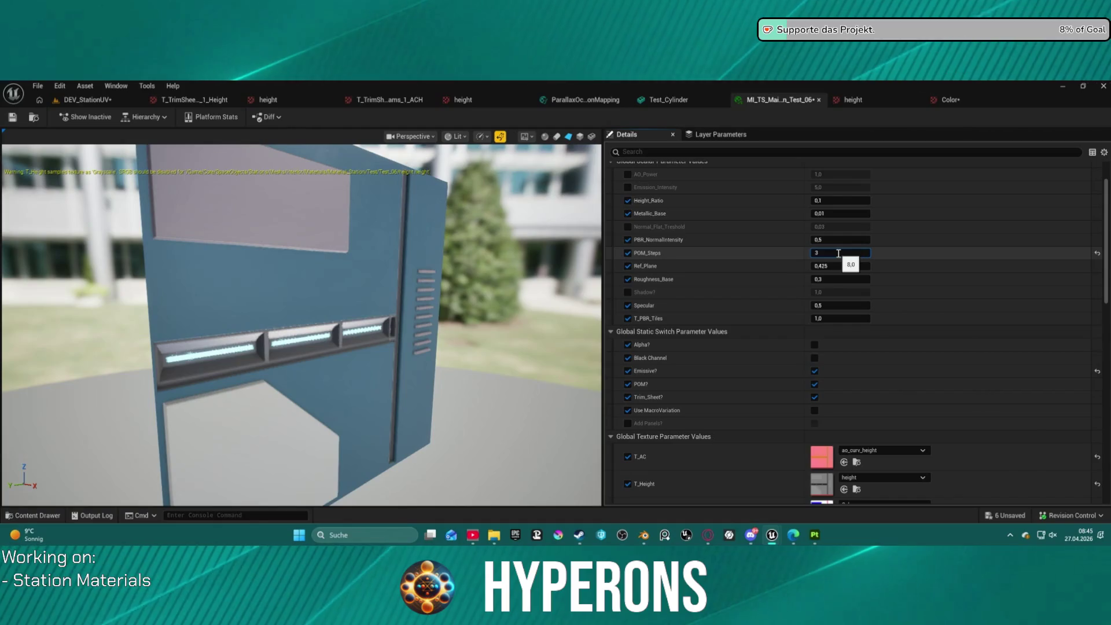
{"action": "key", "text": "Return"}
- Orbit the preview to check the parallax depth from the front, side and edge-on
{"action": "left_click_drag", "start_coordinate": [423, 304], "coordinate": [295, 317]}
{"action": "scroll", "scroll_direction": "up", "scroll_amount": 3}
{"action": "left_click_drag", "start_coordinate": [839, 231], "coordinate": [854, 231]}
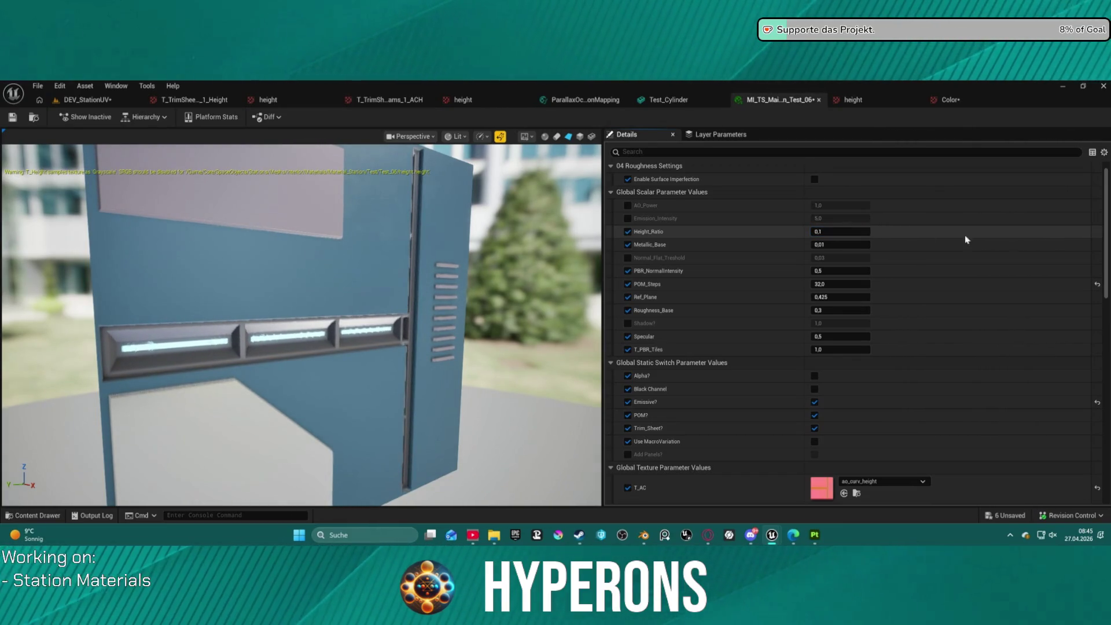
{"action": "left_click_drag", "start_coordinate": [405, 324], "coordinate": [209, 324]}
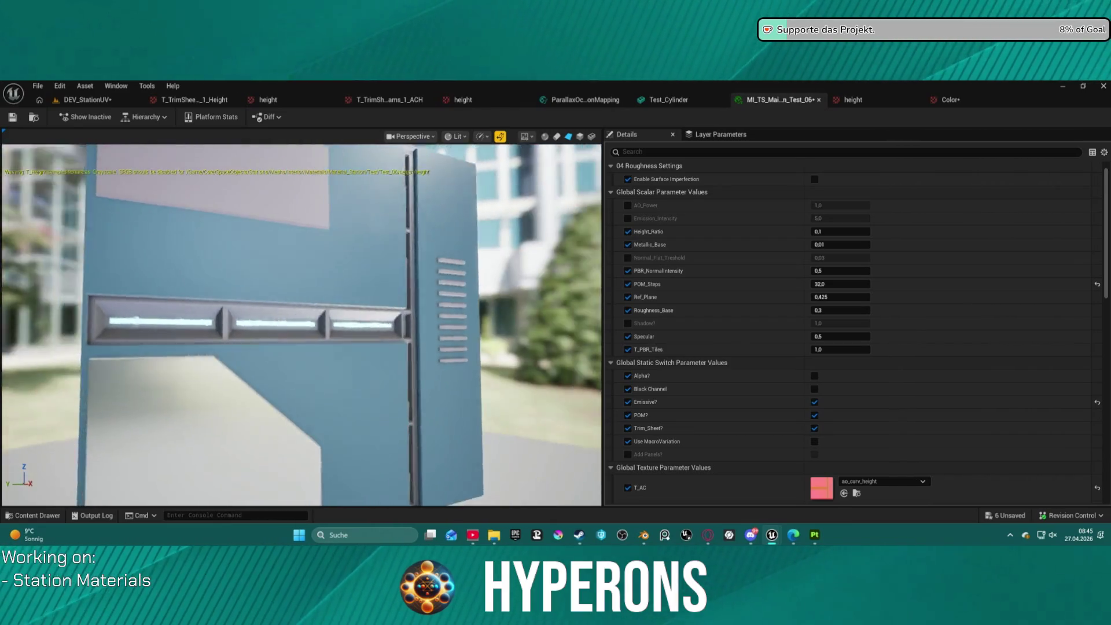
{"action": "left_click_drag", "start_coordinate": [484, 330], "coordinate": [484, 331]}
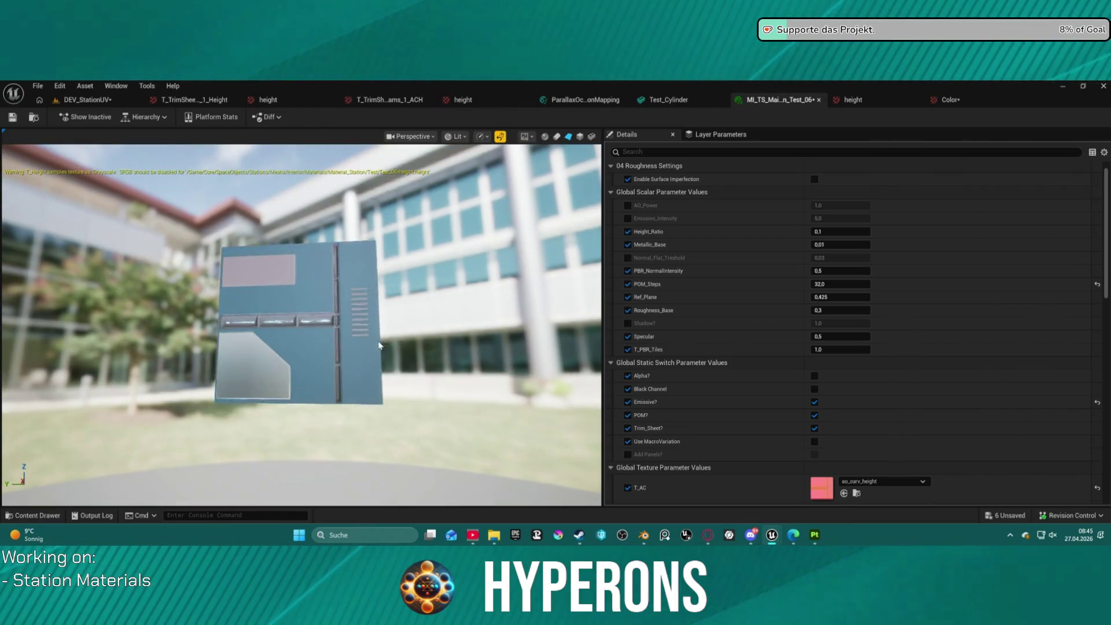
{"action": "left_click_drag", "start_coordinate": [379, 345], "coordinate": [232, 375]}
{"action": "left_click_drag", "start_coordinate": [301, 324], "coordinate": [162, 339]}
{"action": "scroll", "scroll_direction": "down", "scroll_amount": 3}
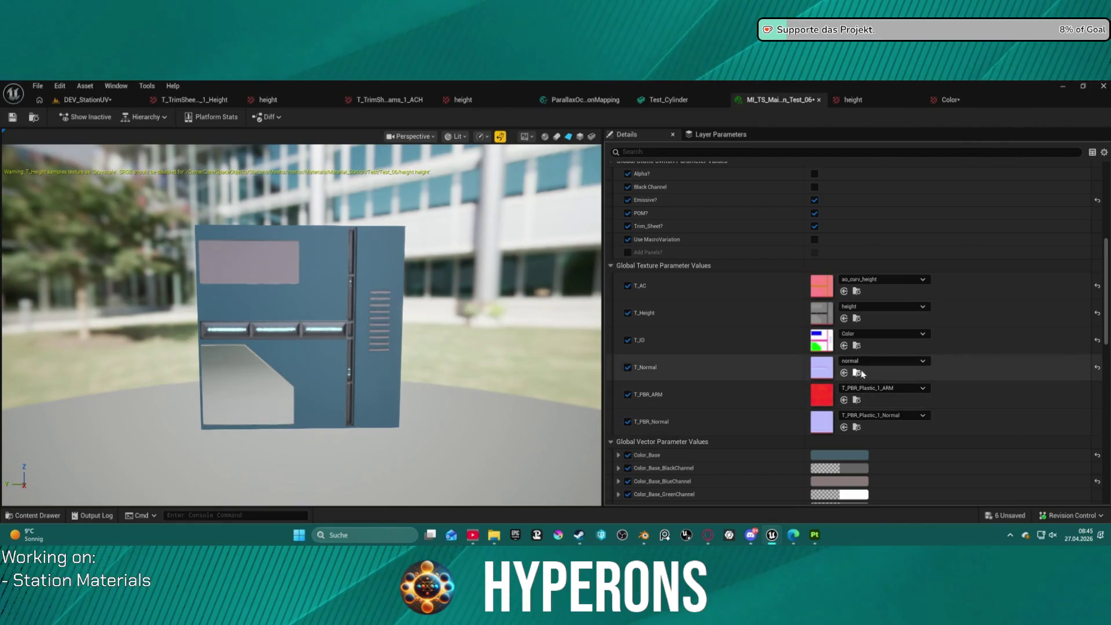
- Try a greyer Color_Base_BlackChannel colour, then discard the change
{"action": "scroll", "scroll_direction": "down", "scroll_amount": 3}
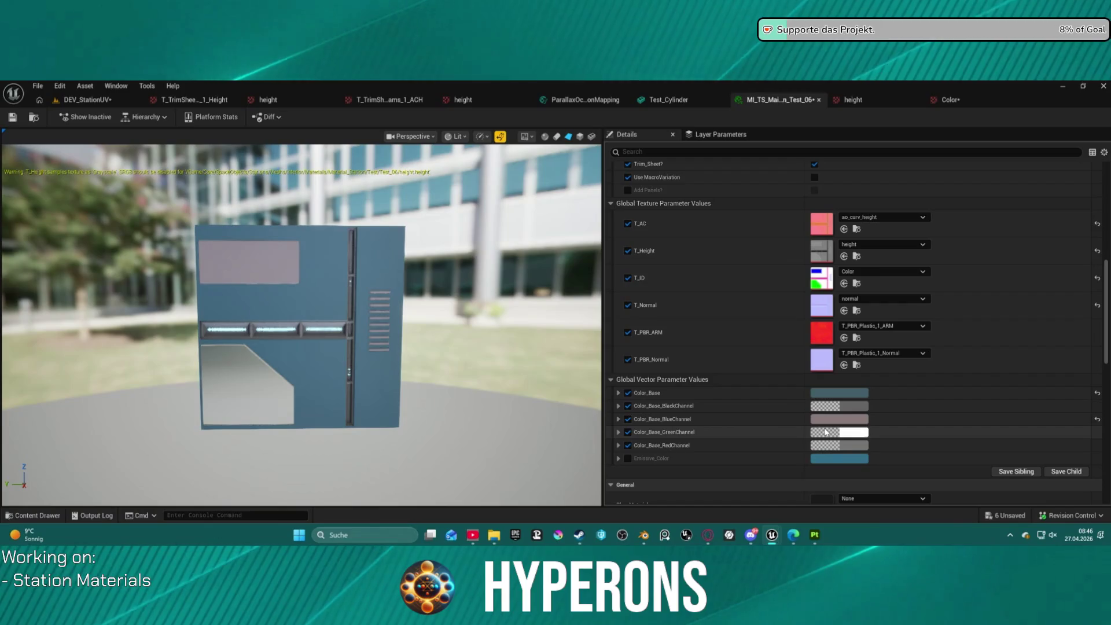
{"action": "left_click", "coordinate": [852, 406]}
{"action": "left_click_drag", "start_coordinate": [941, 305], "coordinate": [916, 336]}
{"action": "left_click", "coordinate": [1062, 486]}
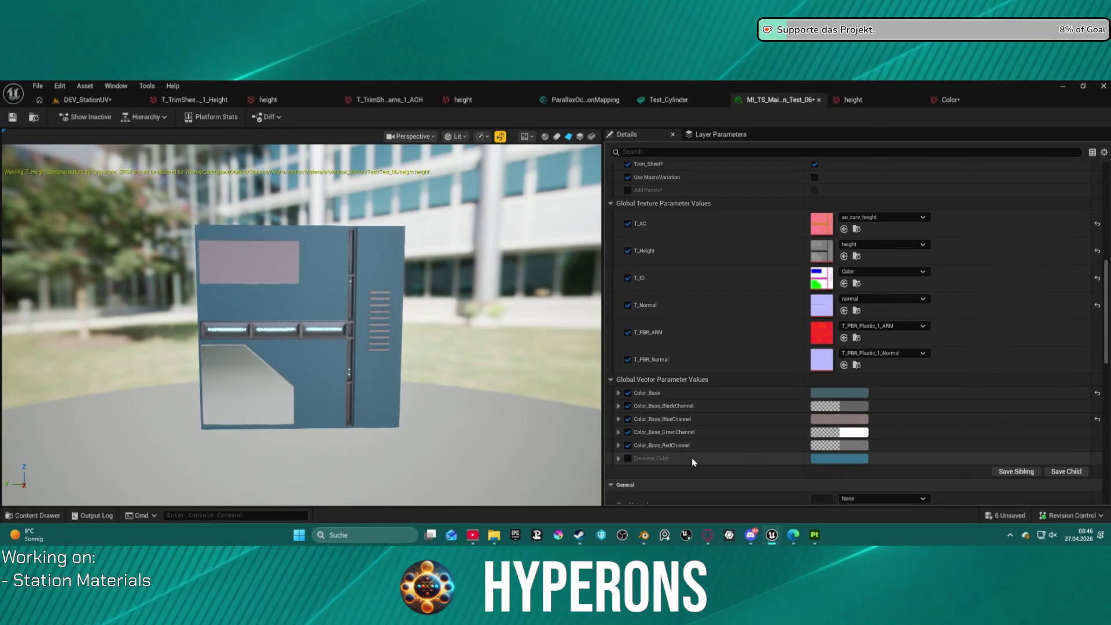
- Change Emissive_Color to a fully saturated bright cyan (G 0.908, B 0.995)
{"action": "left_click", "coordinate": [862, 460]}
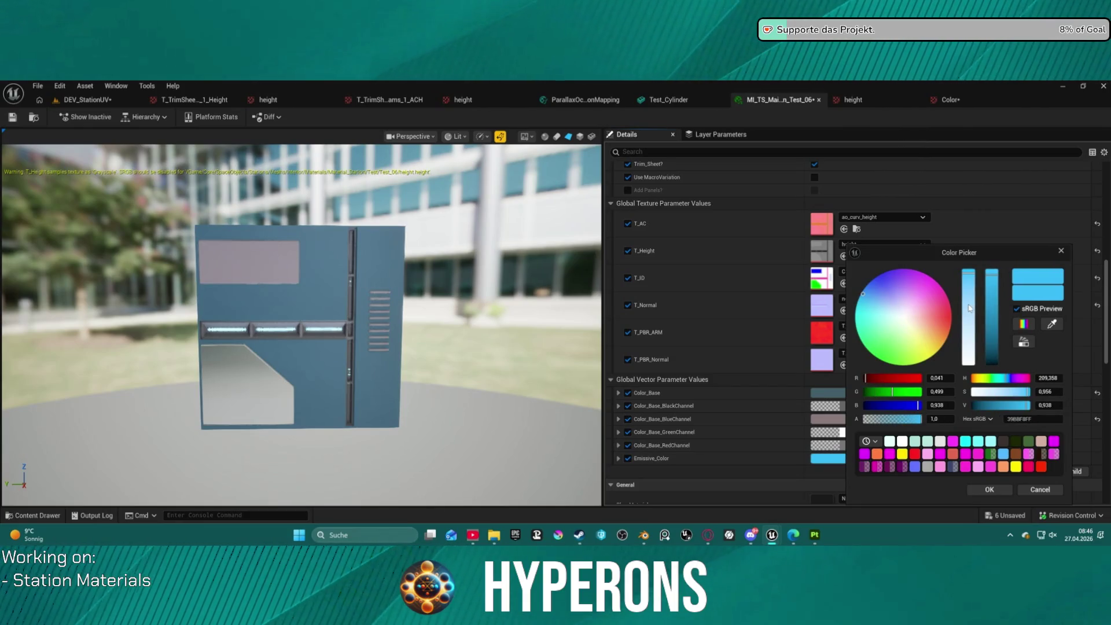
{"action": "left_click_drag", "start_coordinate": [968, 282], "coordinate": [991, 269]}
{"action": "left_click_drag", "start_coordinate": [857, 301], "coordinate": [854, 312]}
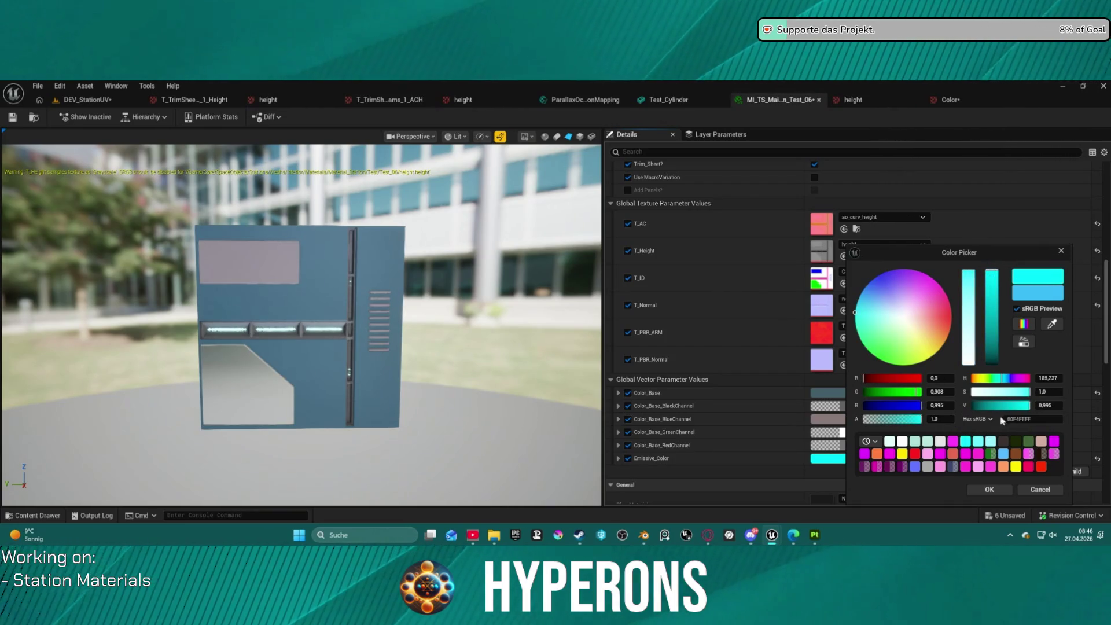
{"action": "left_click", "coordinate": [989, 490]}
{"action": "mouse_move", "coordinate": [811, 539]}
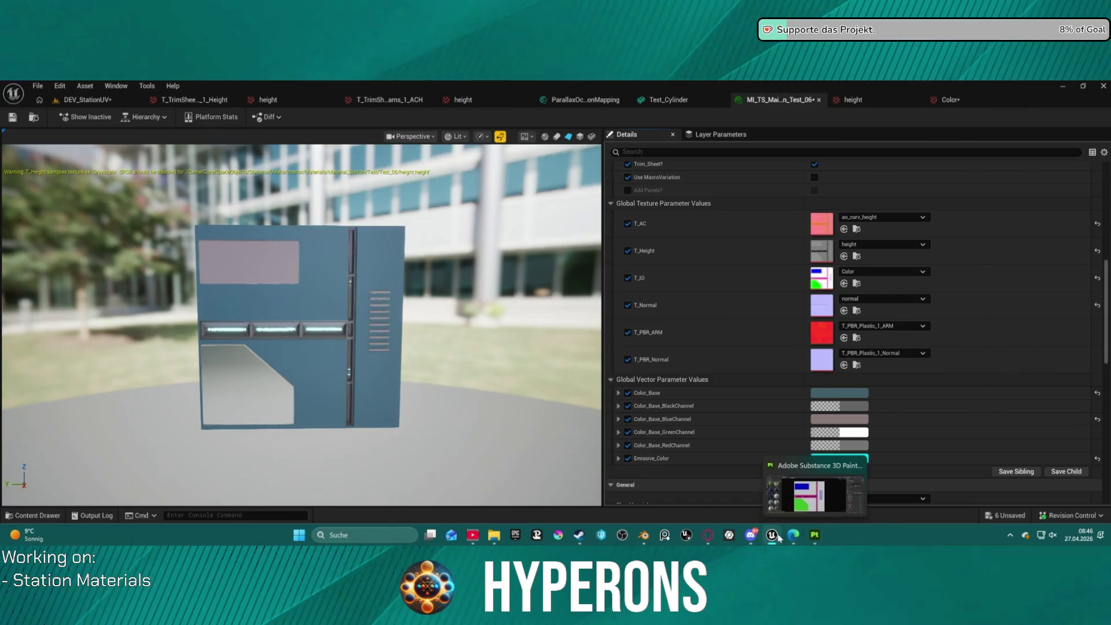
{"action": "mouse_move", "coordinate": [773, 535]}
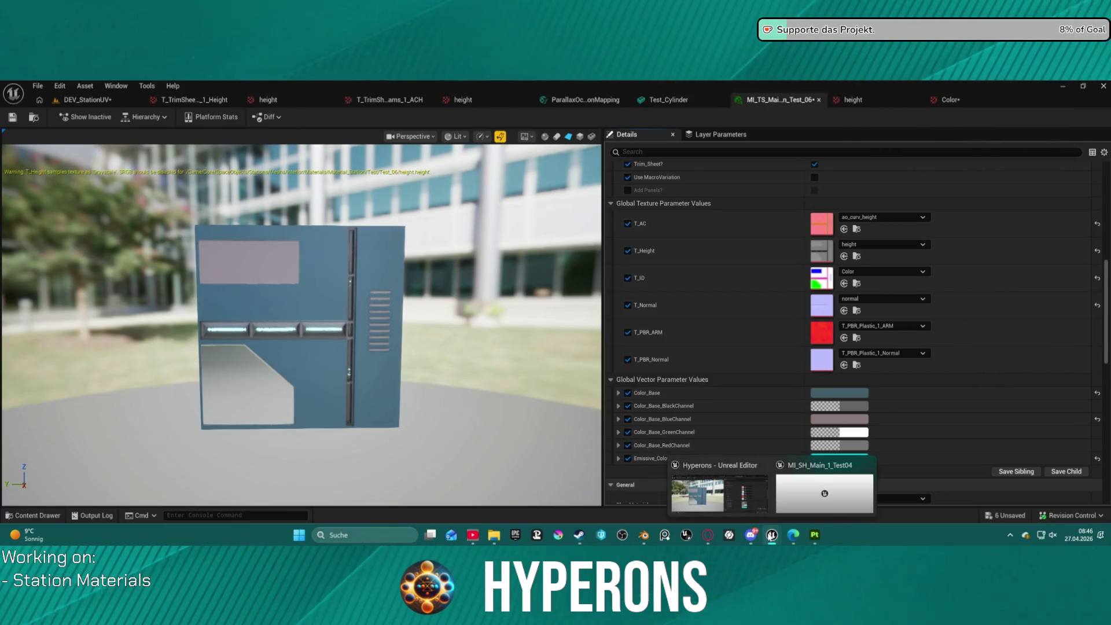
- Return to the station level and select the lower hull plane, Plane2
{"action": "left_click", "coordinate": [81, 100]}
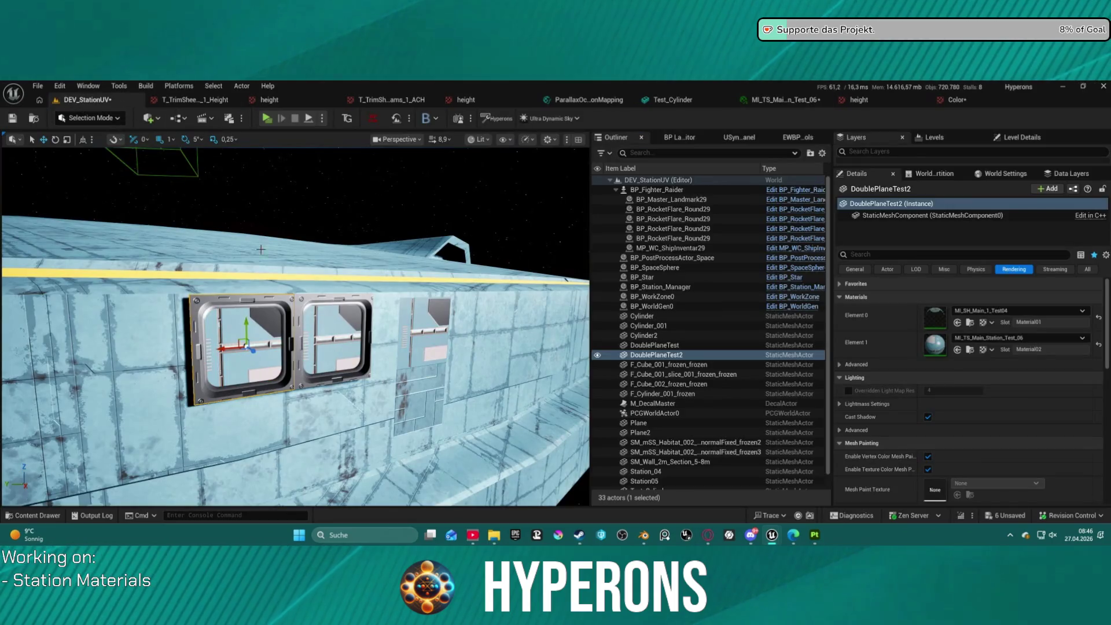
{"action": "left_click_drag", "start_coordinate": [363, 341], "coordinate": [317, 262]}
{"action": "left_click", "coordinate": [378, 266]}
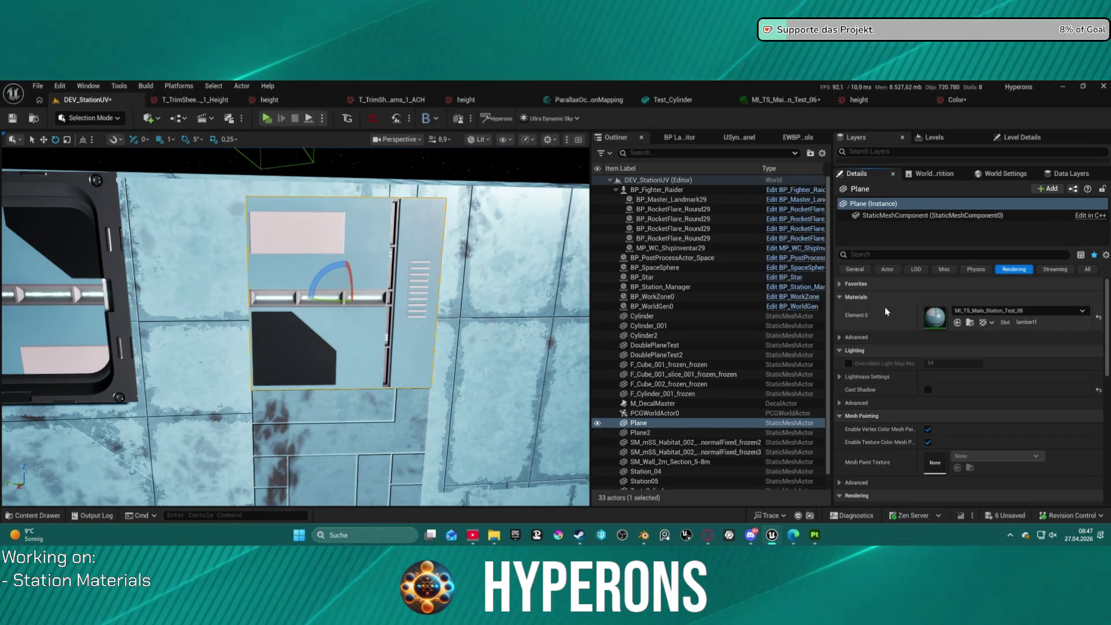
{"action": "left_click", "coordinate": [399, 445]}
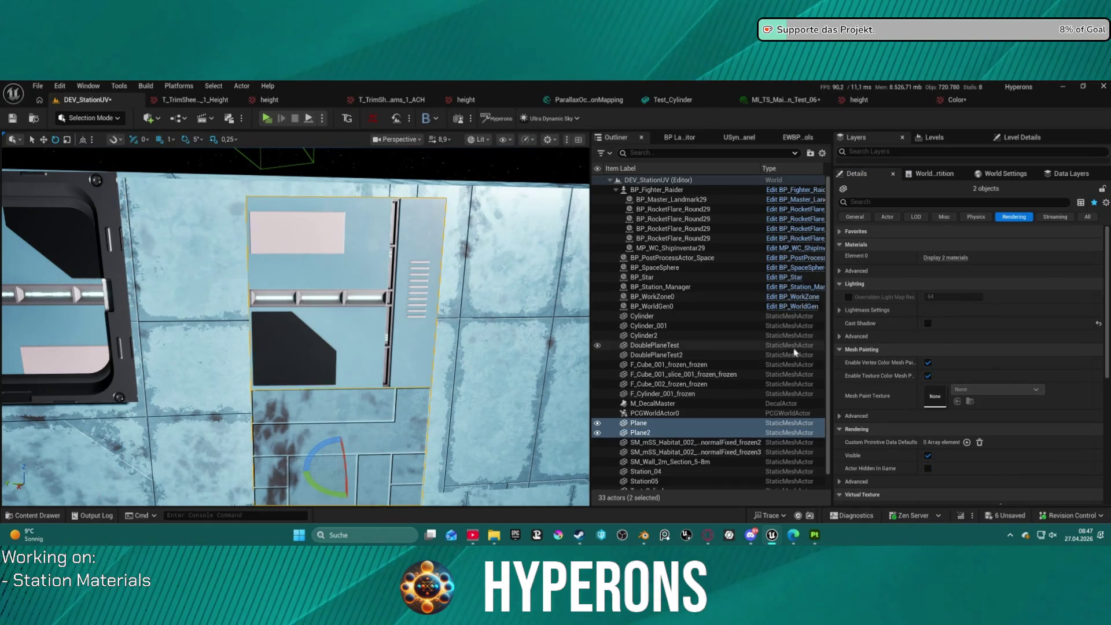
{"action": "left_click", "coordinate": [637, 422]}
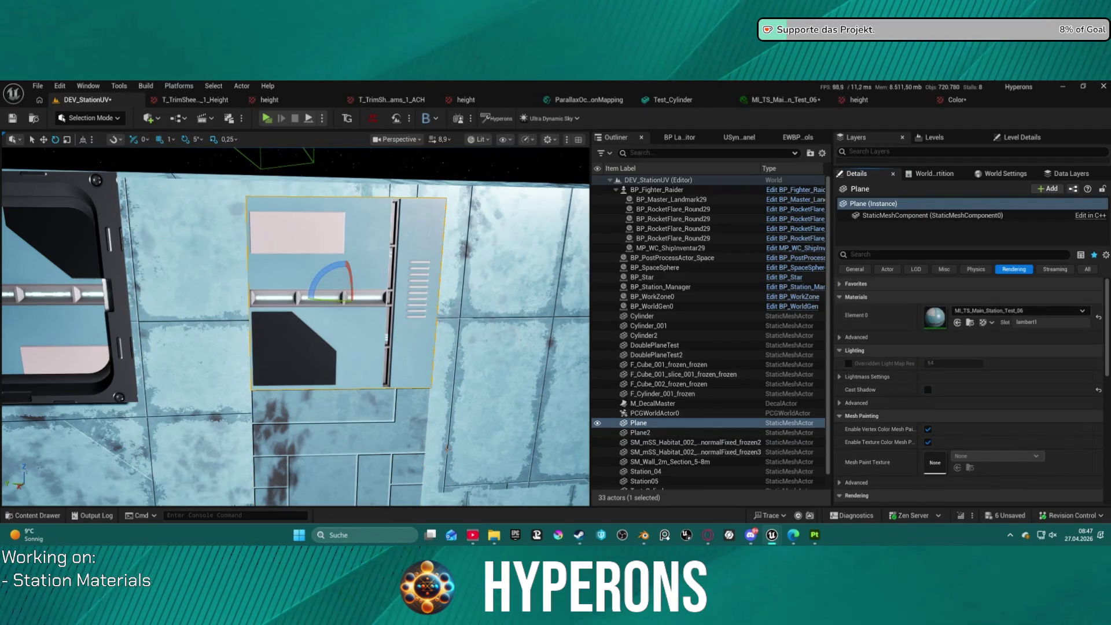
{"action": "left_click", "coordinate": [424, 418]}
- Apply Test_06 to Plane2, rotate it to match the upper plane, and open MI_TS_Main_Station_Test_06
{"action": "left_click", "coordinate": [908, 310]}
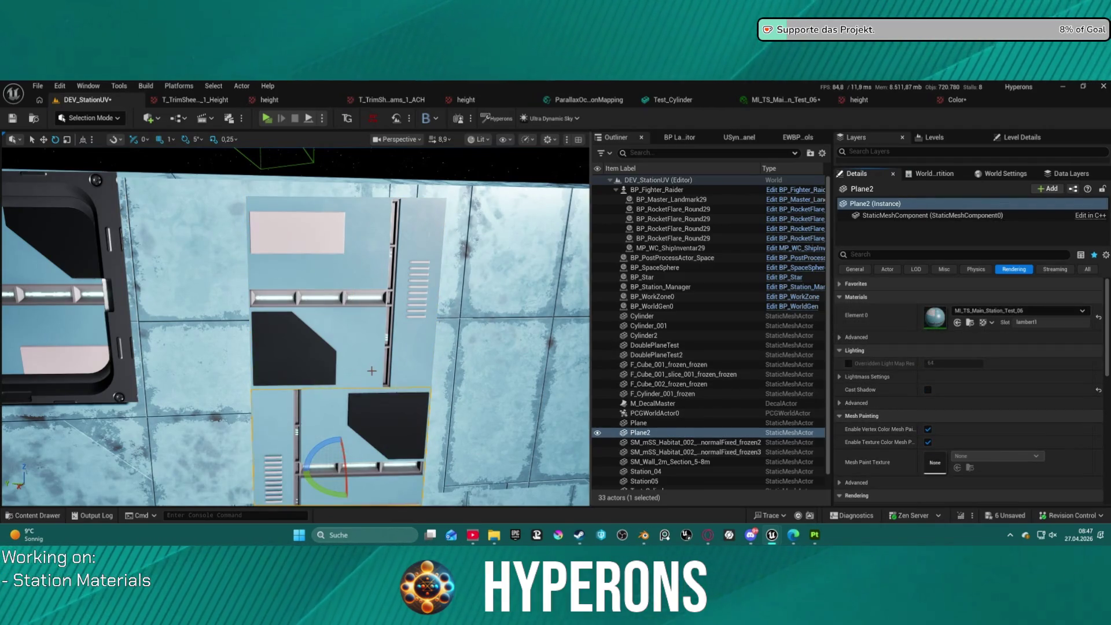
{"action": "left_click_drag", "start_coordinate": [341, 434], "coordinate": [336, 410]}
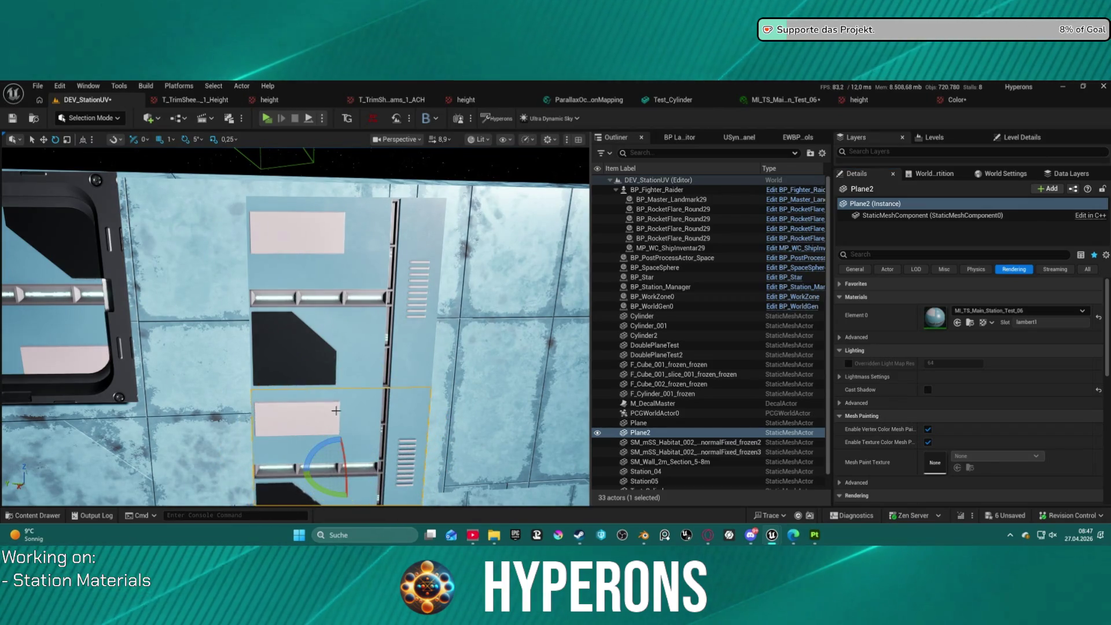
{"action": "left_click", "coordinate": [326, 280]}
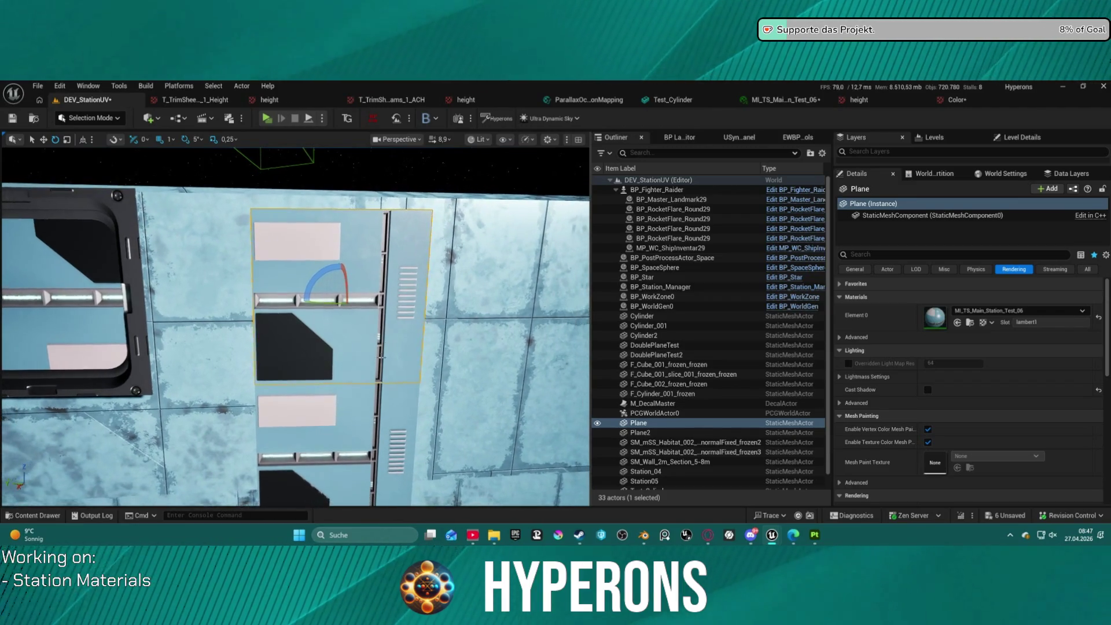
{"action": "left_click_drag", "start_coordinate": [384, 358], "coordinate": [383, 359]}
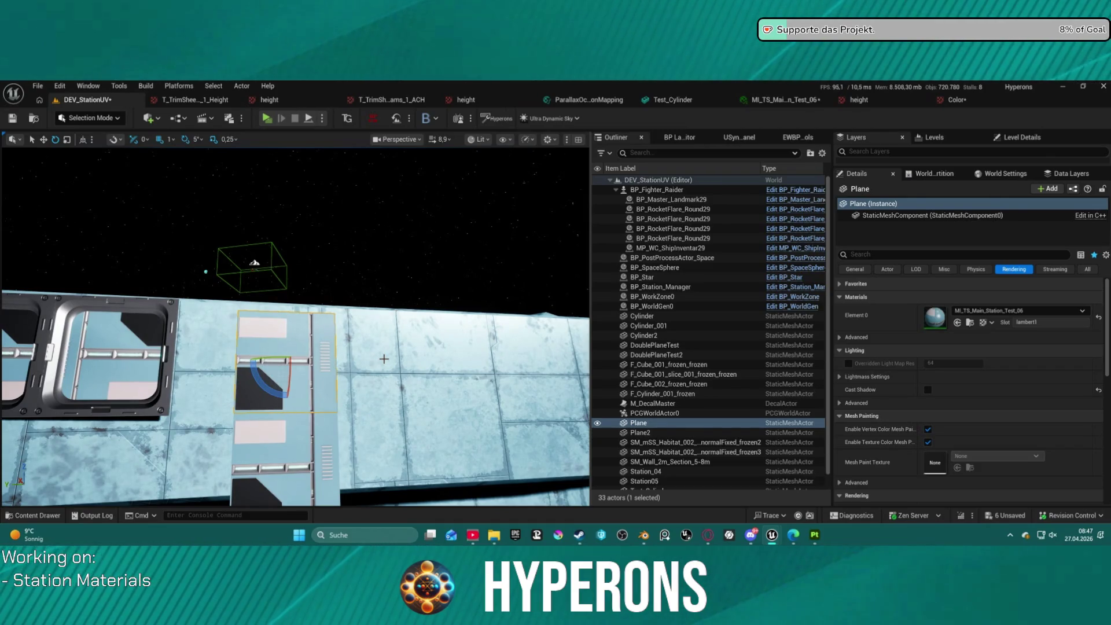
{"action": "left_click_drag", "start_coordinate": [384, 359], "coordinate": [381, 333]}
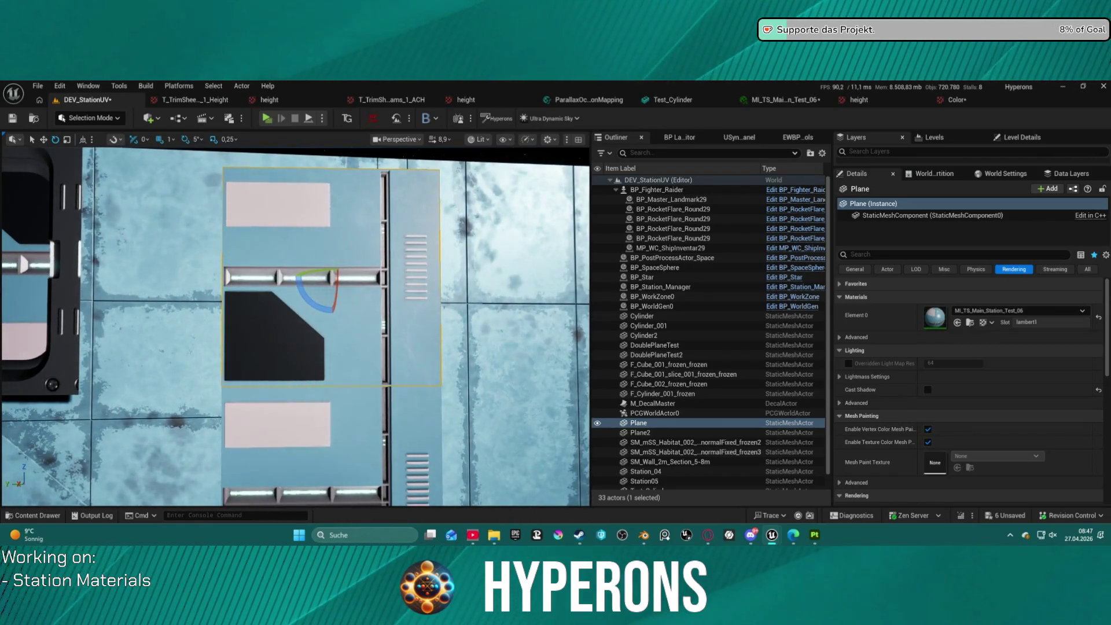
{"action": "left_click", "coordinate": [782, 103]}
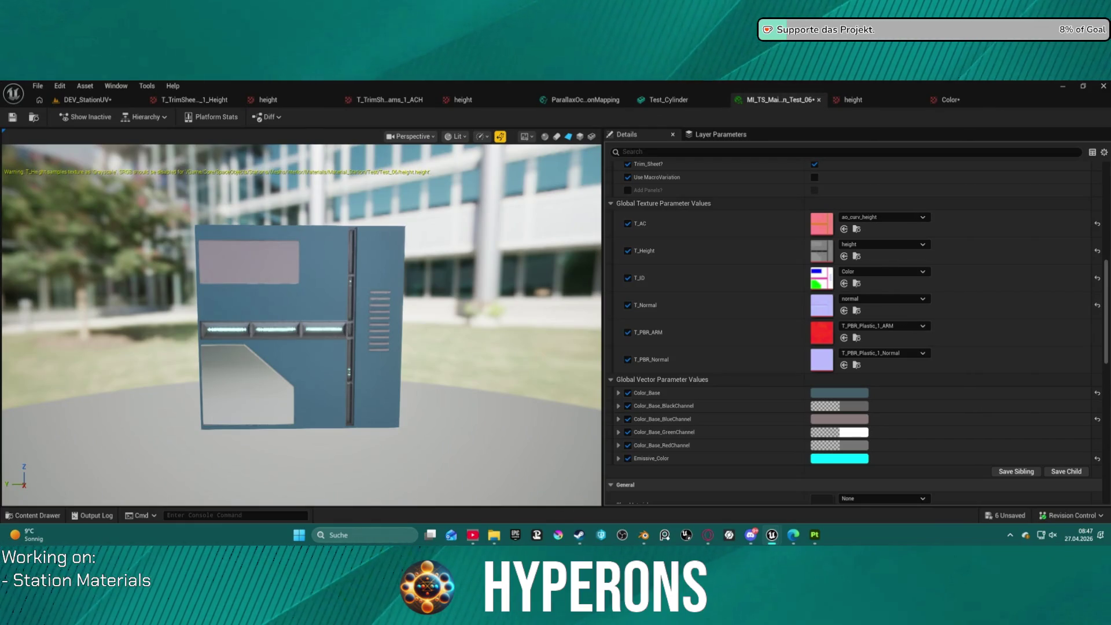
- Close the MI_TS_Main_Station_Test_06 editor and zoom out to about 30% on the Color texture
{"action": "middle_click", "coordinate": [785, 100]}
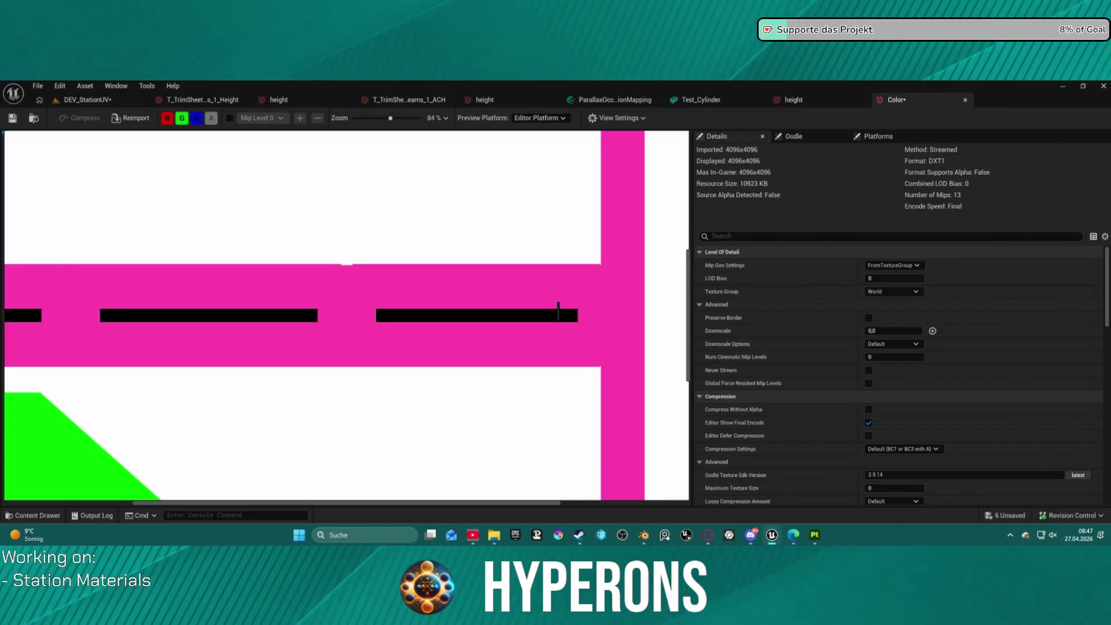
{"action": "scroll", "scroll_direction": "down", "scroll_amount": 3}
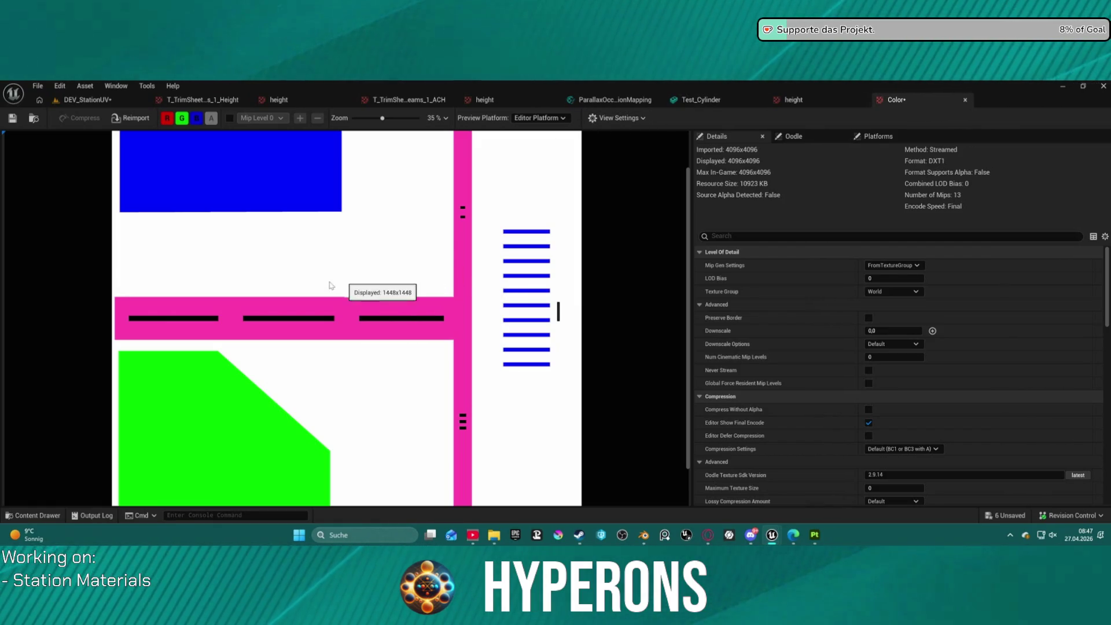
{"action": "scroll", "scroll_direction": "down", "scroll_amount": 3}
{"action": "scroll", "scroll_direction": "down", "scroll_amount": 3}
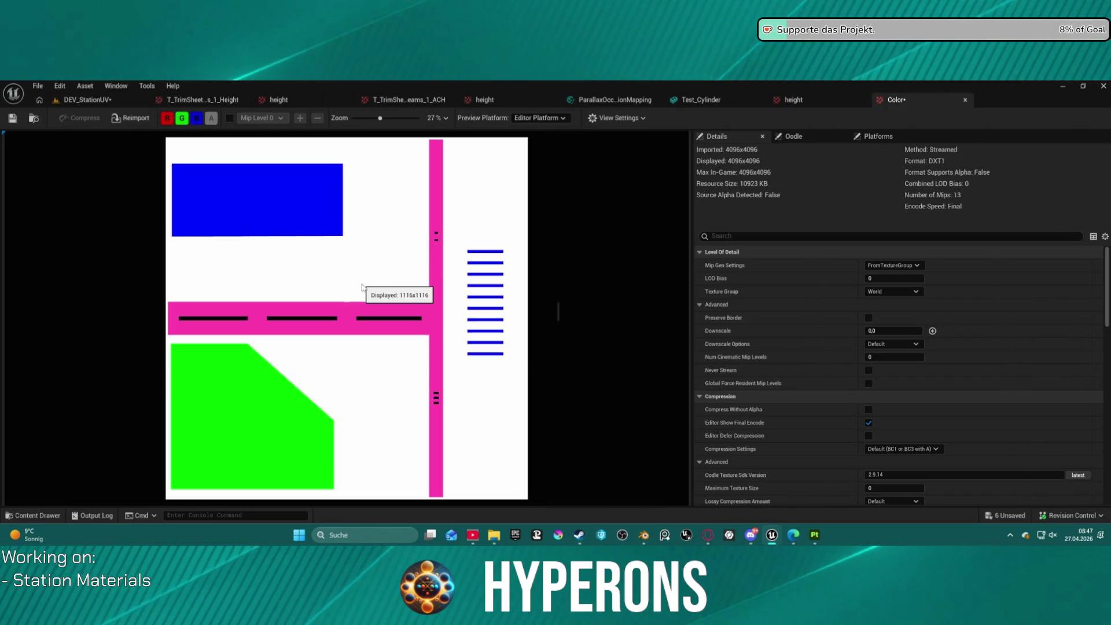
{"action": "scroll", "scroll_direction": "up", "scroll_amount": 3}
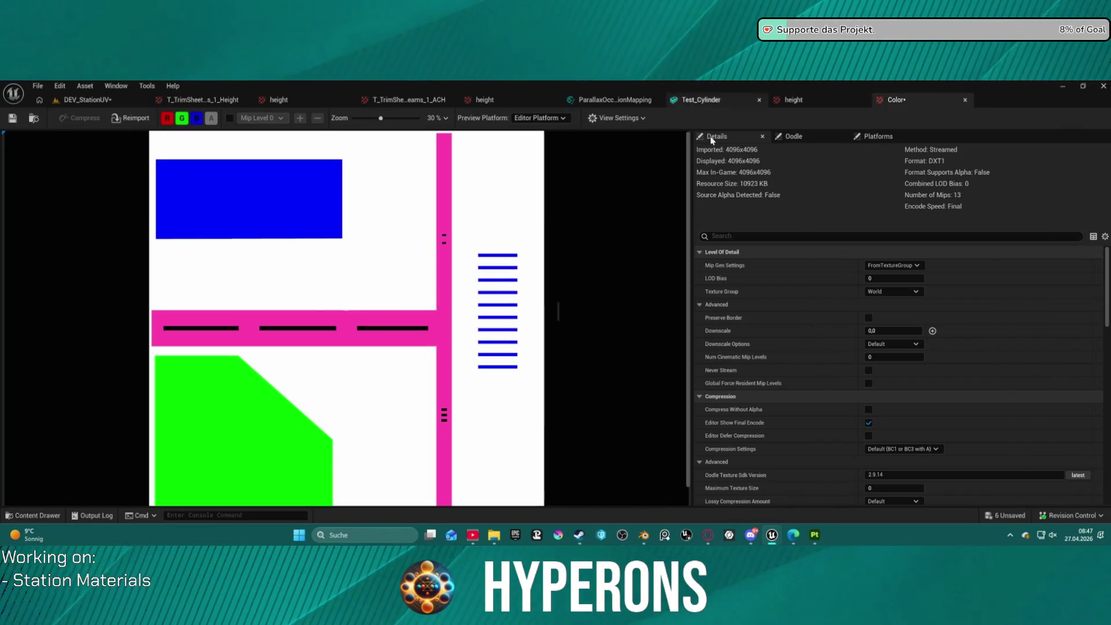
{"action": "left_click", "coordinate": [814, 534]}
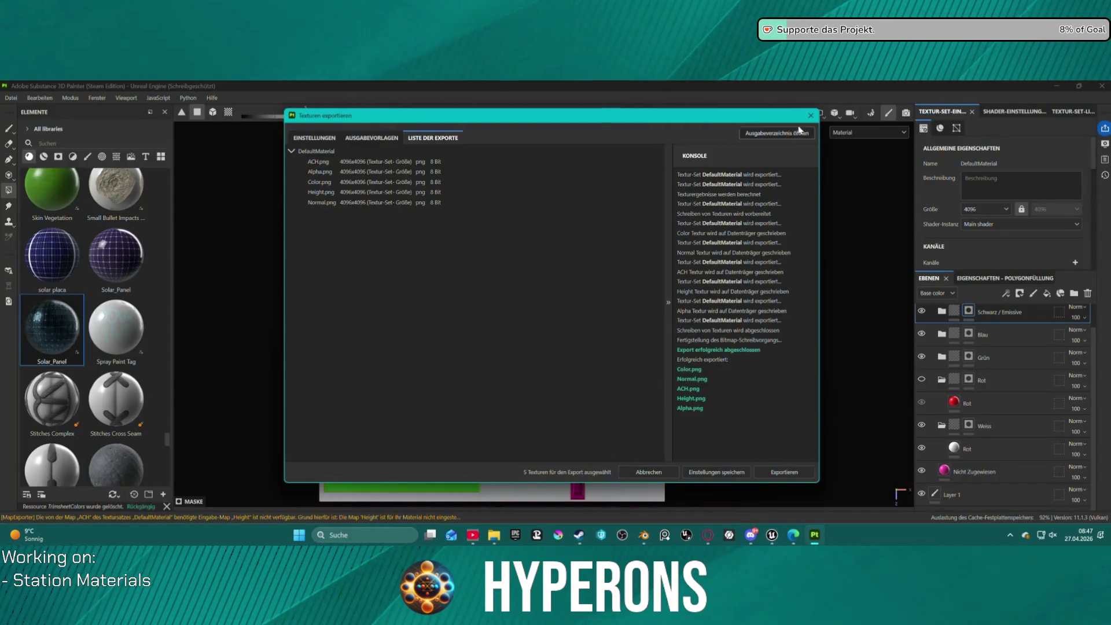
- Close Substance Painter's texture export window
{"action": "left_click", "coordinate": [810, 115]}
{"action": "scroll", "scroll_direction": "up", "scroll_amount": 3}
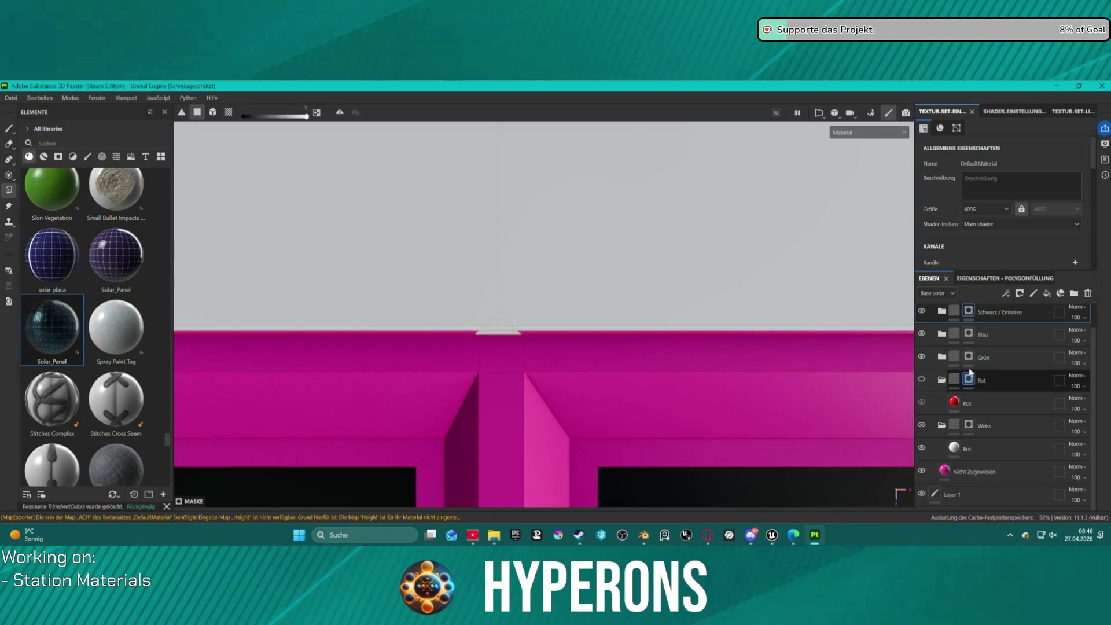
{"action": "scroll", "scroll_direction": "down", "scroll_amount": 3}
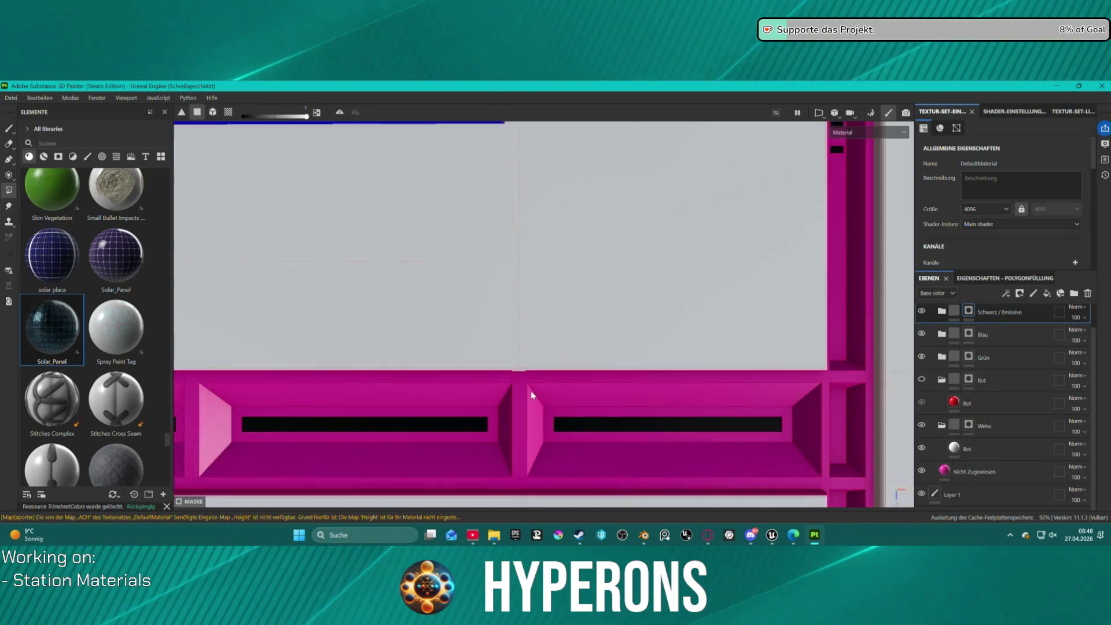
{"action": "scroll", "scroll_direction": "down", "scroll_amount": 3}
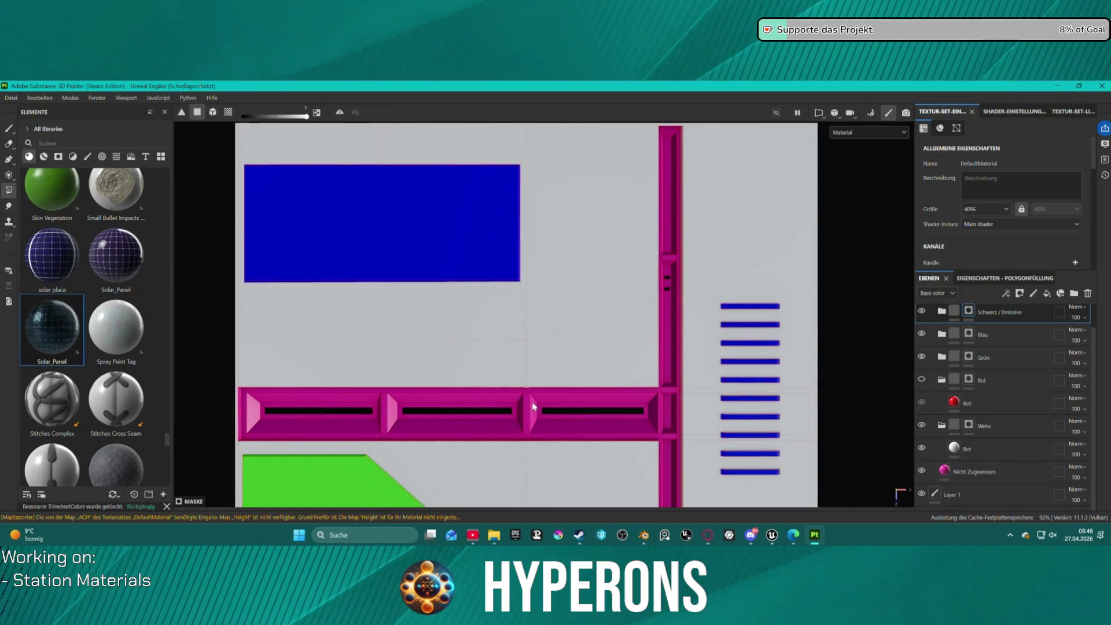
- Show and select the Rot folder, then polygon-fill the bar's top edge red
{"action": "left_click", "coordinate": [921, 379]}
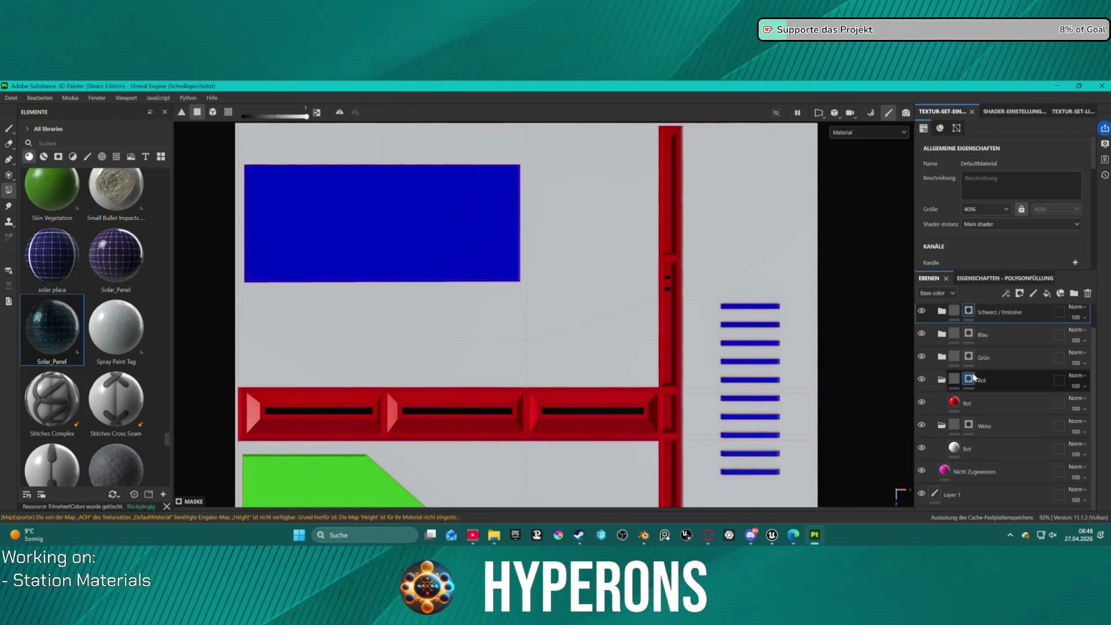
{"action": "left_click", "coordinate": [967, 381]}
{"action": "scroll", "scroll_direction": "up", "scroll_amount": 3}
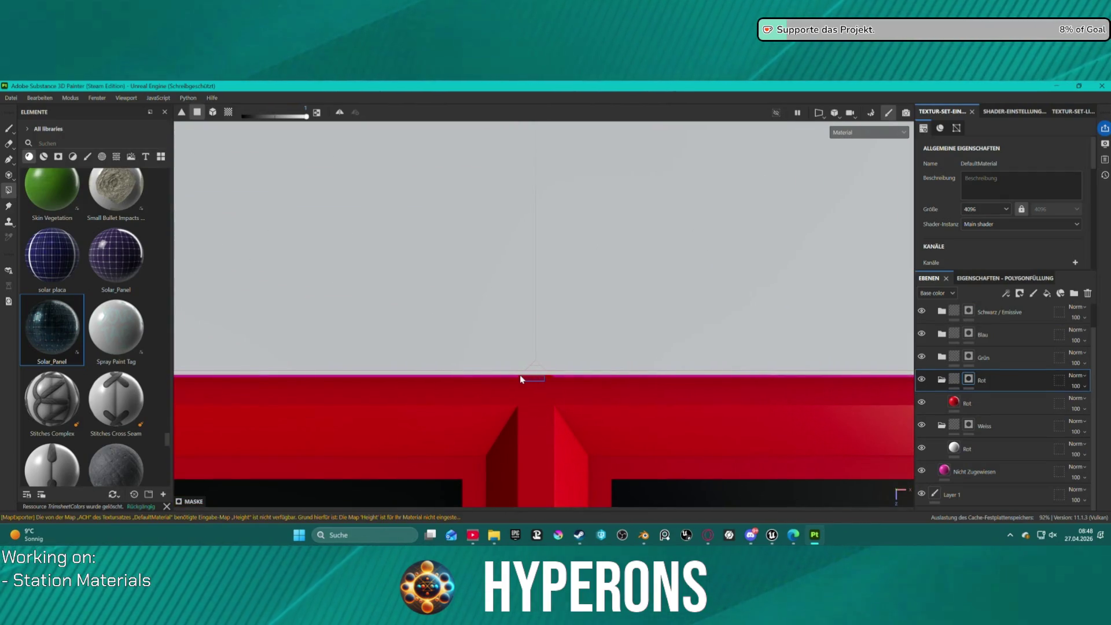
{"action": "left_click", "coordinate": [508, 377]}
{"action": "scroll", "scroll_direction": "down", "scroll_amount": 3}
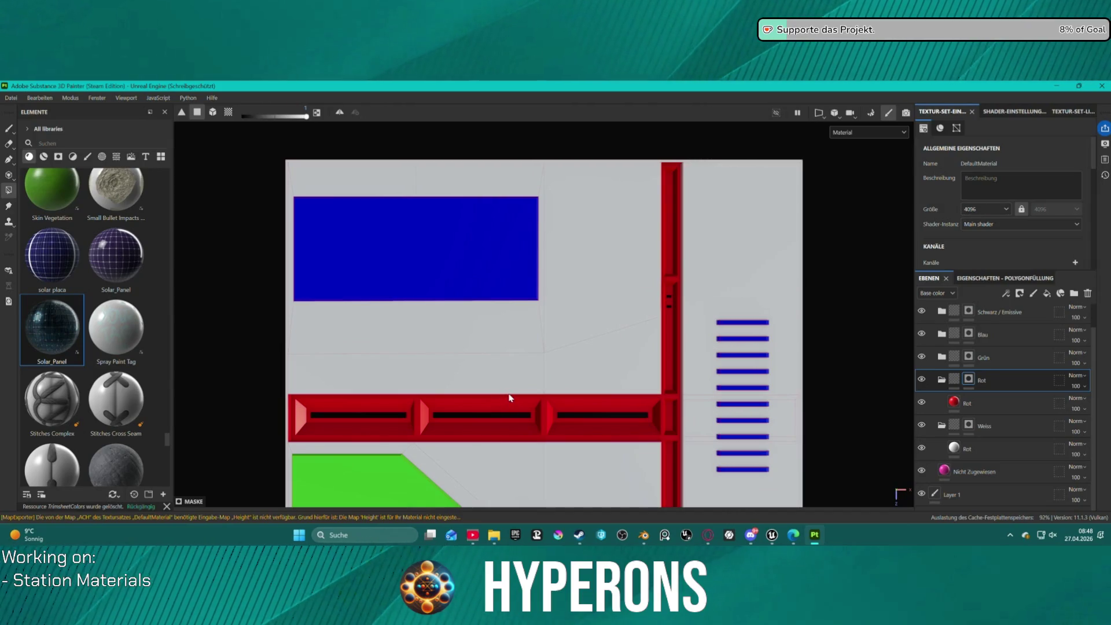
{"action": "scroll", "scroll_direction": "down", "scroll_amount": 3}
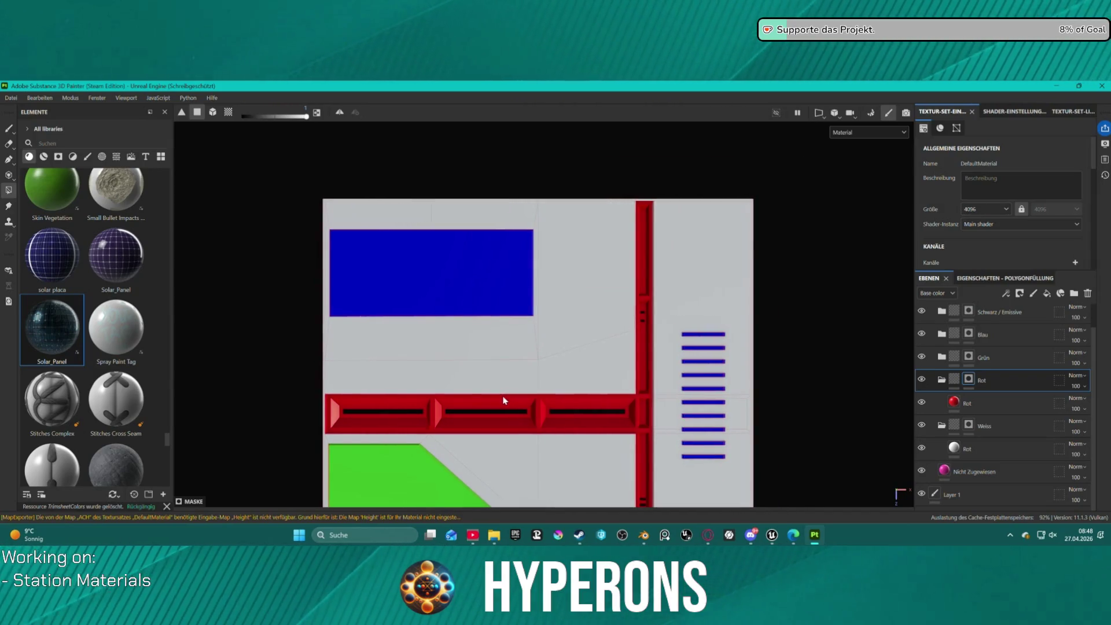
{"action": "scroll", "scroll_direction": "down", "scroll_amount": 3}
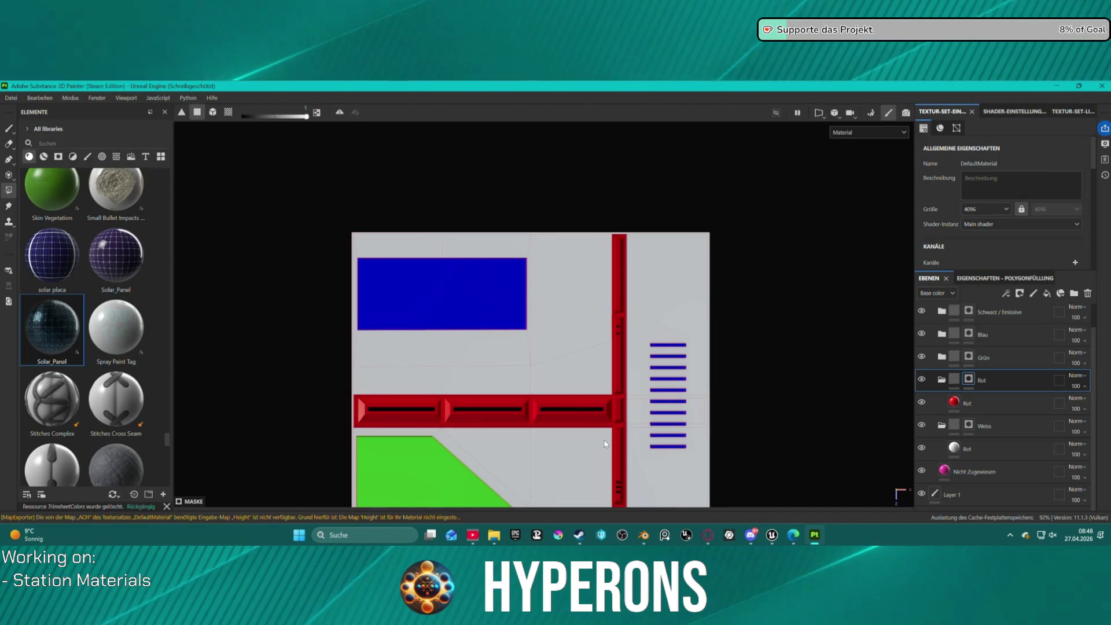
{"action": "scroll", "scroll_direction": "down", "scroll_amount": 3}
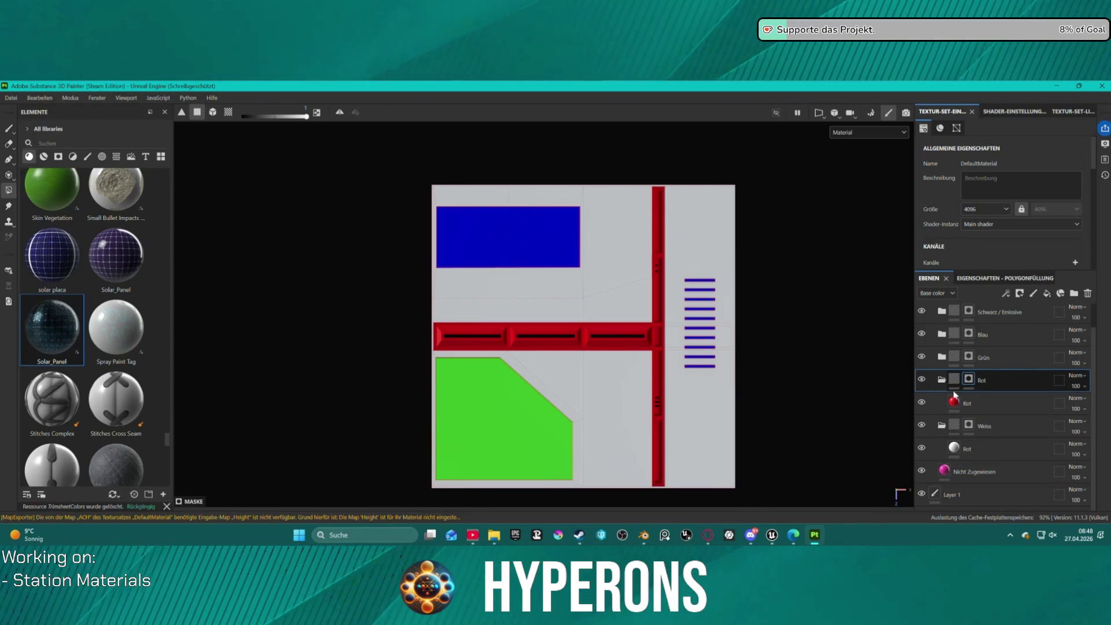
{"action": "right_click", "coordinate": [967, 357]}
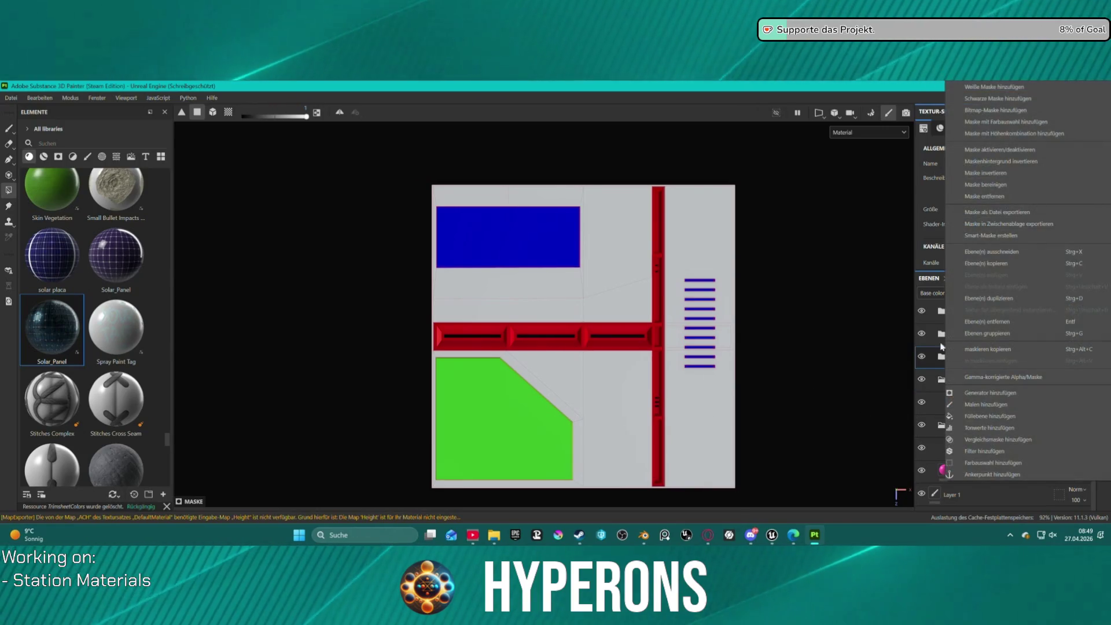
- Invert the Grün mask and fill the trapezoid panel red, undoing the diagonal strip fill
{"action": "left_click", "coordinate": [1005, 173]}
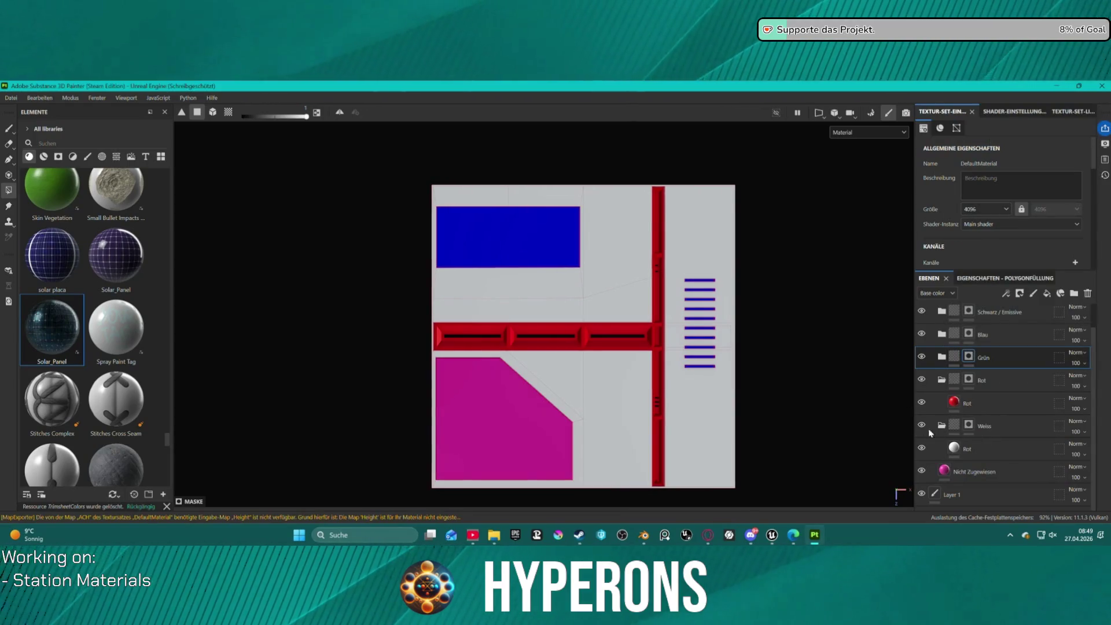
{"action": "left_click", "coordinate": [976, 381]}
{"action": "left_click", "coordinate": [476, 378]}
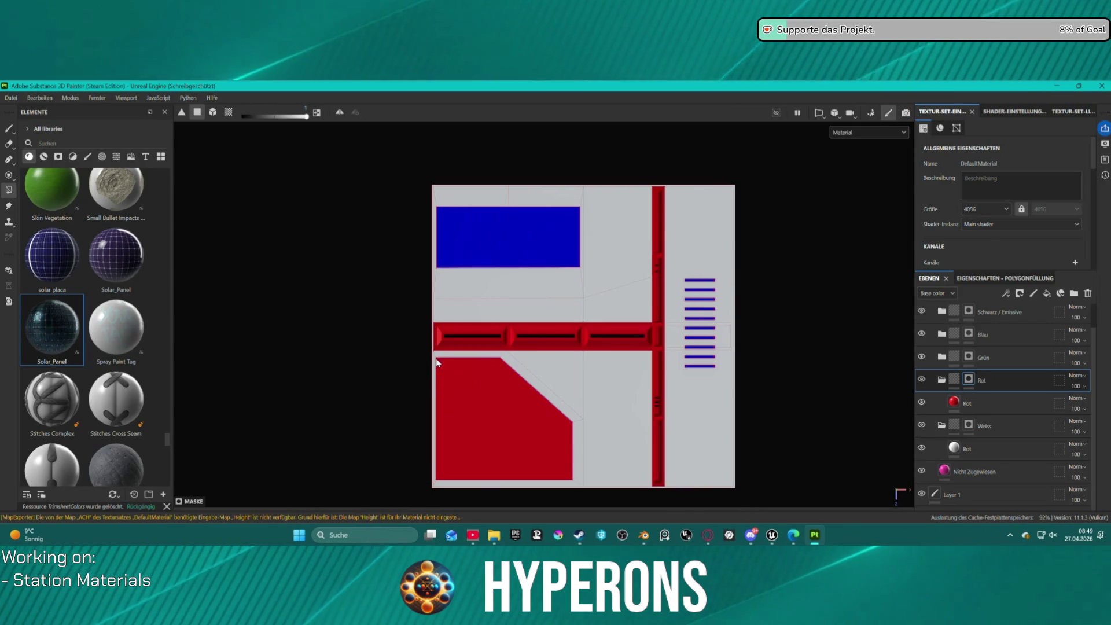
{"action": "scroll", "scroll_direction": "up", "scroll_amount": 3}
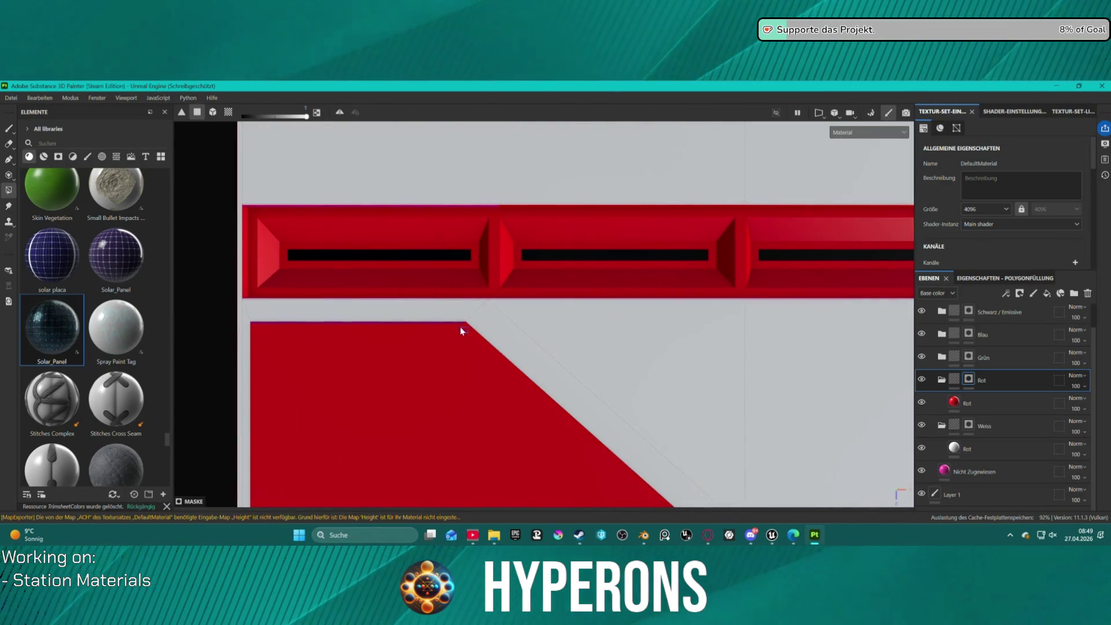
{"action": "left_click", "coordinate": [453, 324]}
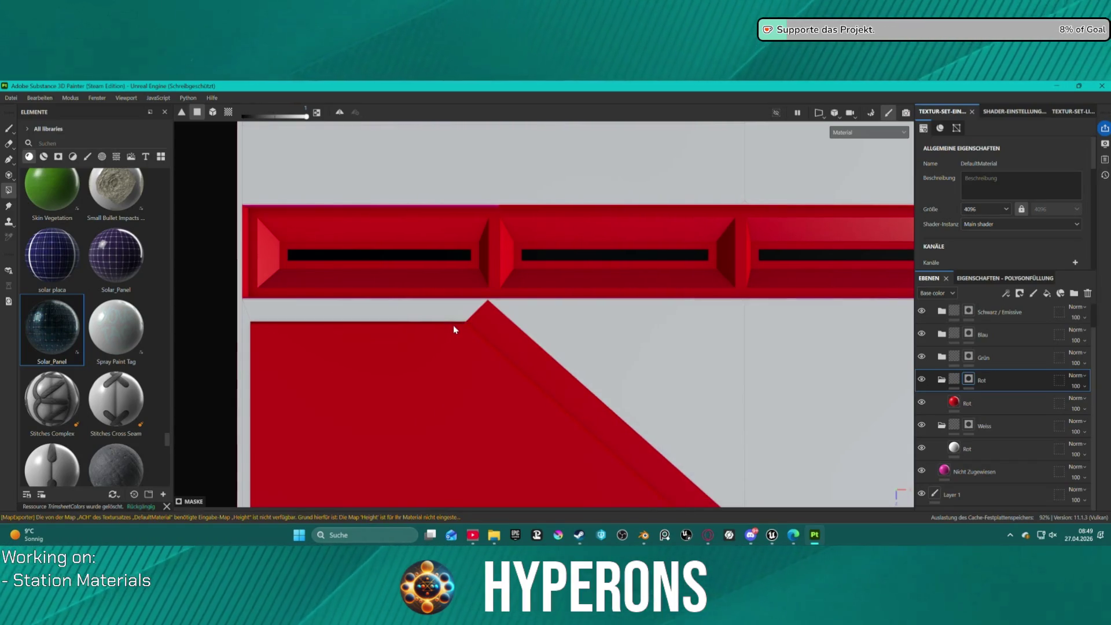
{"action": "key", "text": "ctrl+z"}
- In the flat 2D view, undo an unwanted grey-area fill and pan across the texture
{"action": "scroll", "scroll_direction": "up", "scroll_amount": 3}
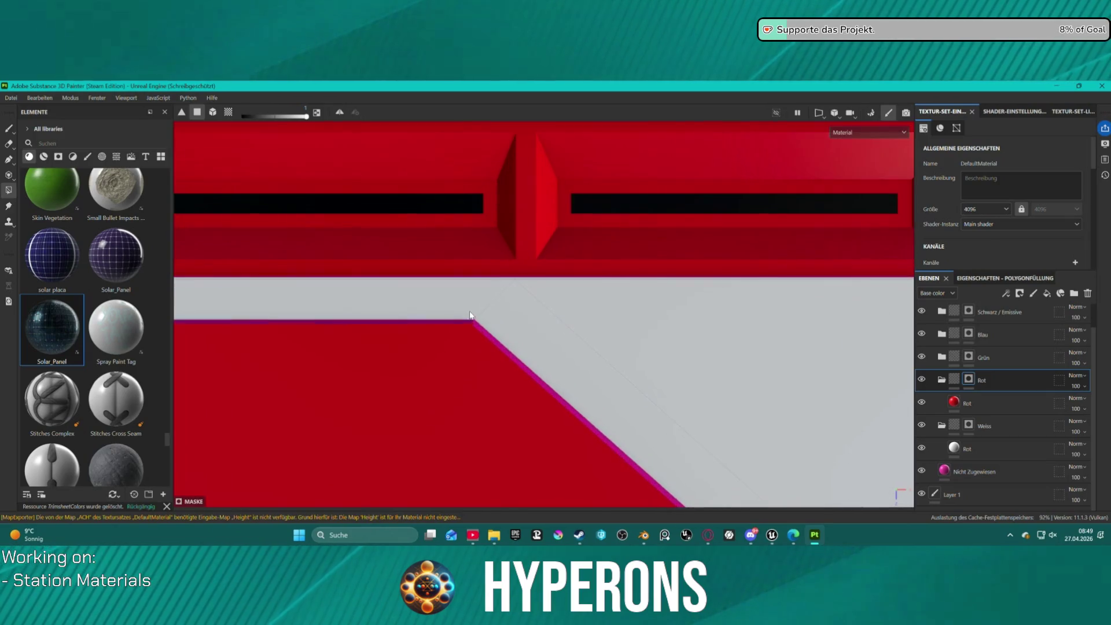
{"action": "key", "text": "F2"}
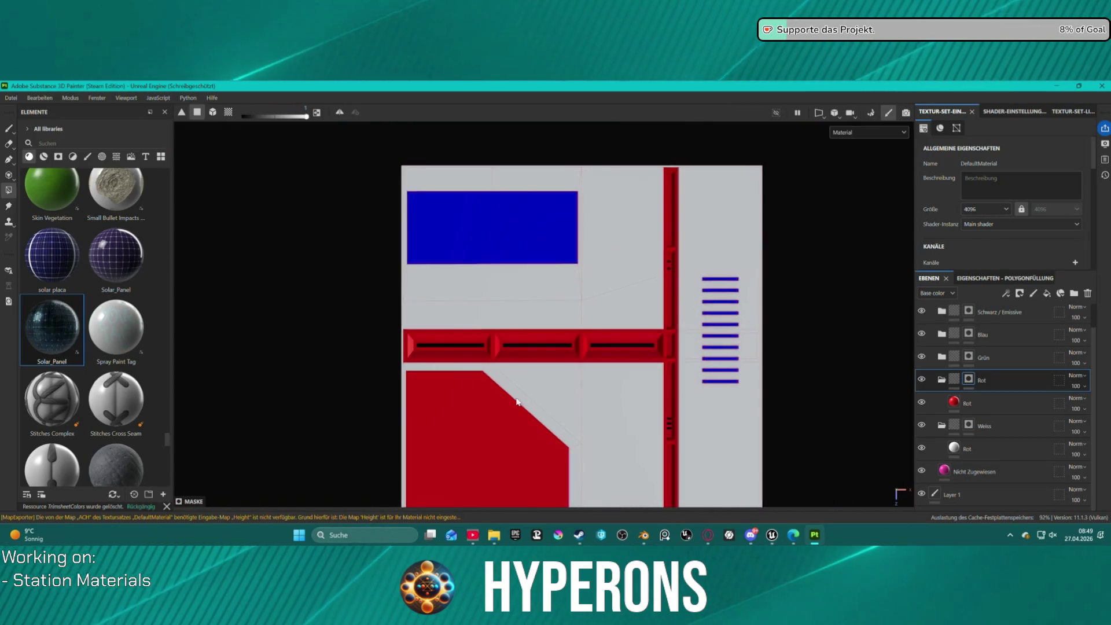
{"action": "scroll", "scroll_direction": "up", "scroll_amount": 3}
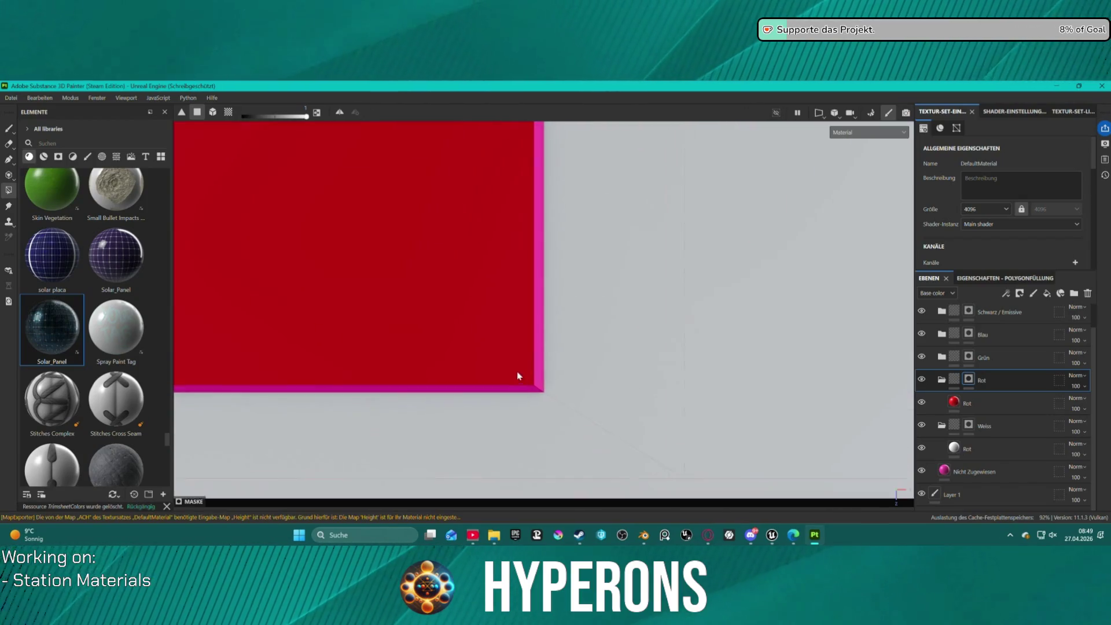
{"action": "left_click", "coordinate": [549, 399]}
{"action": "key", "text": "ctrl+z"}
{"action": "scroll", "scroll_direction": "down", "scroll_amount": 3}
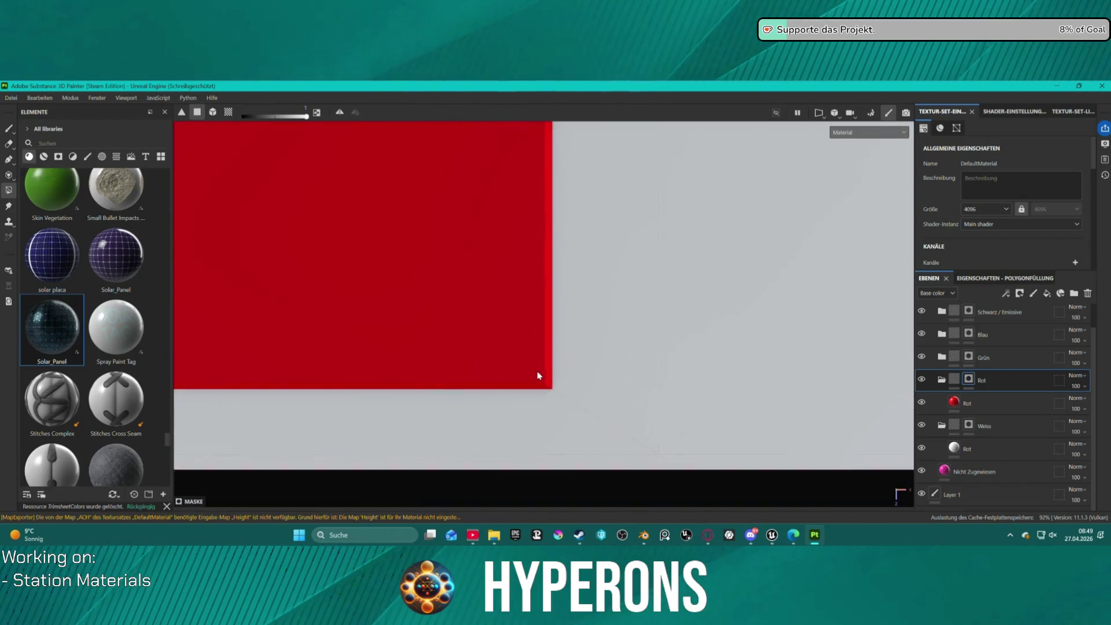
{"action": "scroll", "scroll_direction": "down", "scroll_amount": 3}
{"action": "left_click_drag", "start_coordinate": [372, 288], "coordinate": [494, 457]}
{"action": "left_click", "coordinate": [11, 98]}
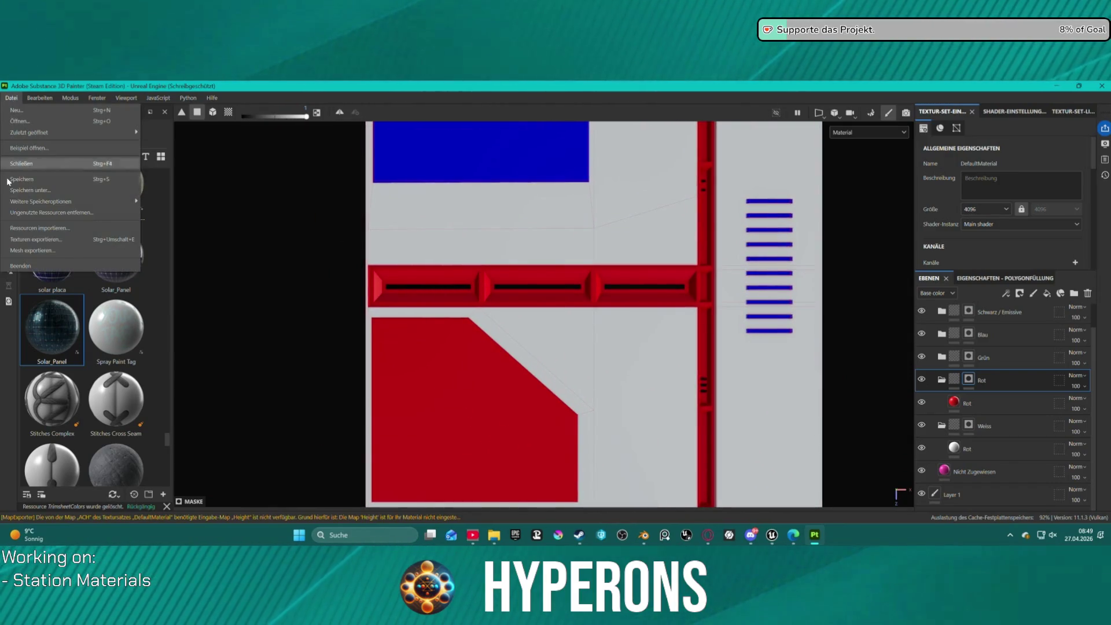
- Re-export the five 4096×4096 PNG maps (Color, Normal, ACH, Height, Alpha) and bring up Unreal
{"action": "left_click", "coordinate": [126, 246]}
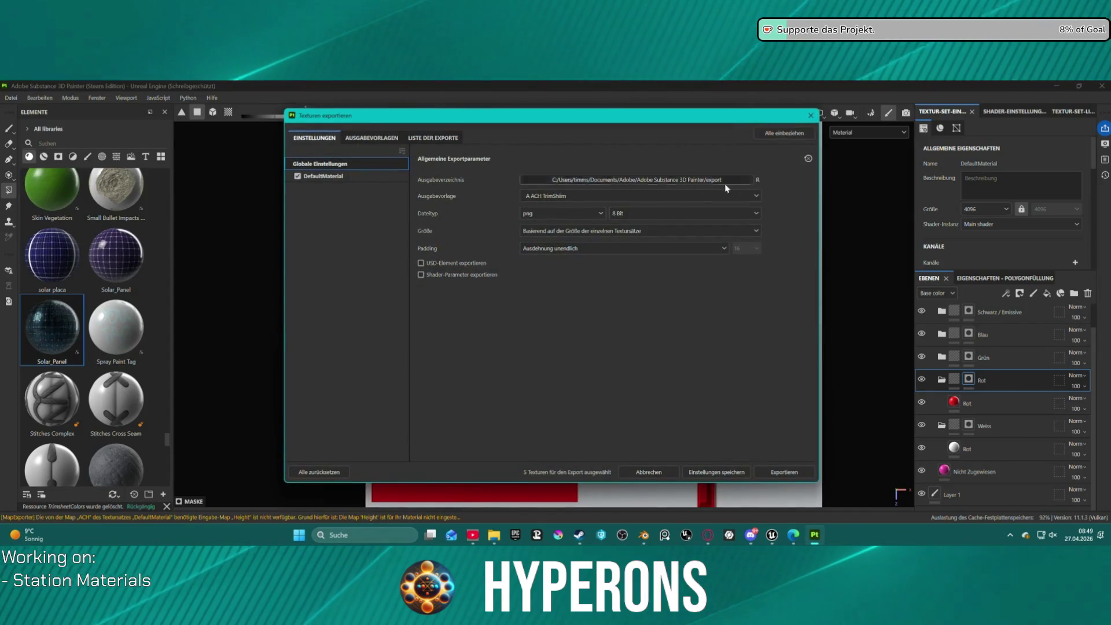
{"action": "left_click", "coordinate": [798, 473]}
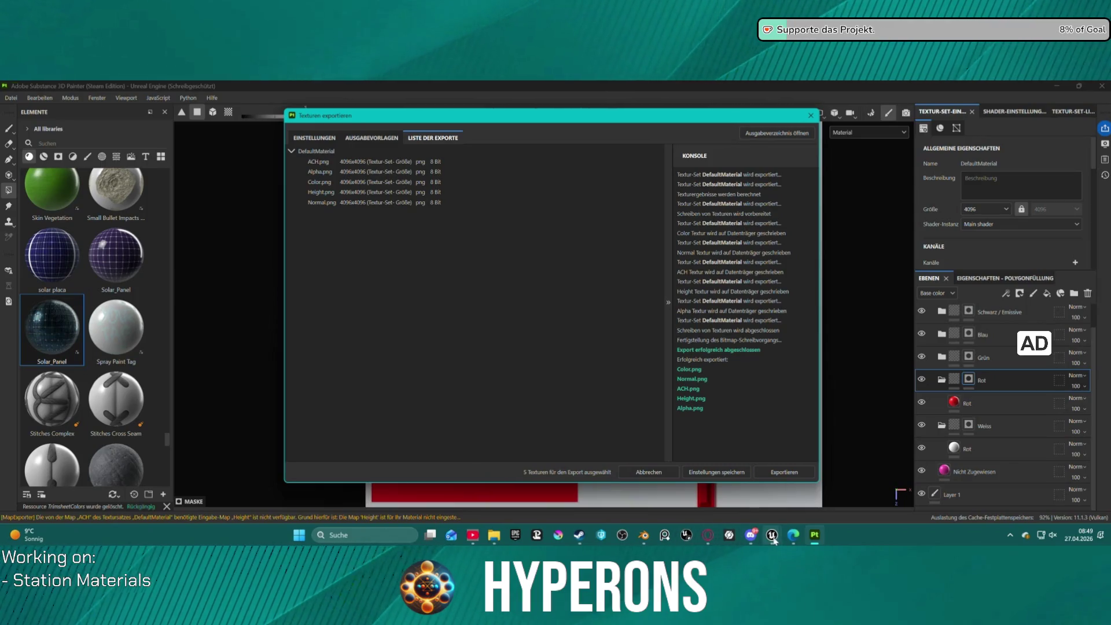
{"action": "left_click", "coordinate": [772, 535]}
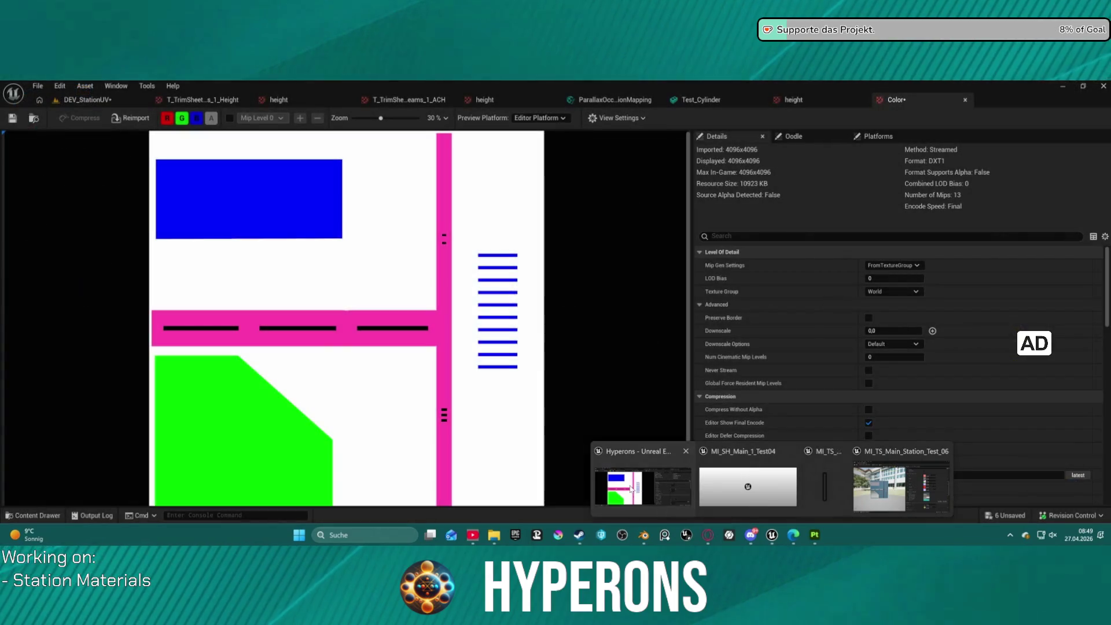
- Reimport the Color texture in Unreal and go back to the DEV_StationUV level
{"action": "left_click", "coordinate": [642, 486]}
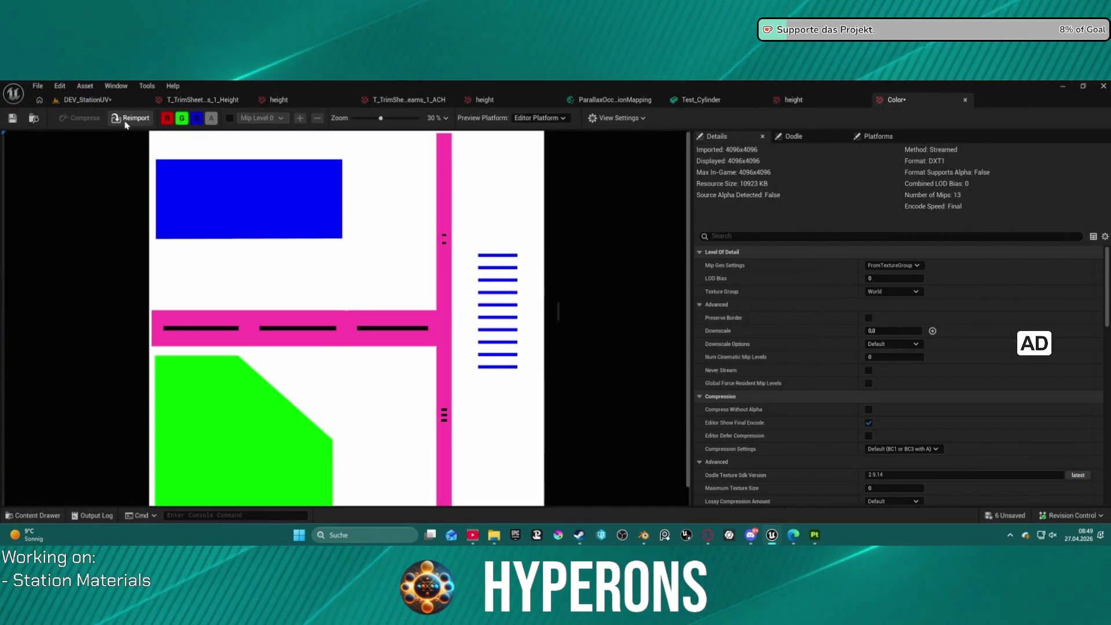
{"action": "left_click", "coordinate": [130, 118]}
{"action": "left_click", "coordinate": [81, 102]}
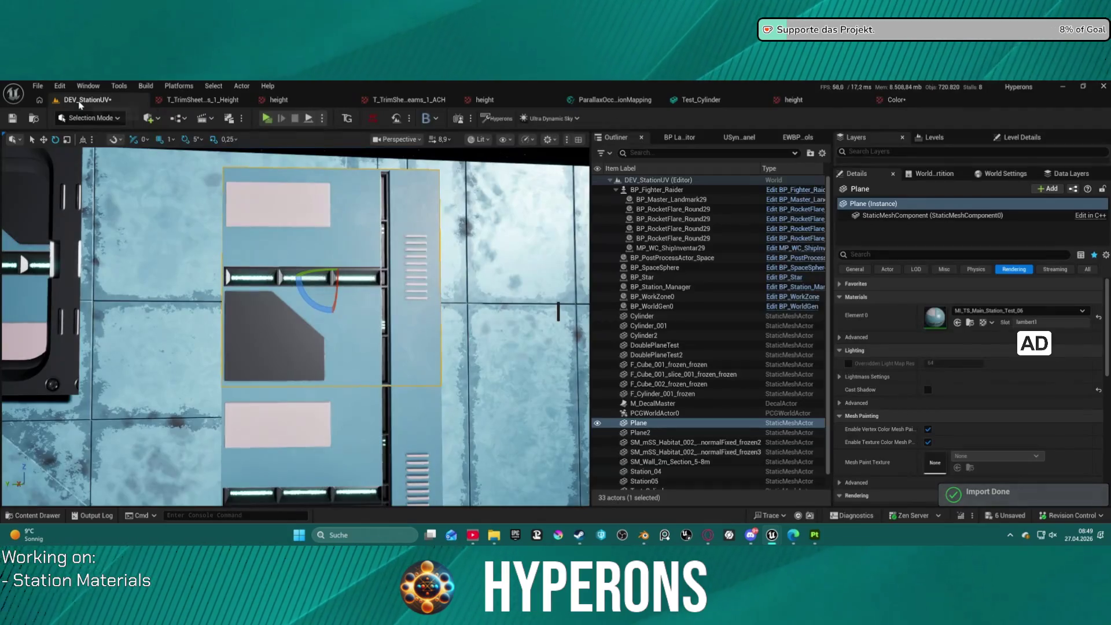
- Zoom and fly the viewport toward the trim-sheet plane on the station wall
{"action": "scroll", "scroll_direction": "up", "scroll_amount": 3}
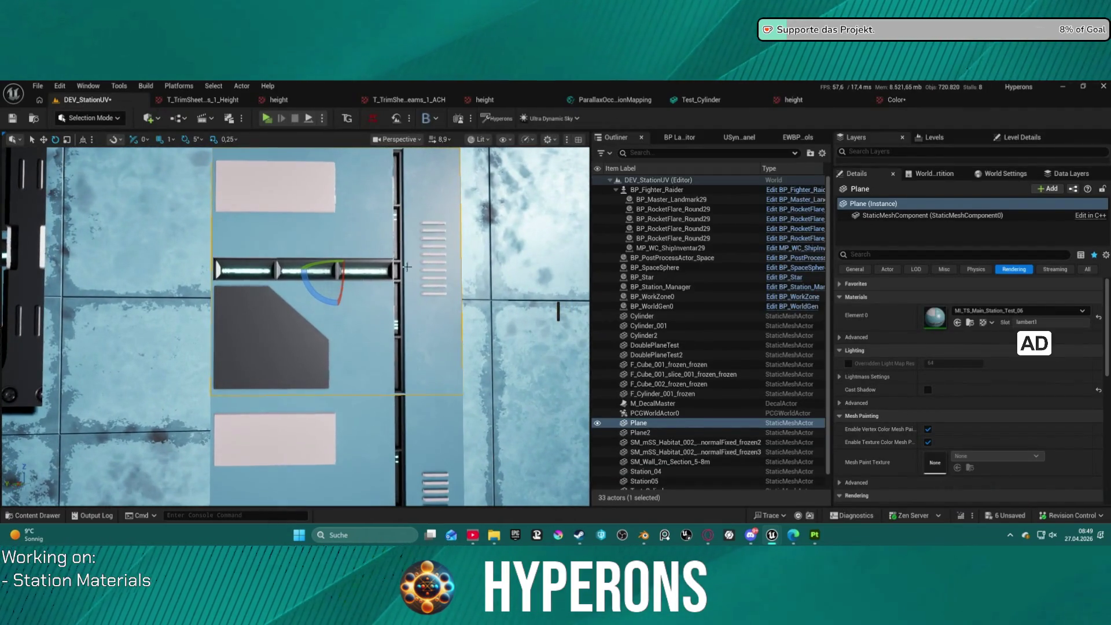
{"action": "scroll", "scroll_direction": "up", "scroll_amount": 3}
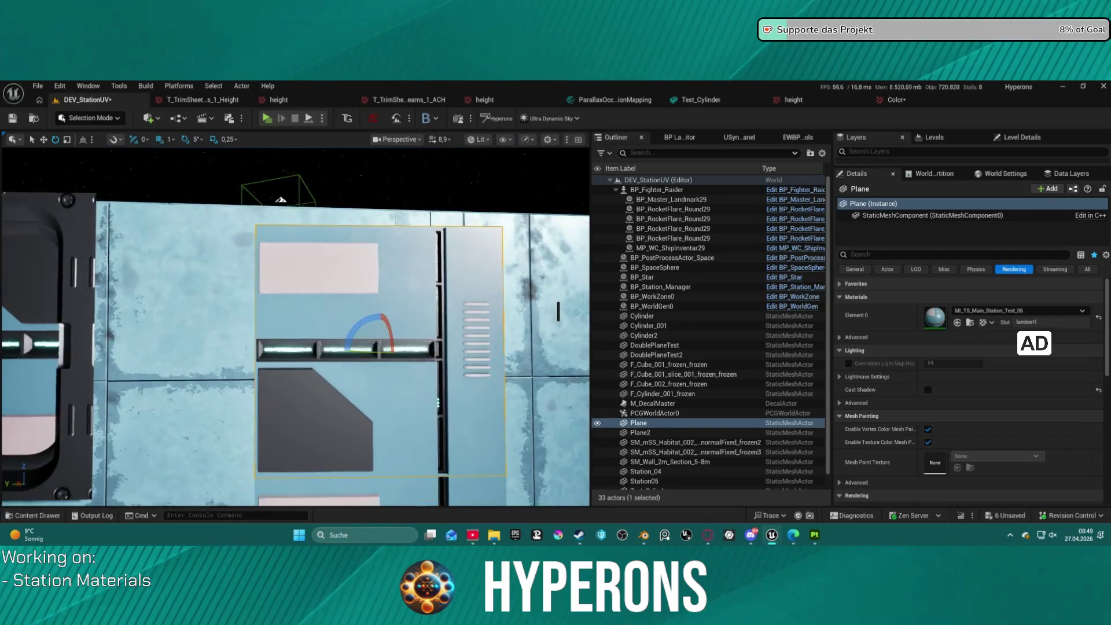
{"action": "scroll", "scroll_direction": "down", "scroll_amount": 3}
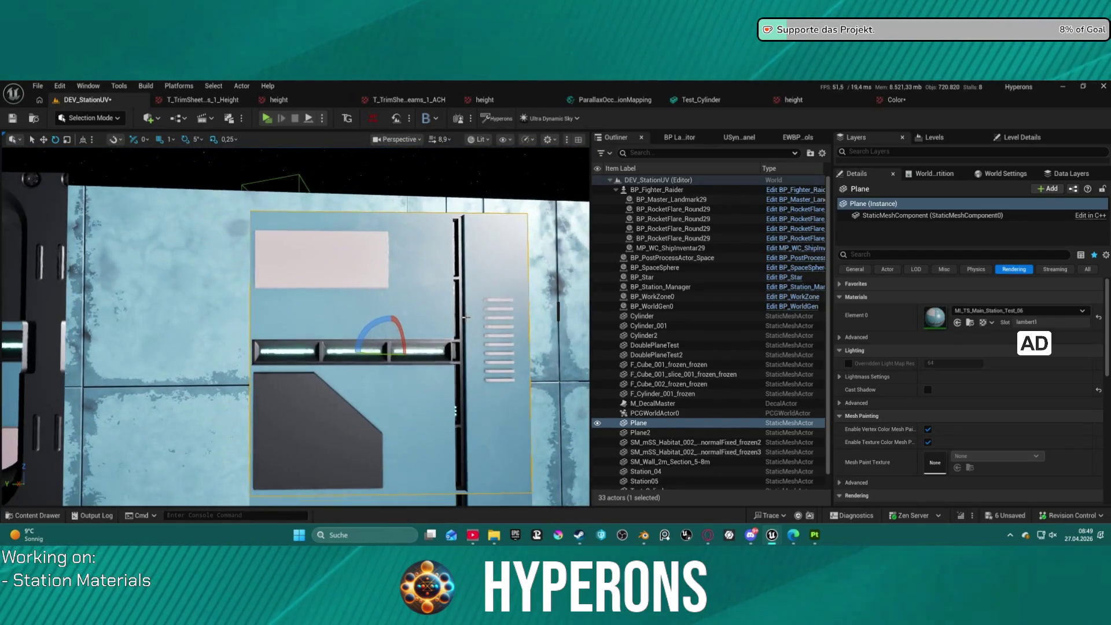
{"action": "scroll", "scroll_direction": "down", "scroll_amount": 3}
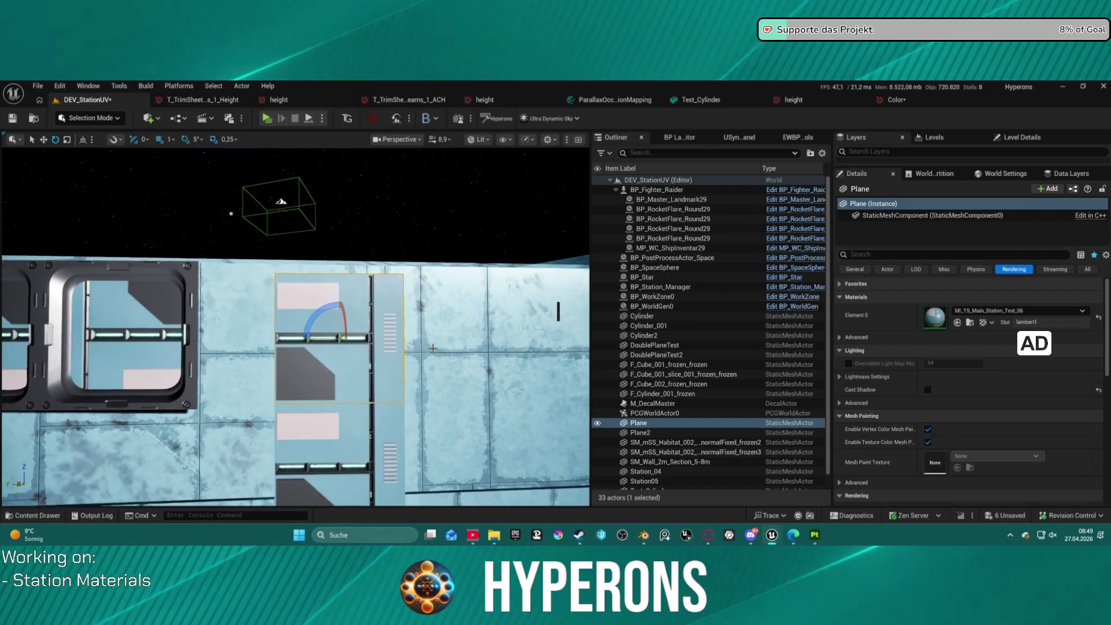
{"action": "scroll", "scroll_direction": "down", "scroll_amount": 3}
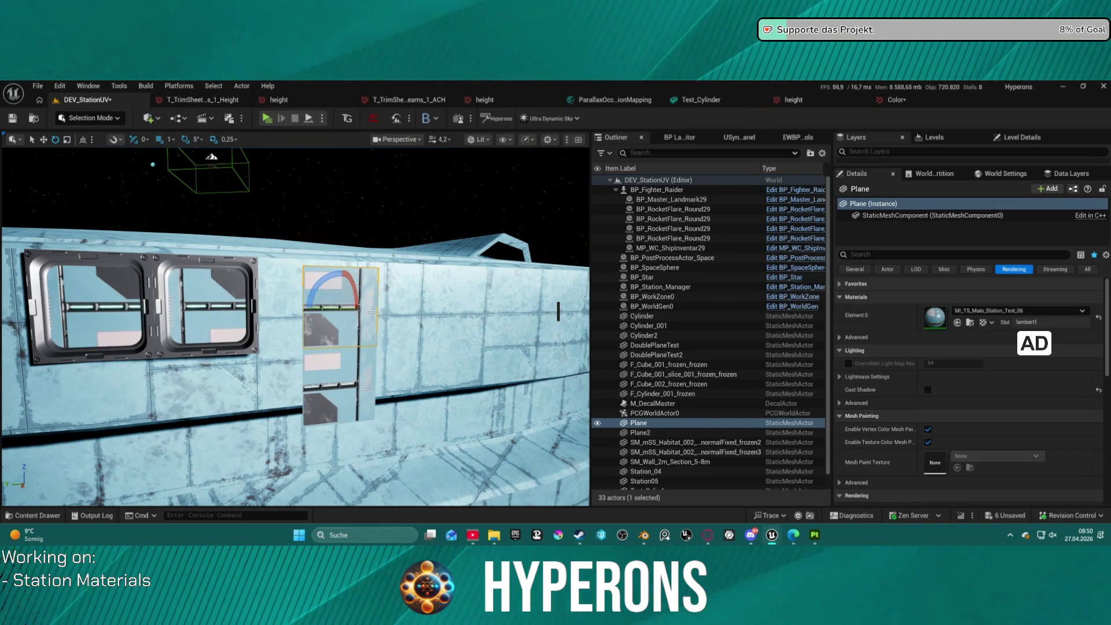
{"action": "left_click_drag", "start_coordinate": [331, 374], "coordinate": [300, 294]}
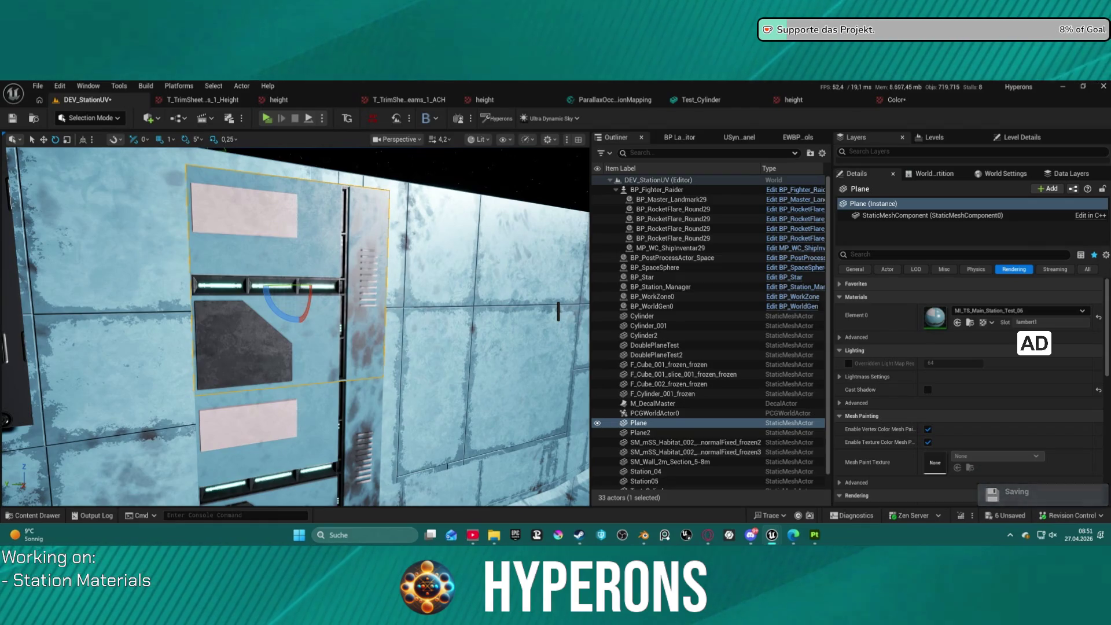
{"action": "left_click_drag", "start_coordinate": [295, 324], "coordinate": [347, 323]}
{"action": "left_click_drag", "start_coordinate": [558, 310], "coordinate": [559, 310]}
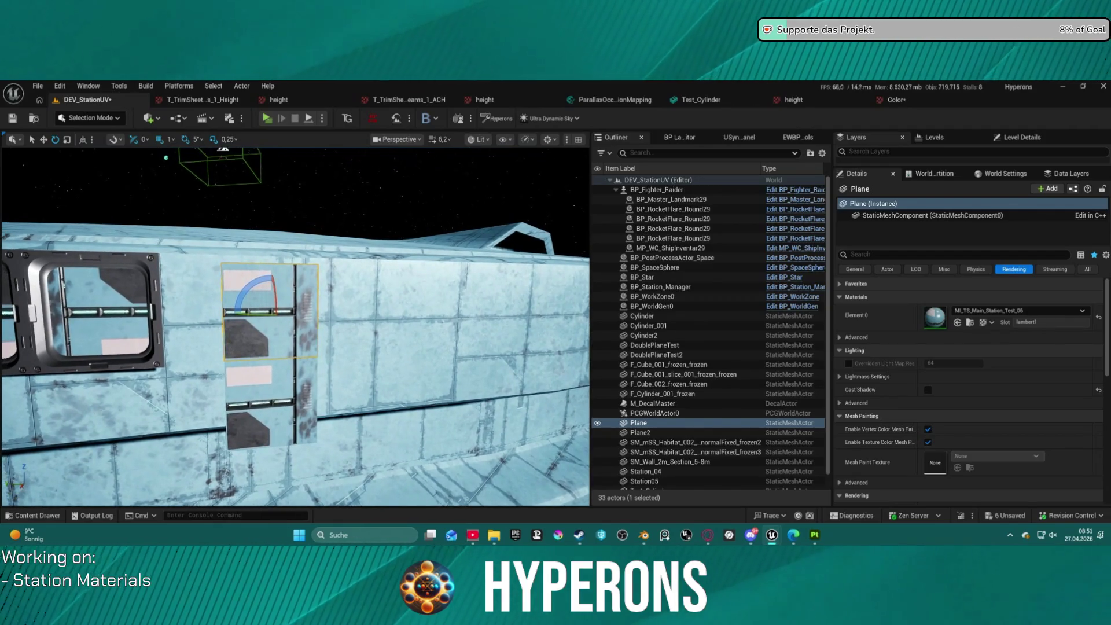
{"action": "scroll", "scroll_direction": "up", "scroll_amount": 3}
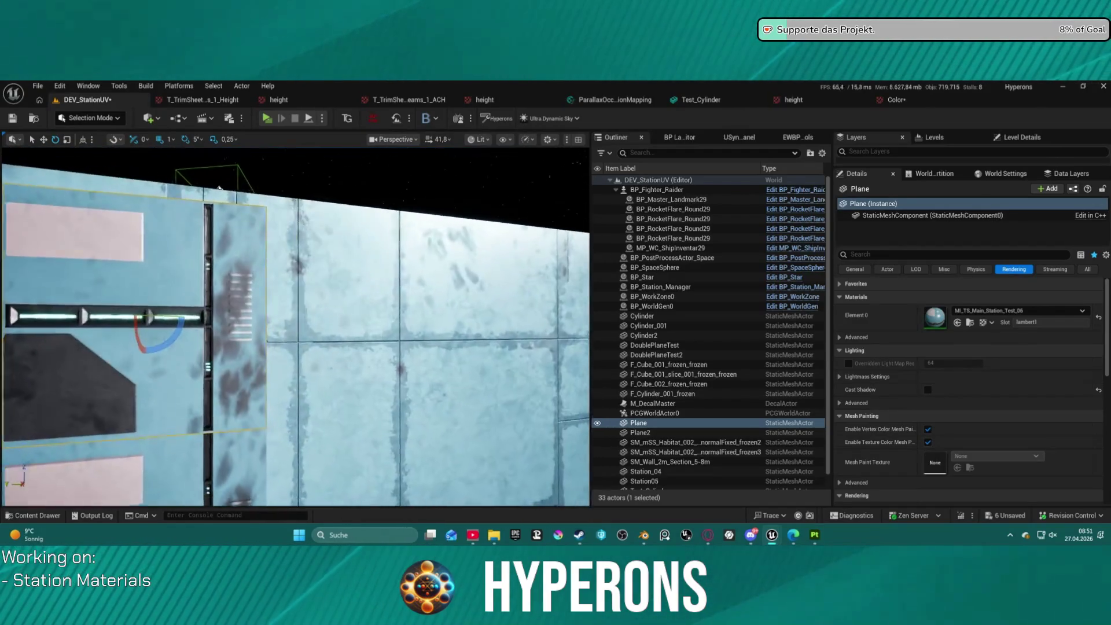
{"action": "scroll", "scroll_direction": "down", "scroll_amount": 3}
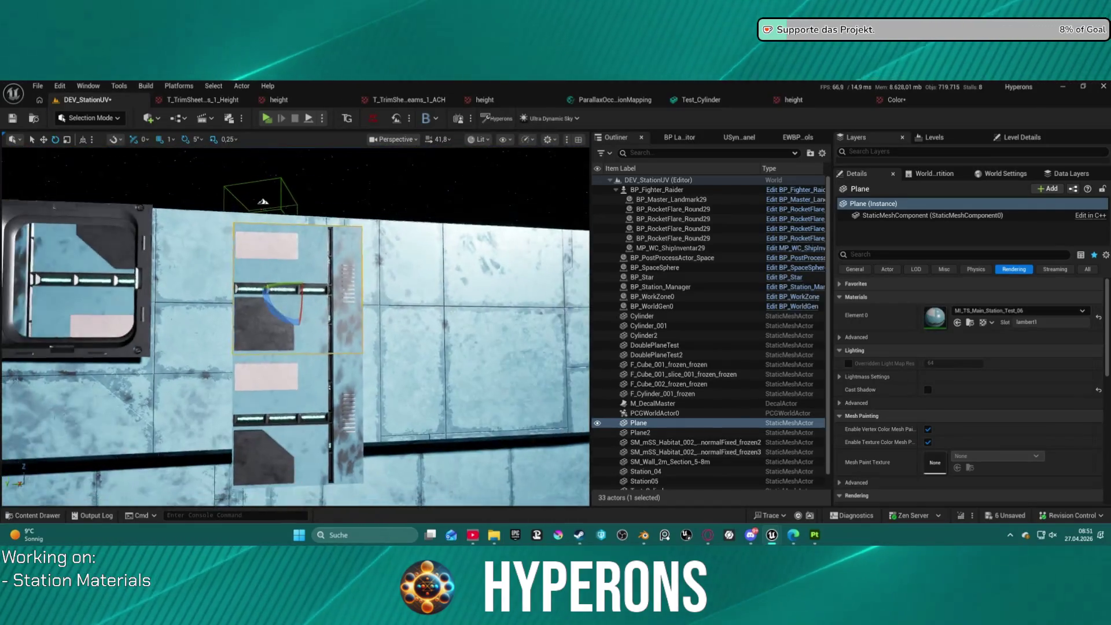
{"action": "scroll", "scroll_direction": "down", "scroll_amount": 3}
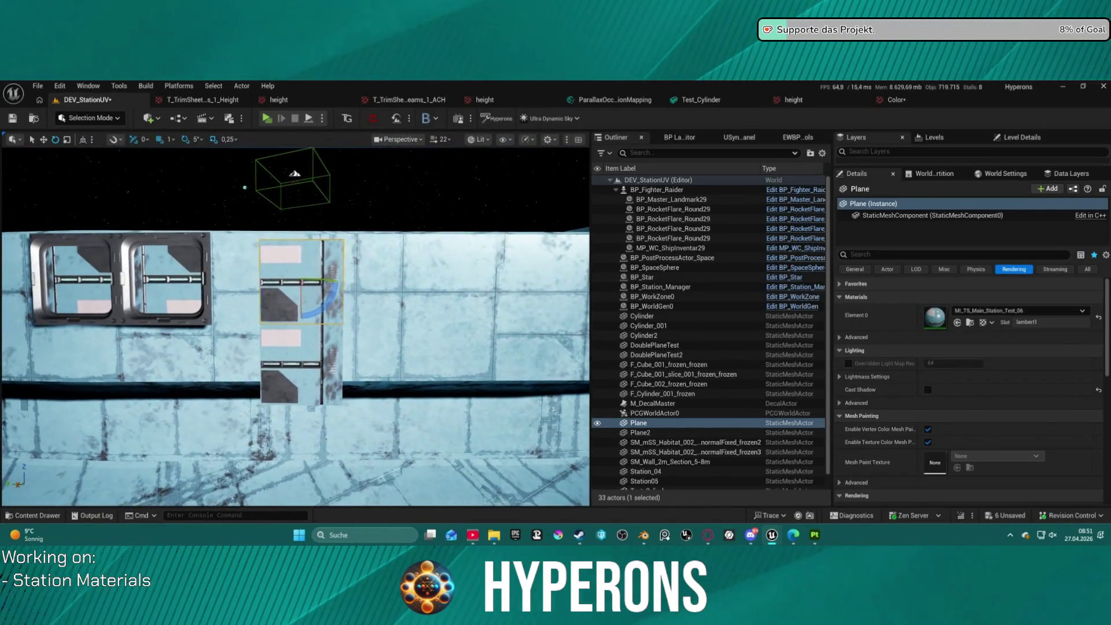
{"action": "scroll", "scroll_direction": "down", "scroll_amount": 3}
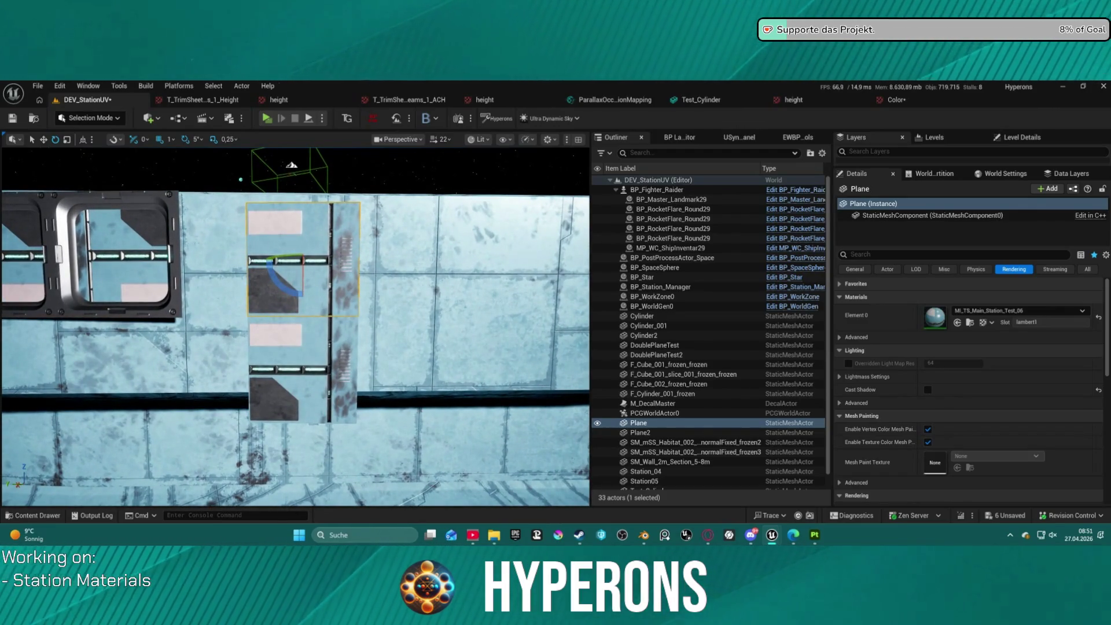
{"action": "scroll", "scroll_direction": "up", "scroll_amount": 3}
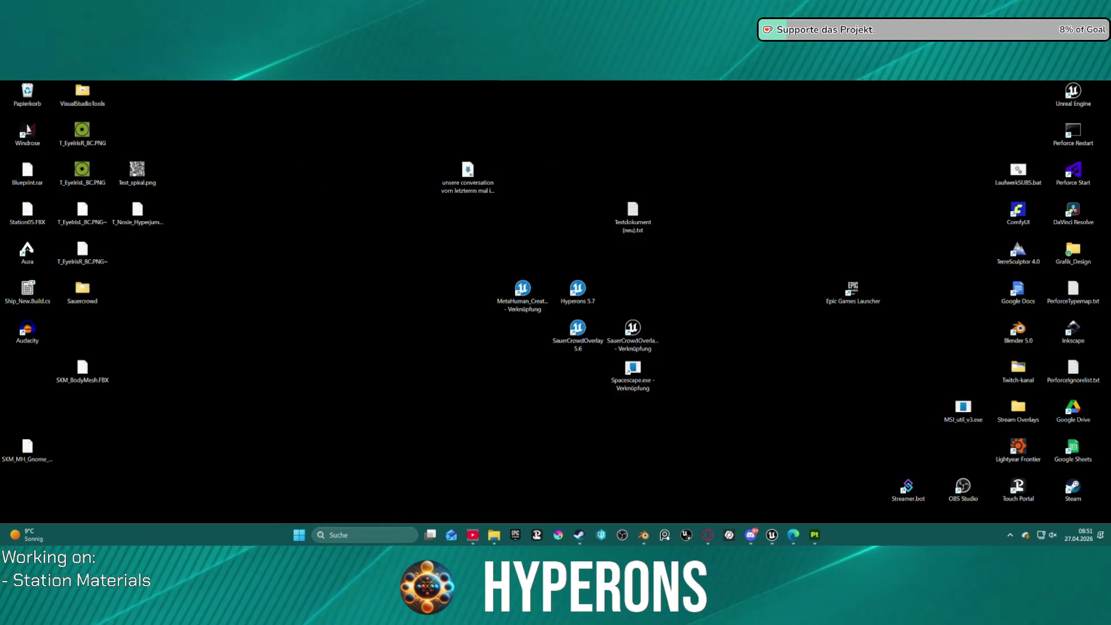
{"action": "key", "text": "super+d"}
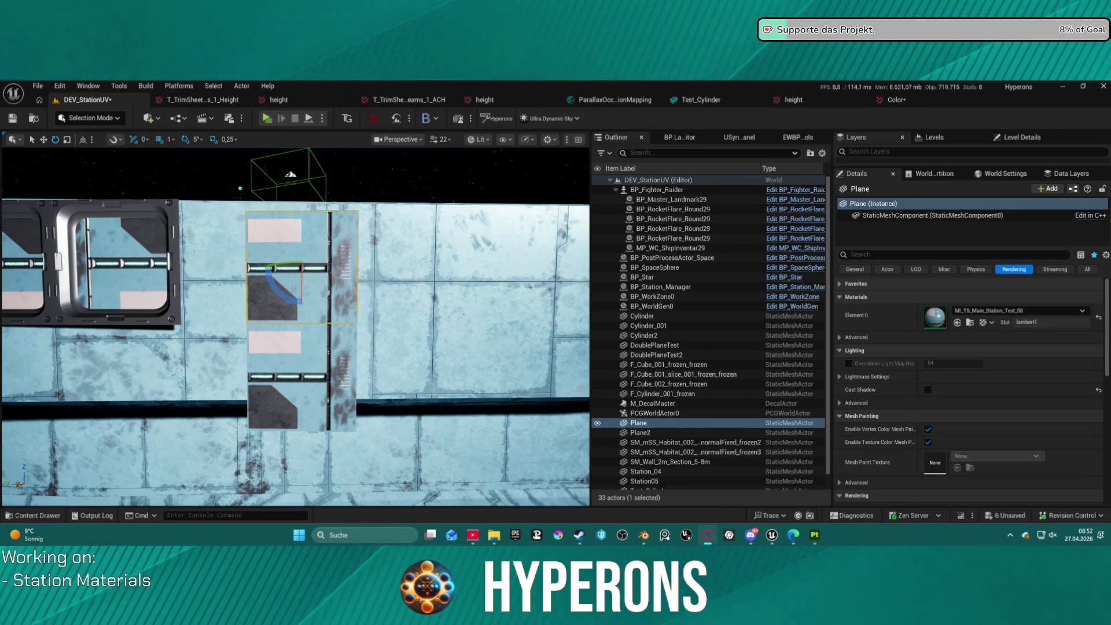
- Close the Color and last height texture editor tabs and return to DEV_StationUV
{"action": "left_click", "coordinate": [896, 101]}
{"action": "middle_click", "coordinate": [904, 102]}
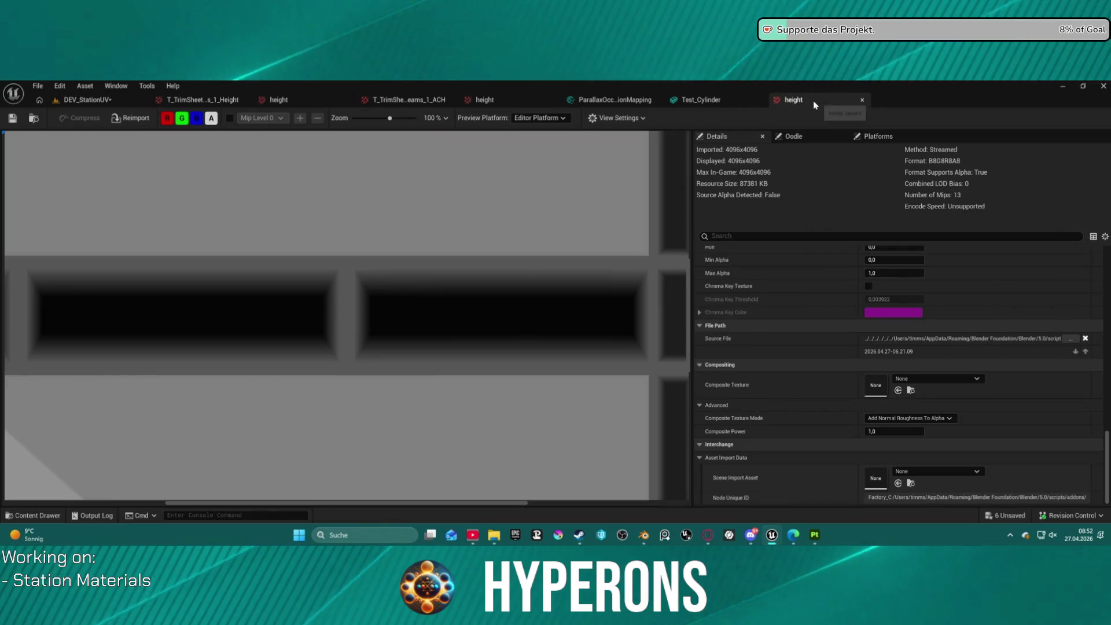
{"action": "middle_click", "coordinate": [814, 105]}
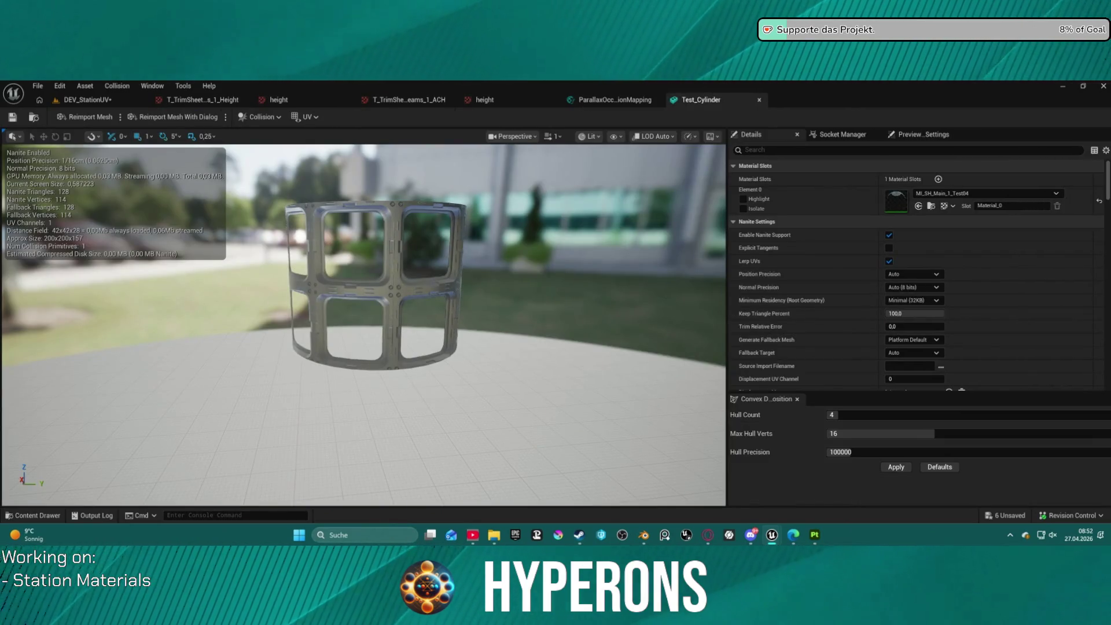
{"action": "left_click", "coordinate": [87, 99]}
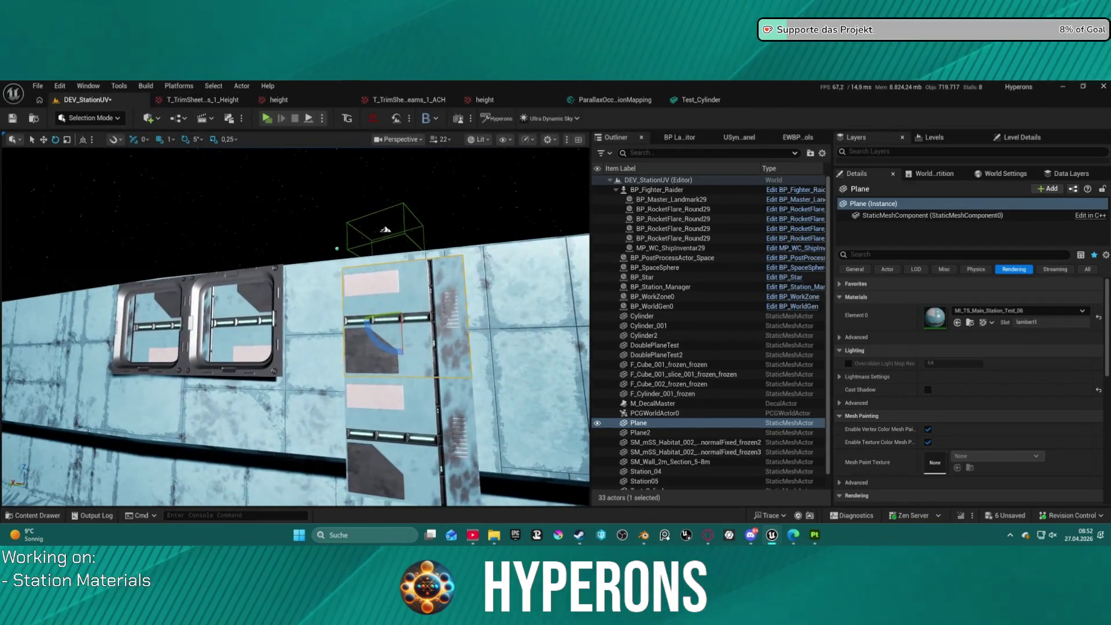
- Inspect the trim-sheet plane on the station wall, then bring up the 'Space Station Panel Sheet' reference
{"action": "left_click_drag", "start_coordinate": [382, 293], "coordinate": [423, 293]}
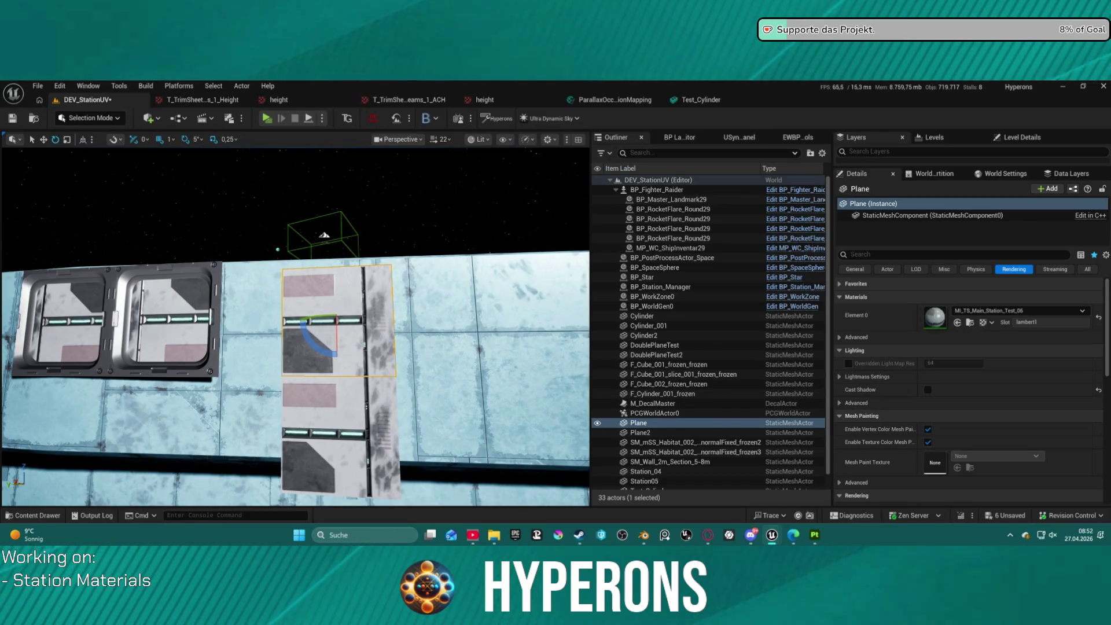
{"action": "scroll", "scroll_direction": "down", "scroll_amount": 3}
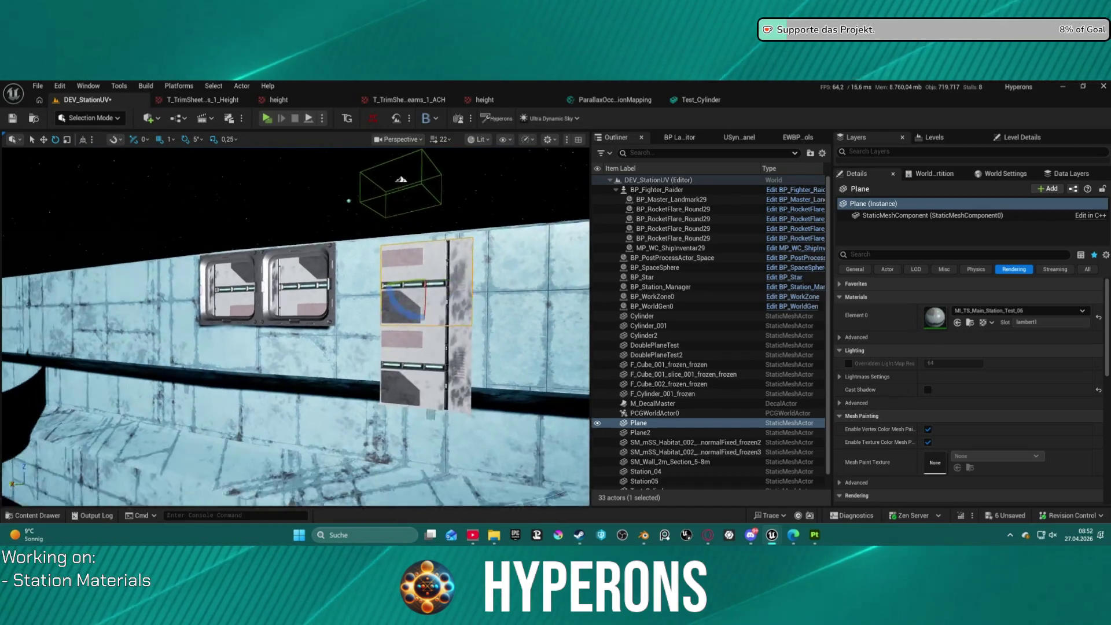
{"action": "left_click_drag", "start_coordinate": [295, 327], "coordinate": [294, 173]}
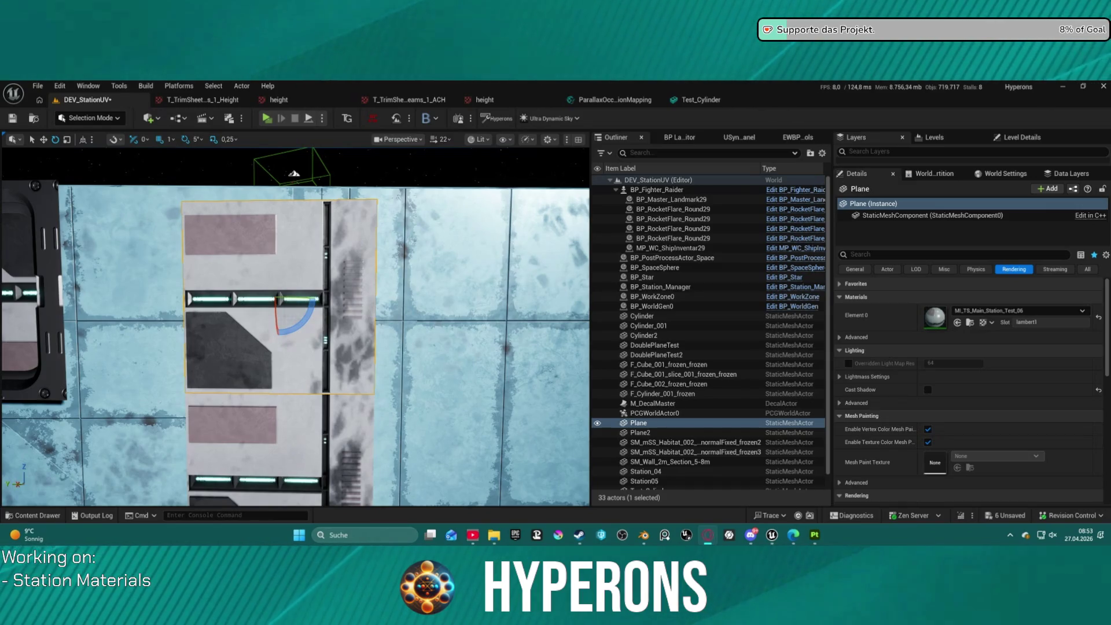
{"action": "key", "text": "alt+Tab"}
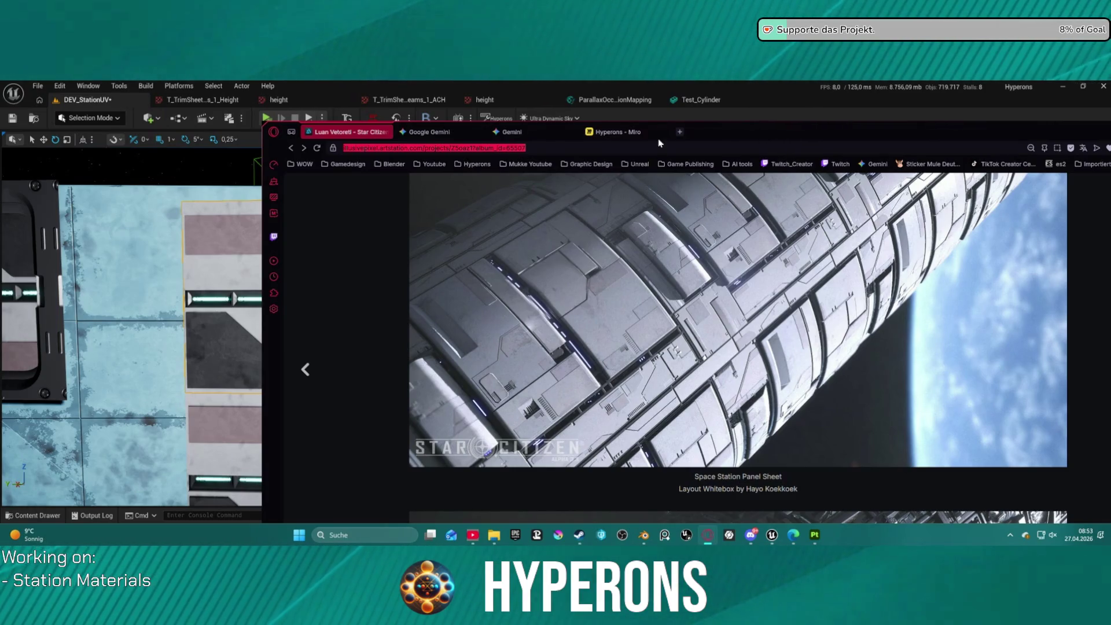
- Move the reference browser aside and frame the station in the DEV_StationUV level
{"action": "left_click_drag", "start_coordinate": [802, 134], "coordinate": [1038, 126]}
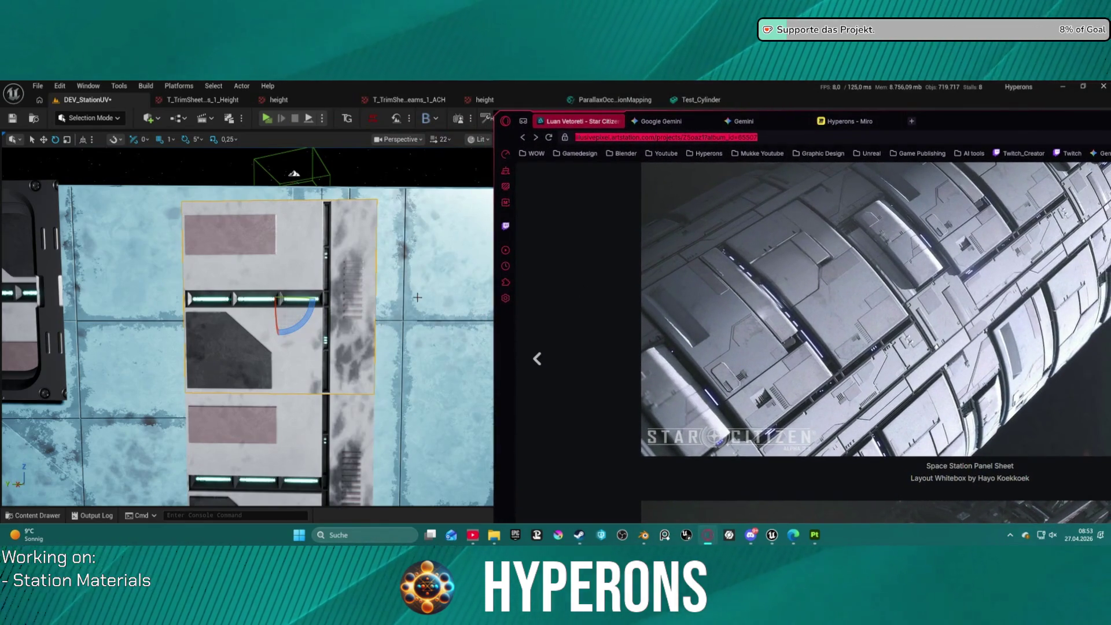
{"action": "right_click", "coordinate": [248, 324]}
{"action": "key", "text": "f"}
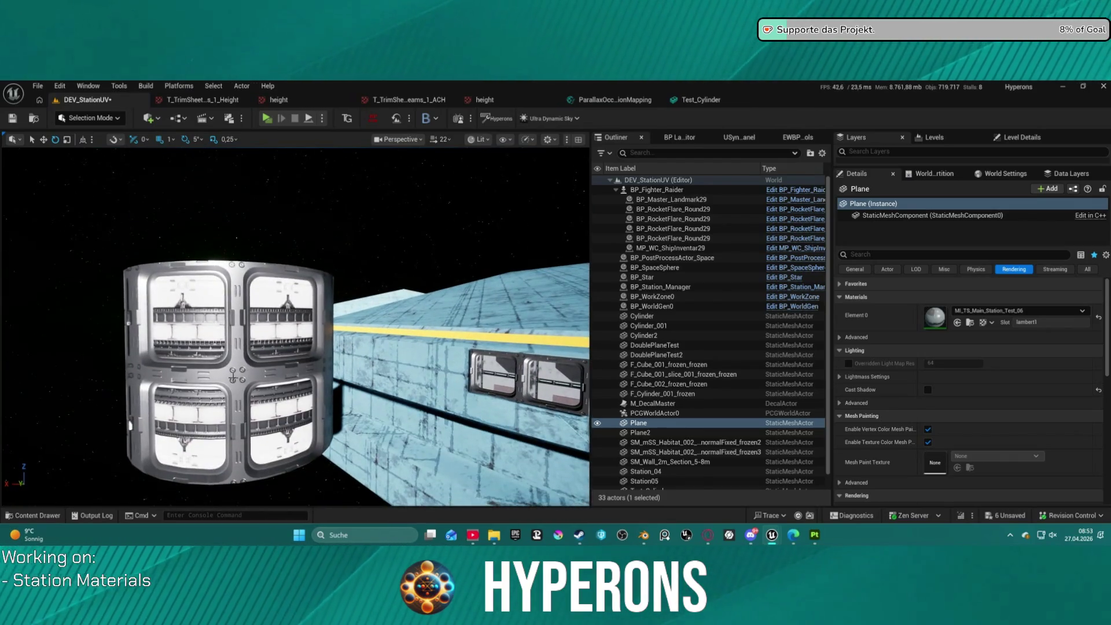
- Assign MI_TS_Main_Station_Test_06 to Test_Cylinder's Element 0 and frame the cylinder close up
{"action": "left_click", "coordinate": [325, 388]}
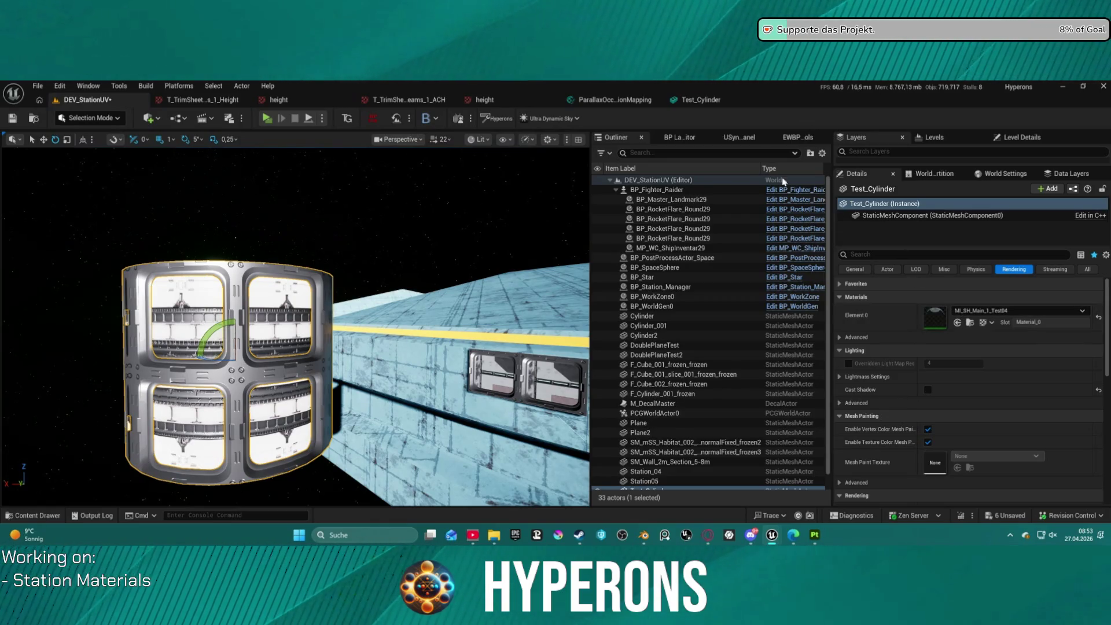
{"action": "left_click", "coordinate": [957, 322]}
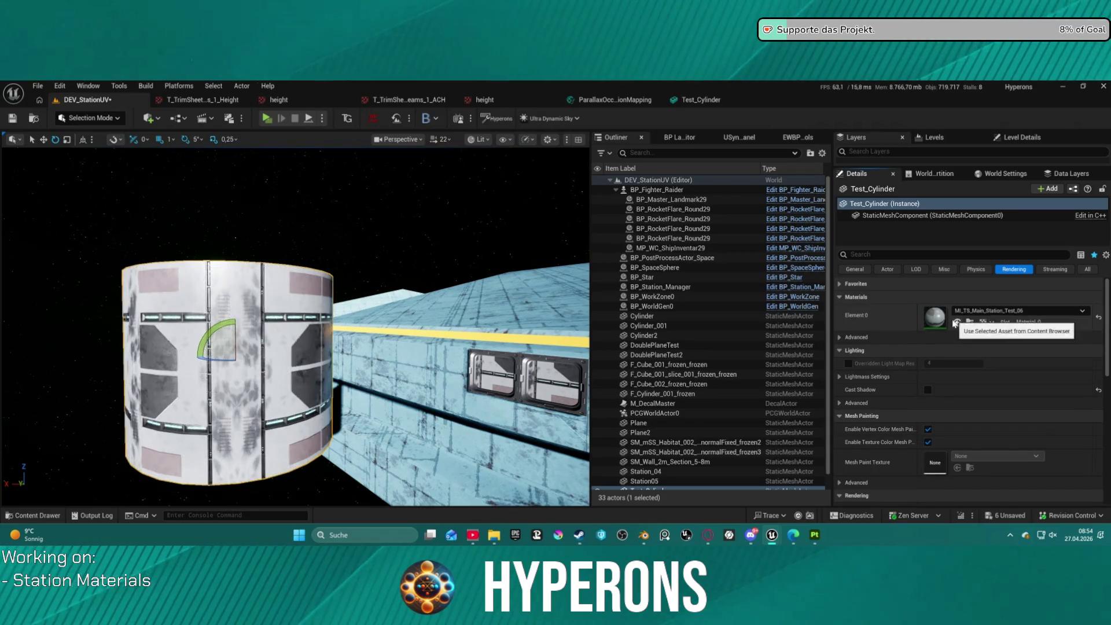
{"action": "key", "text": "f"}
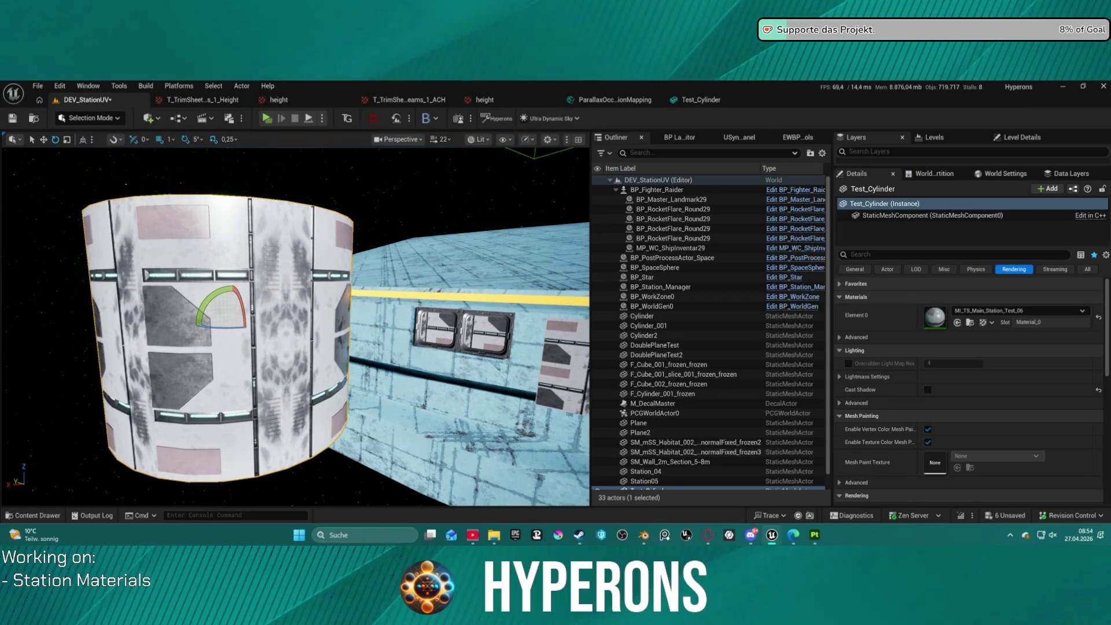
- Orbit around the textured Test_Cylinder to inspect its louvred panel and cyan strips
{"action": "key", "text": "f"}
{"action": "left_click_drag", "start_coordinate": [295, 324], "coordinate": [320, 334]}
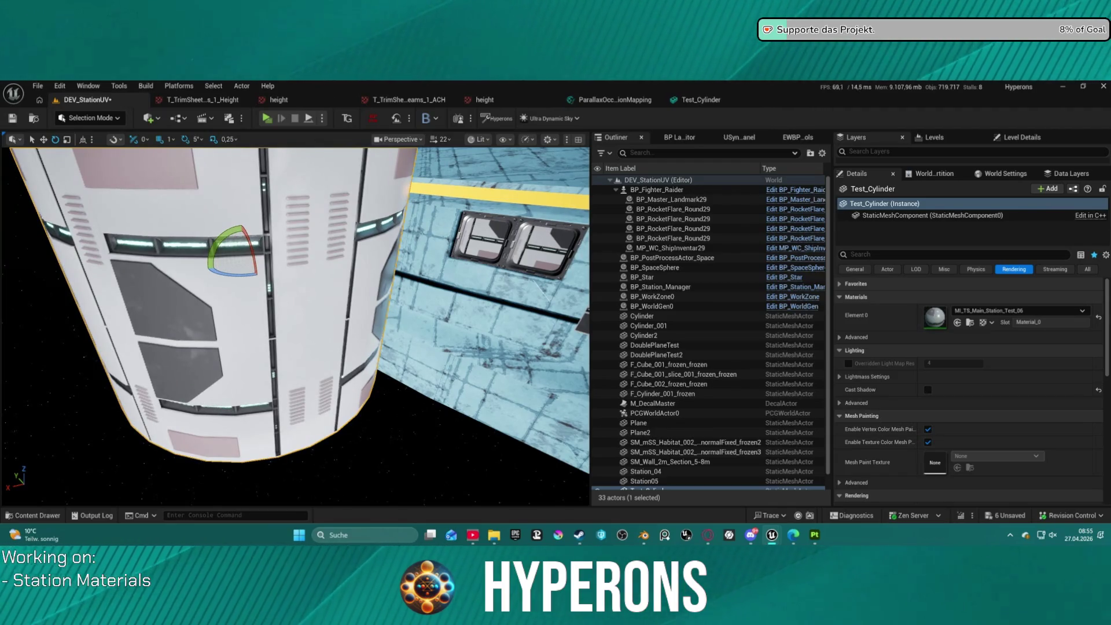
{"action": "left_click_drag", "start_coordinate": [347, 289], "coordinate": [425, 283]}
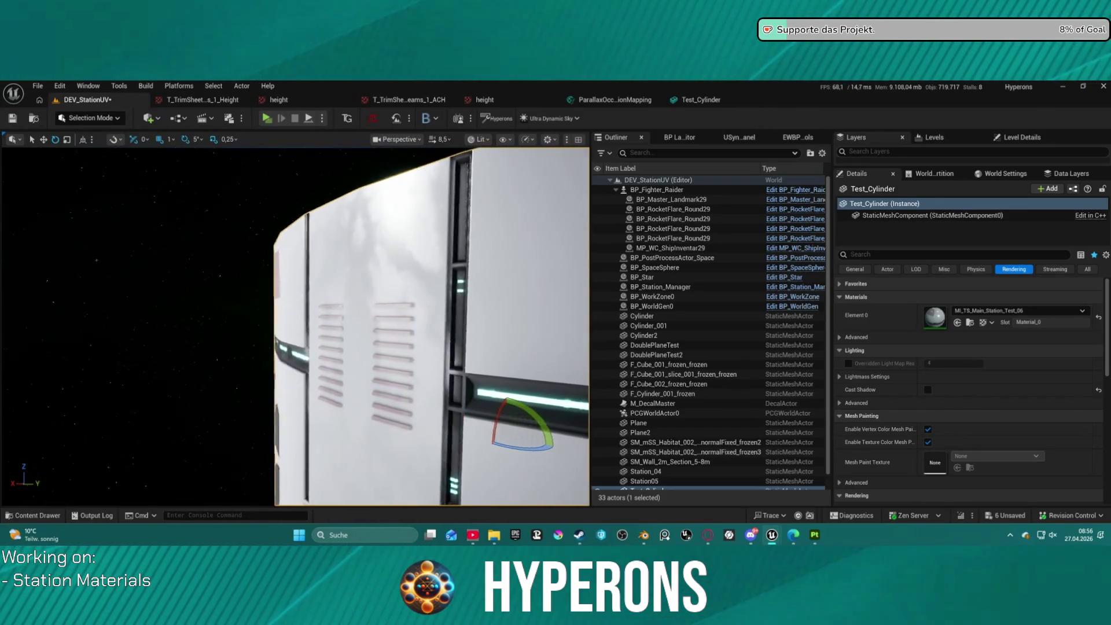
{"action": "left_click_drag", "start_coordinate": [425, 282], "coordinate": [472, 308]}
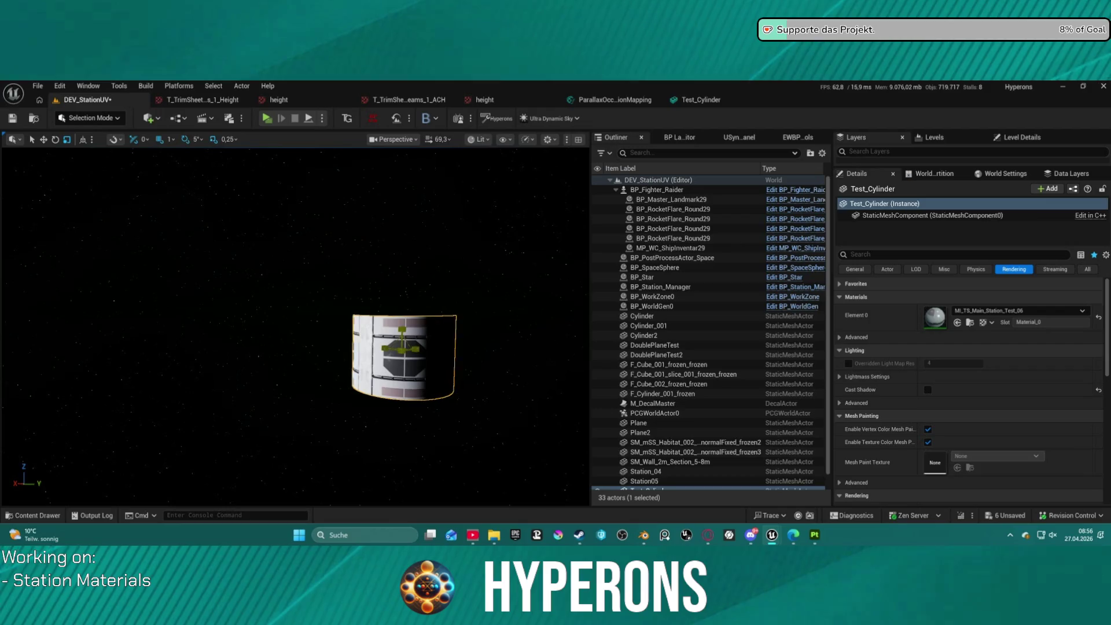
{"action": "scroll", "scroll_direction": "up", "scroll_amount": 3}
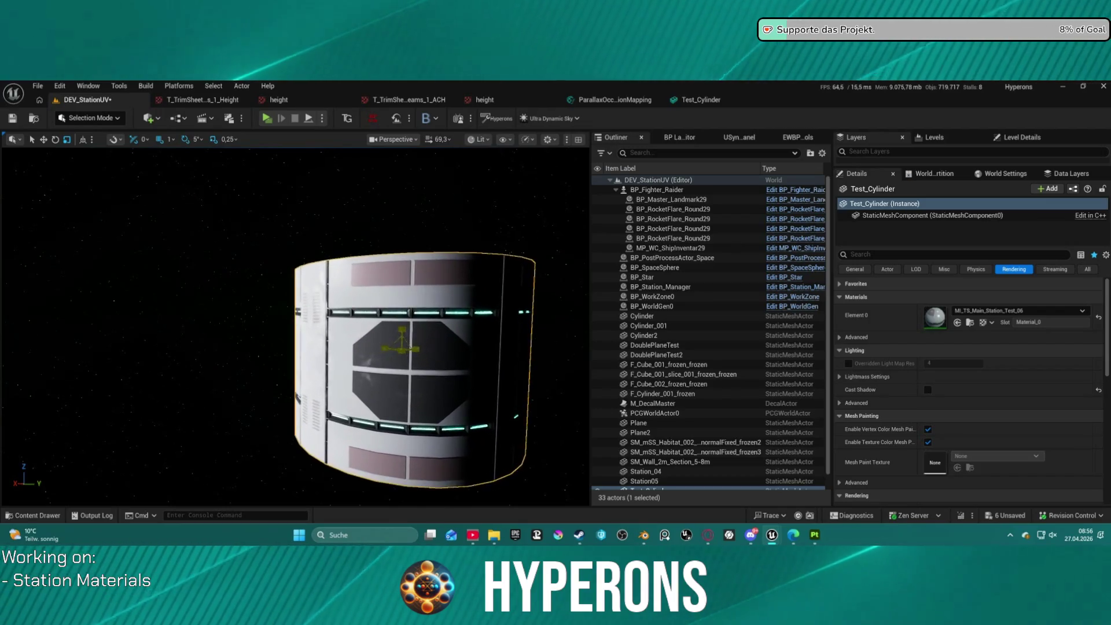
{"action": "scroll", "scroll_direction": "up", "scroll_amount": 3}
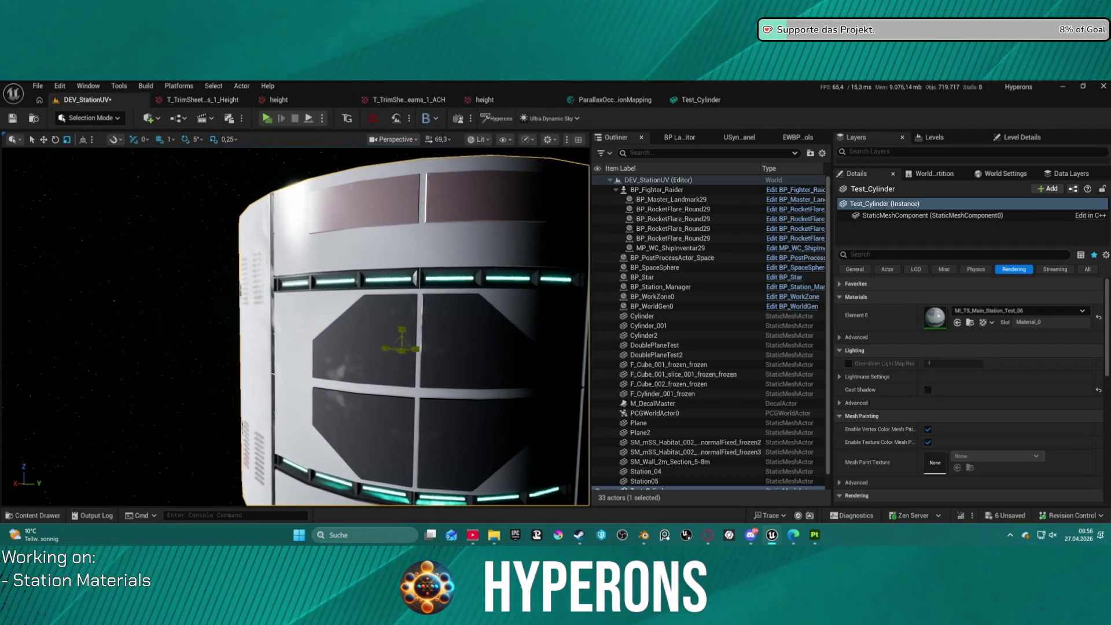
{"action": "scroll", "scroll_direction": "up", "scroll_amount": 3}
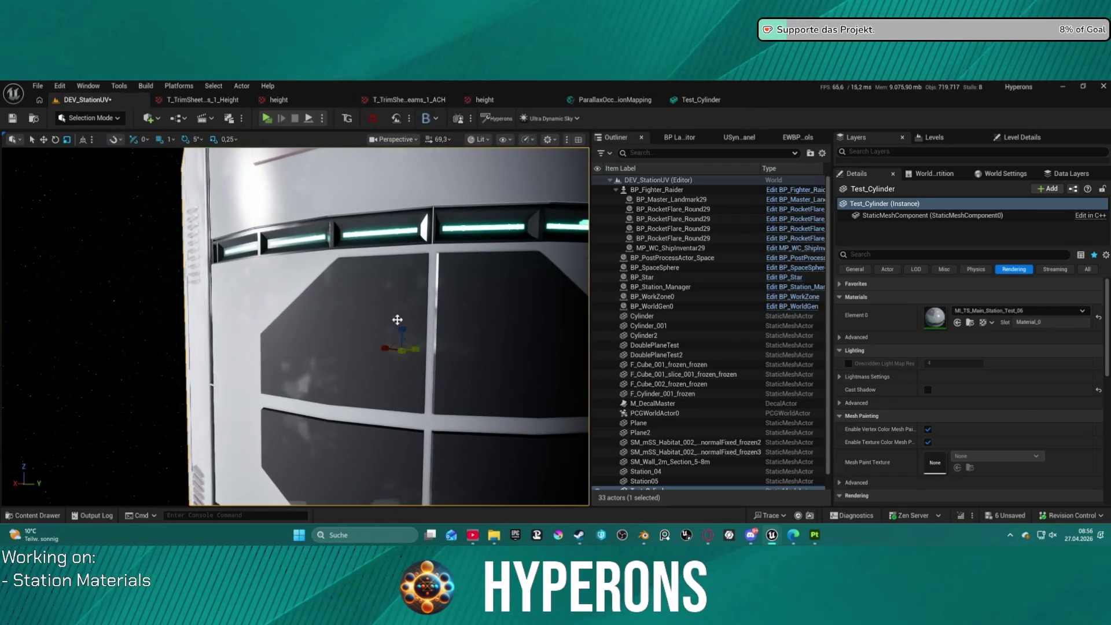
{"action": "scroll", "scroll_direction": "down", "scroll_amount": 3}
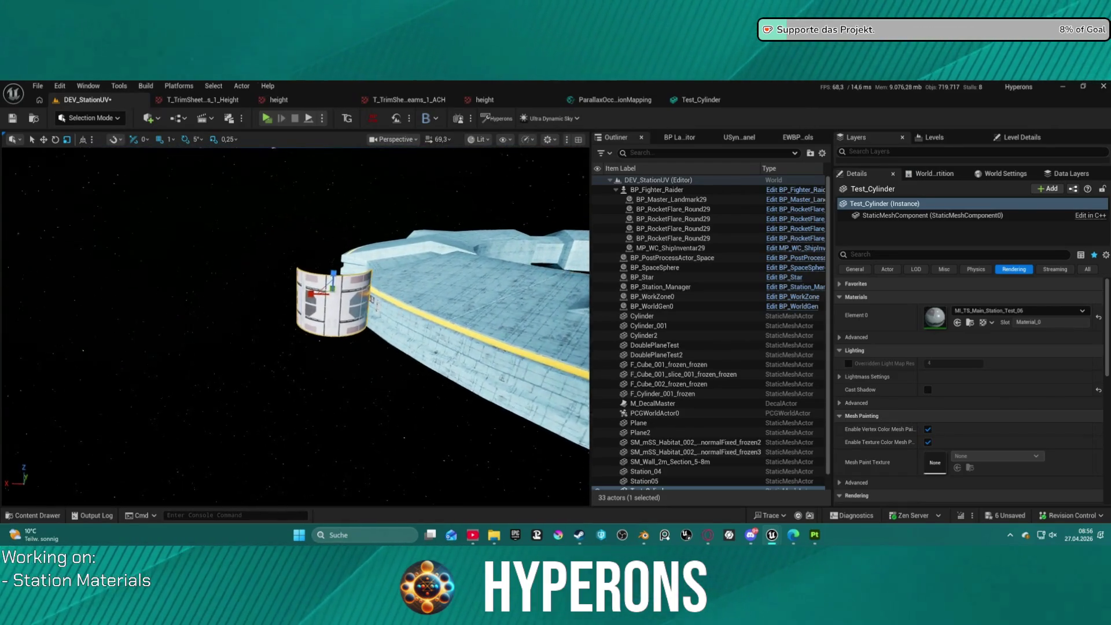
{"action": "scroll", "scroll_direction": "up", "scroll_amount": 3}
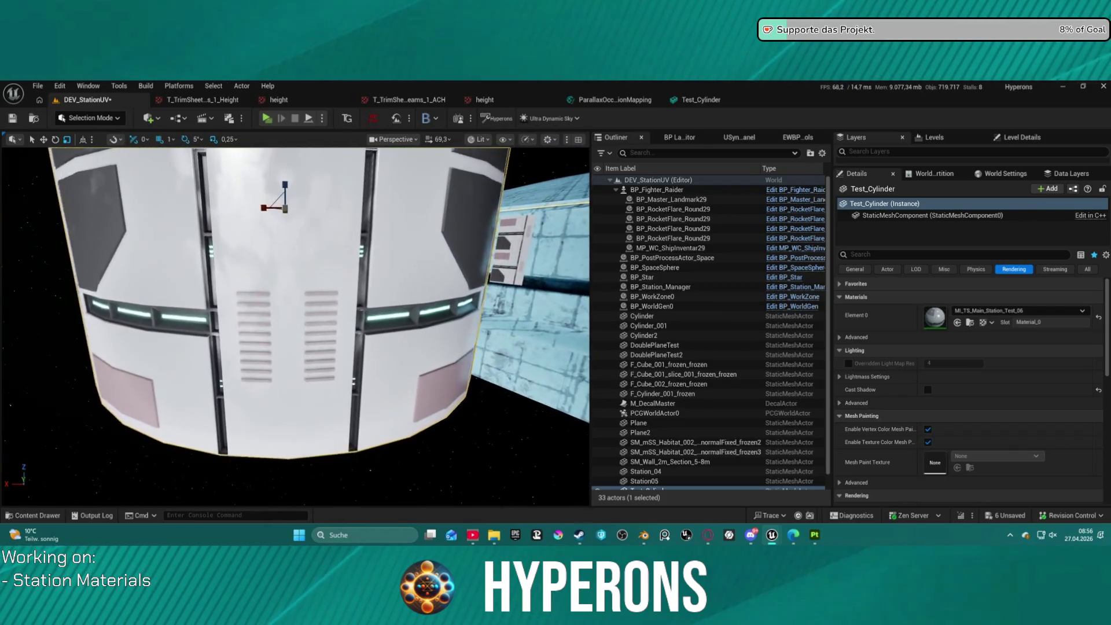
{"action": "scroll", "scroll_direction": "down", "scroll_amount": 3}
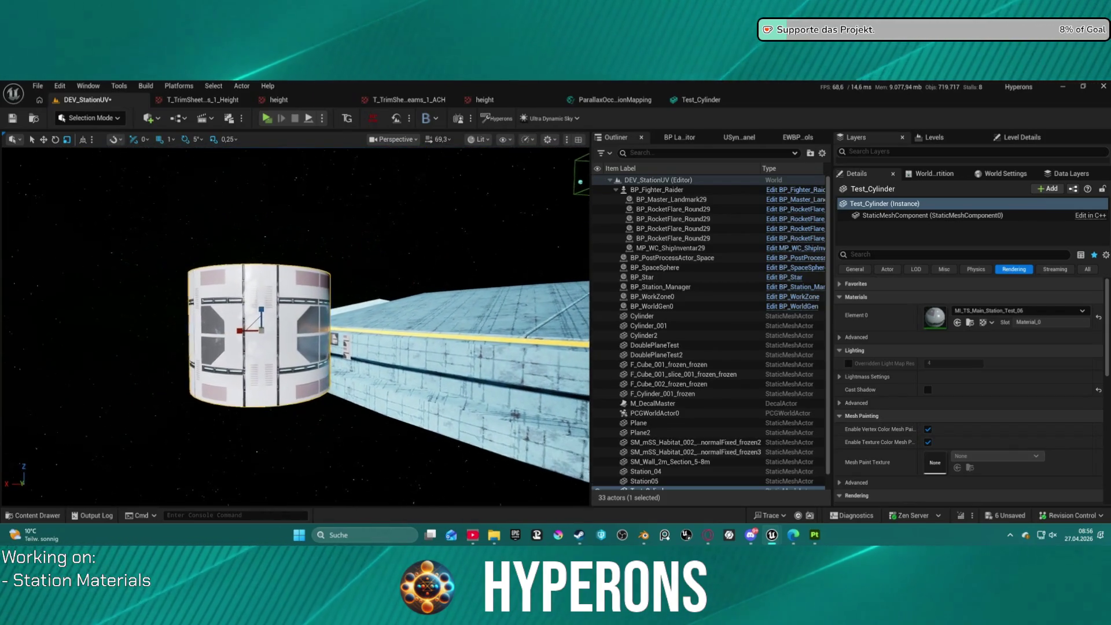
{"action": "scroll", "scroll_direction": "up", "scroll_amount": 3}
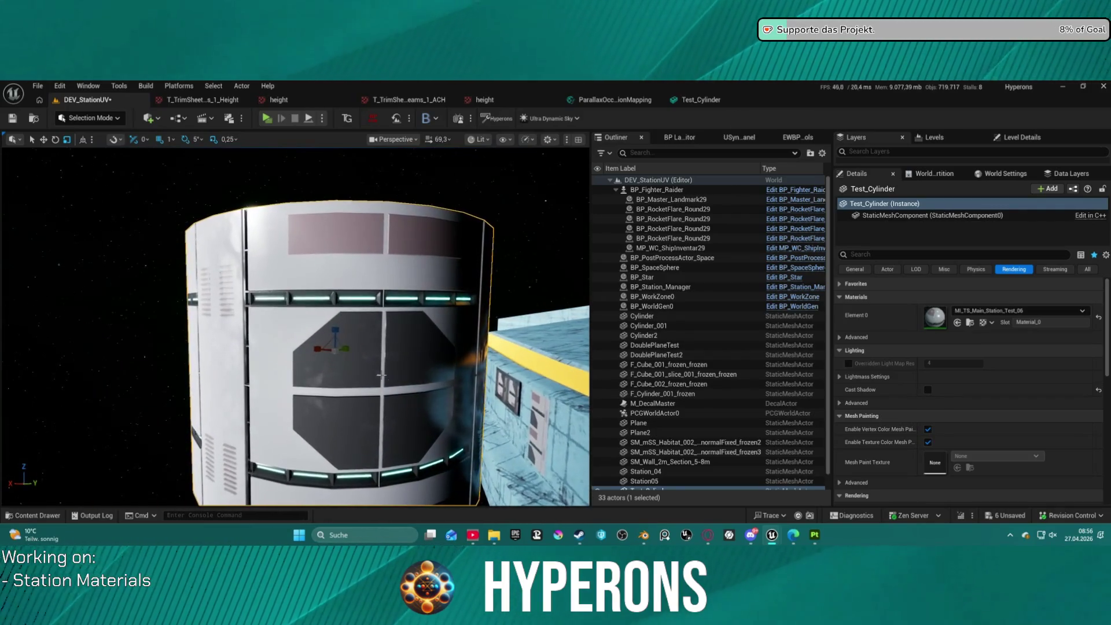
{"action": "scroll", "scroll_direction": "up", "scroll_amount": 3}
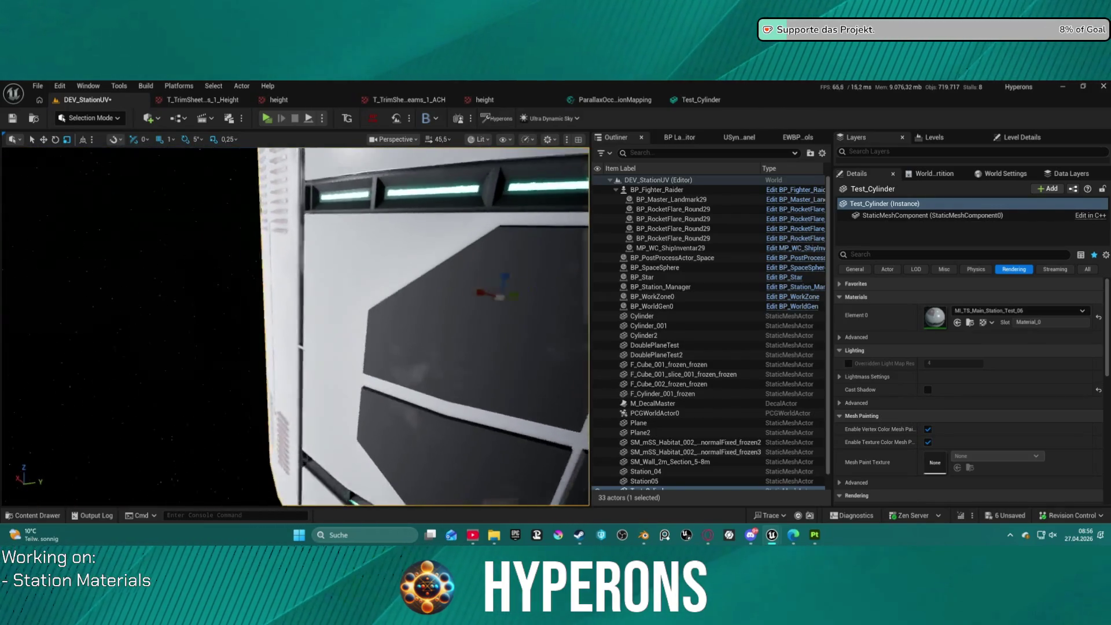
{"action": "scroll", "scroll_direction": "down", "scroll_amount": 3}
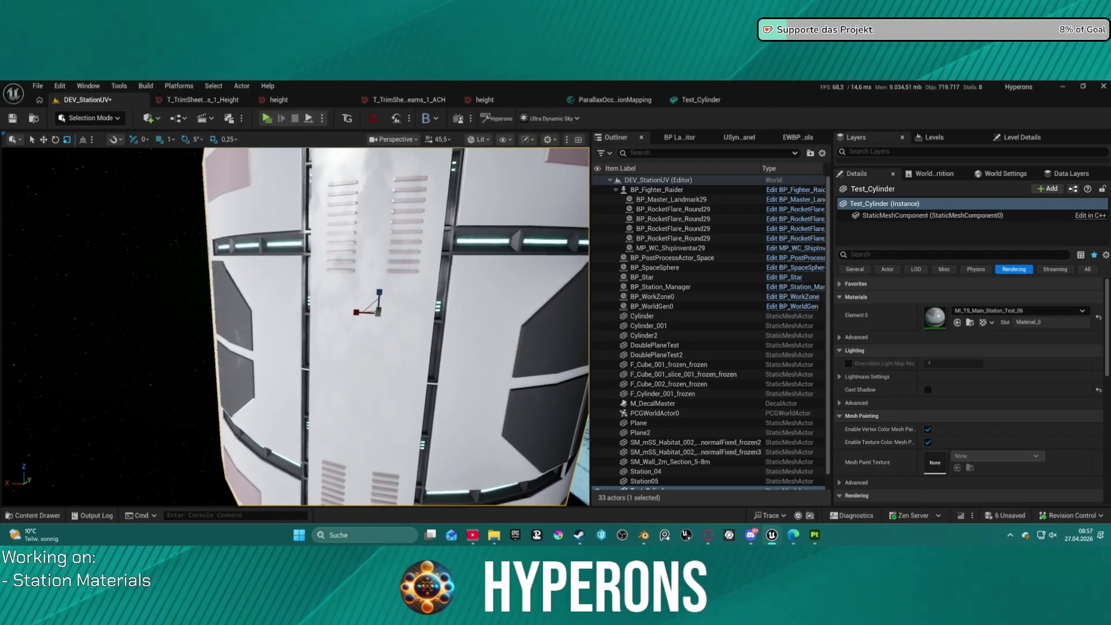
{"action": "scroll", "scroll_direction": "down", "scroll_amount": 3}
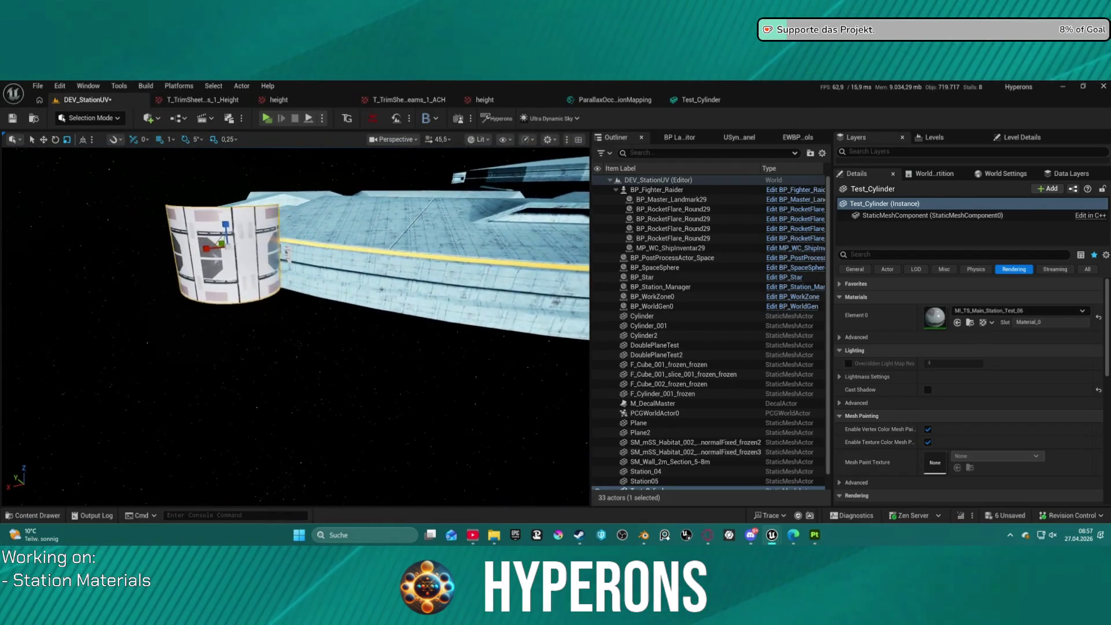
{"action": "scroll", "scroll_direction": "down", "scroll_amount": 3}
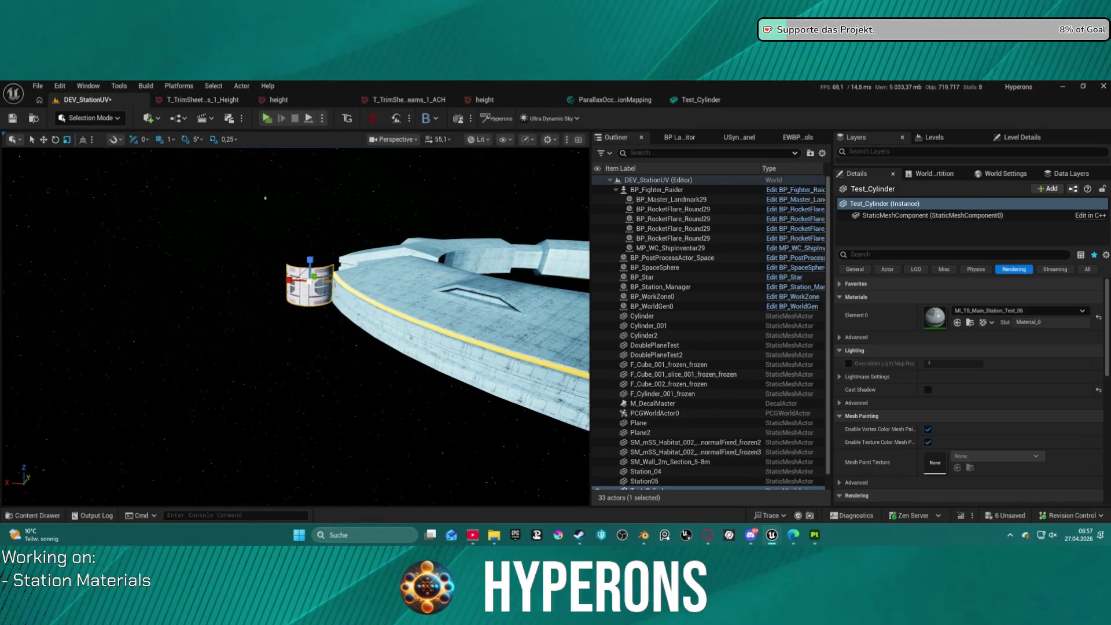
{"action": "scroll", "scroll_direction": "down", "scroll_amount": 3}
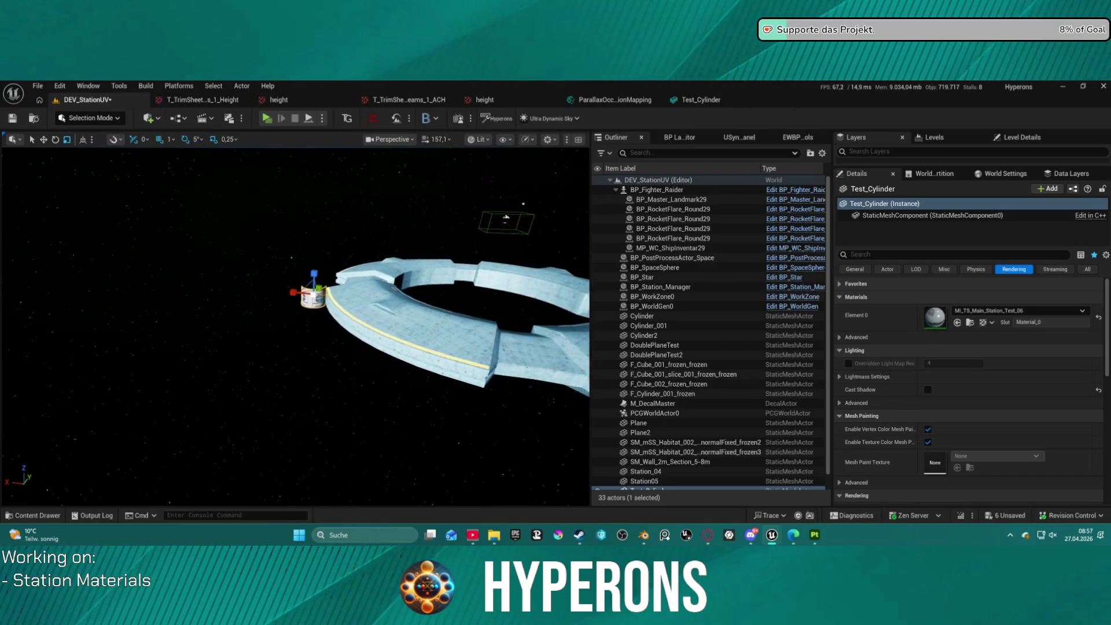
{"action": "left_click_drag", "start_coordinate": [506, 155], "coordinate": [506, 155]}
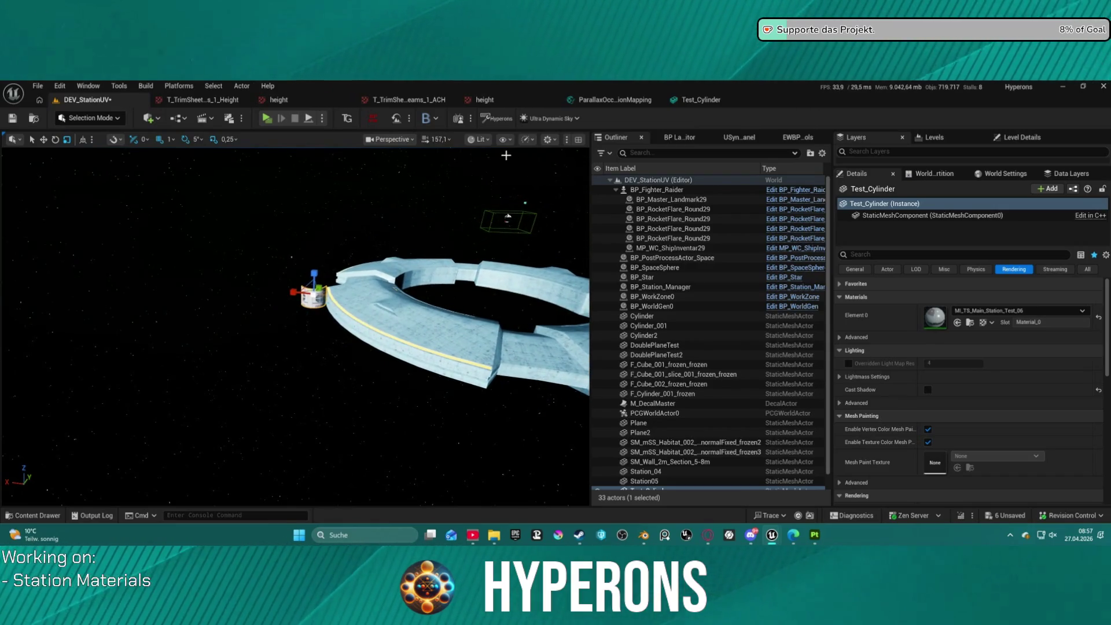
{"action": "left_click", "coordinate": [502, 140]}
{"action": "type", "text": "t"}
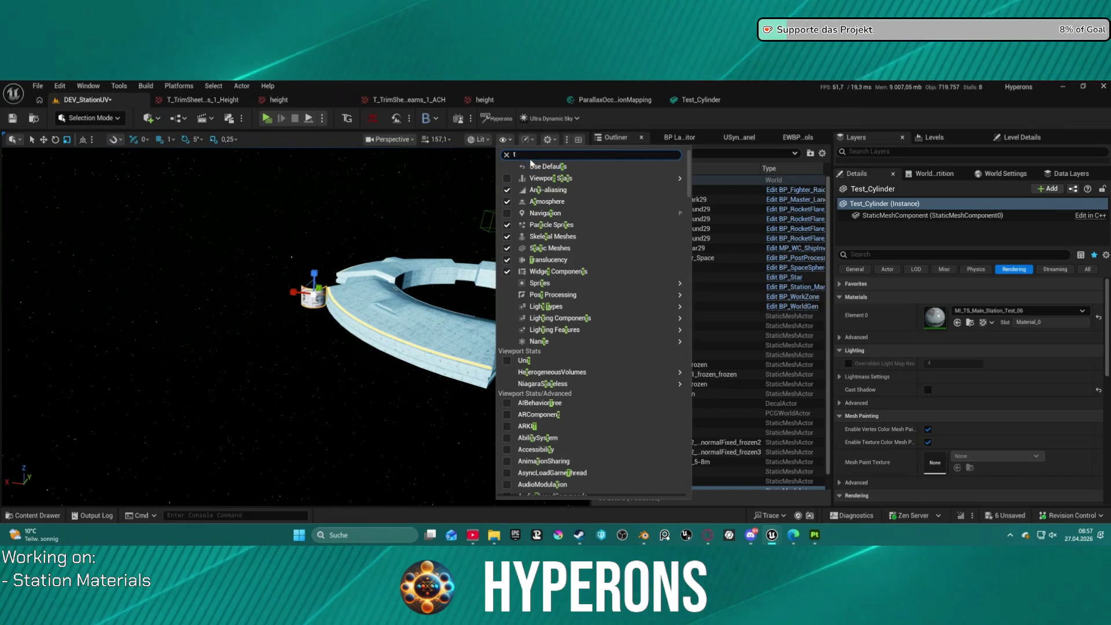
{"action": "type", "text": "de"}
{"action": "key", "text": "Home"}
{"action": "key", "text": "Delete"}
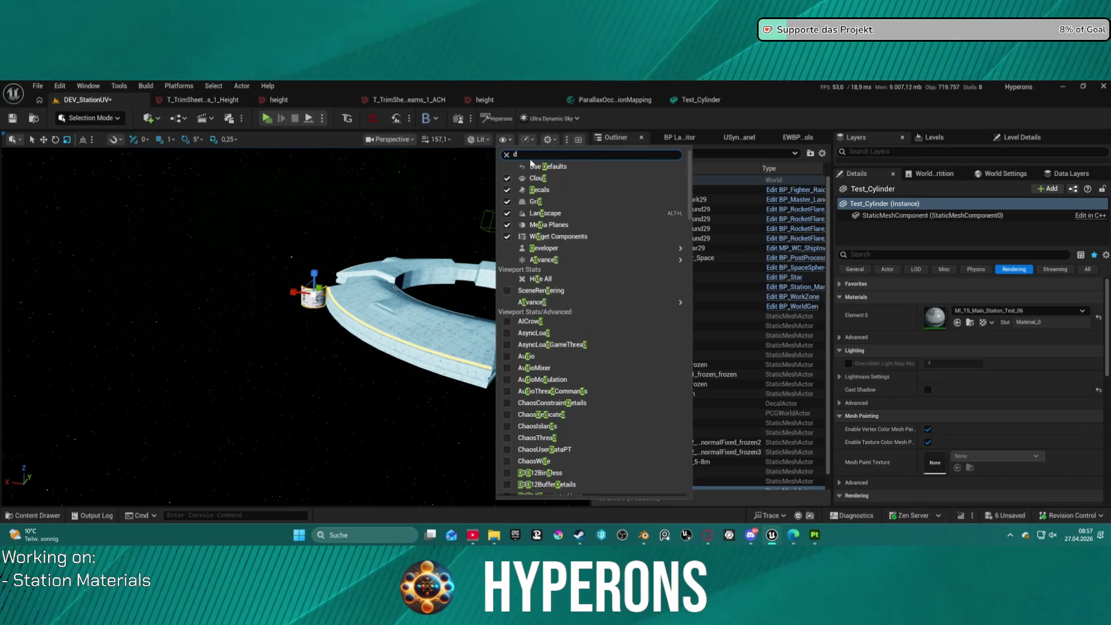
{"action": "type", "text": "s"}
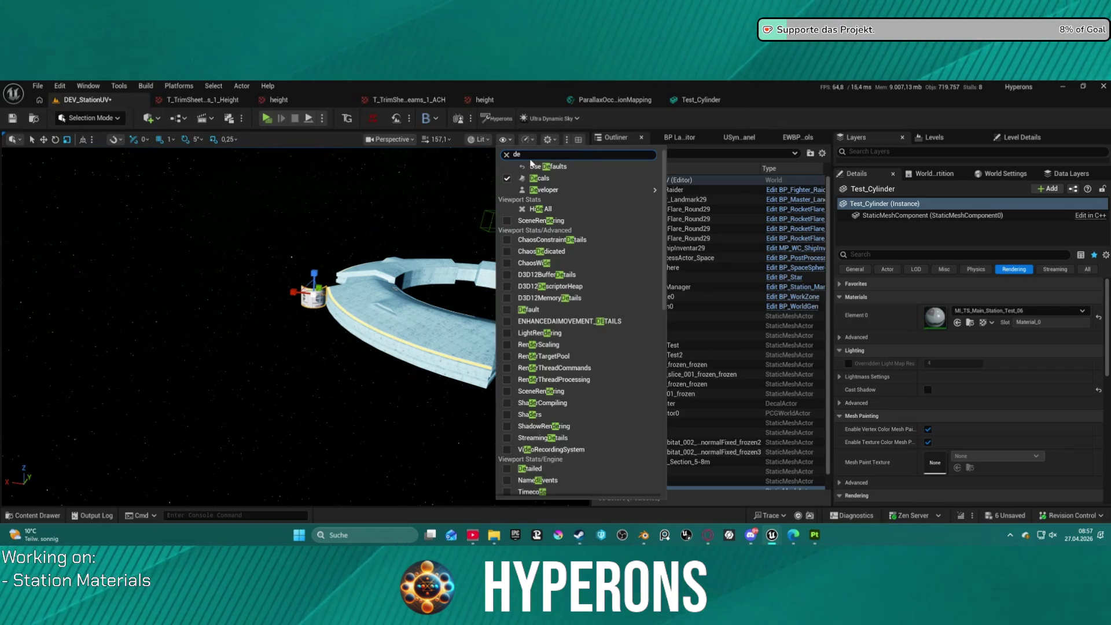
{"action": "type", "text": "ns"}
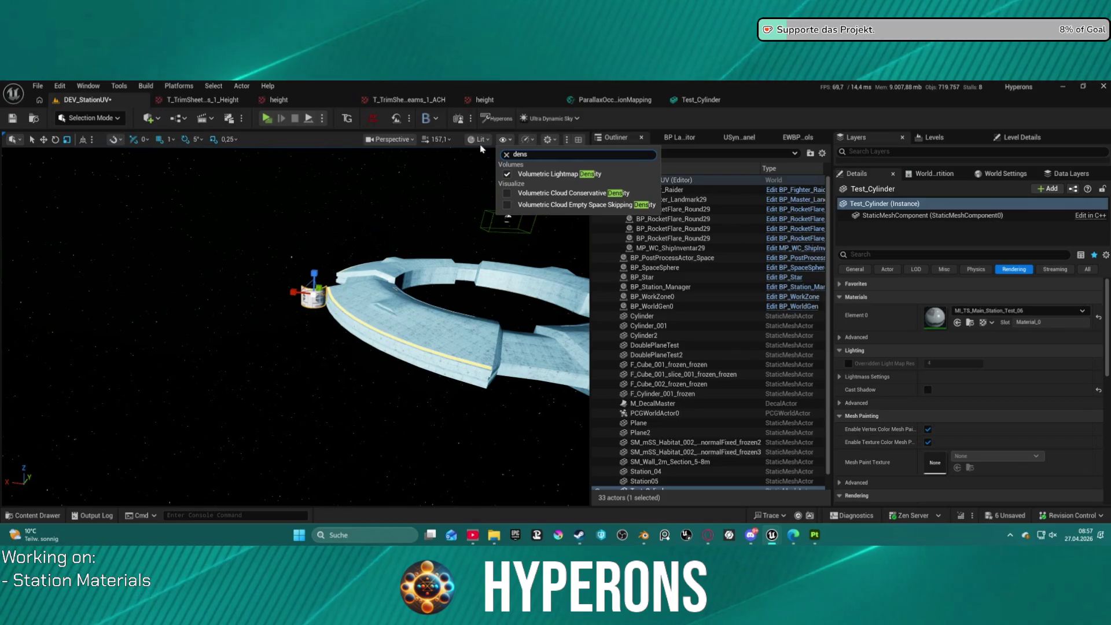
{"action": "left_click", "coordinate": [479, 140]}
{"action": "type", "text": "d"}
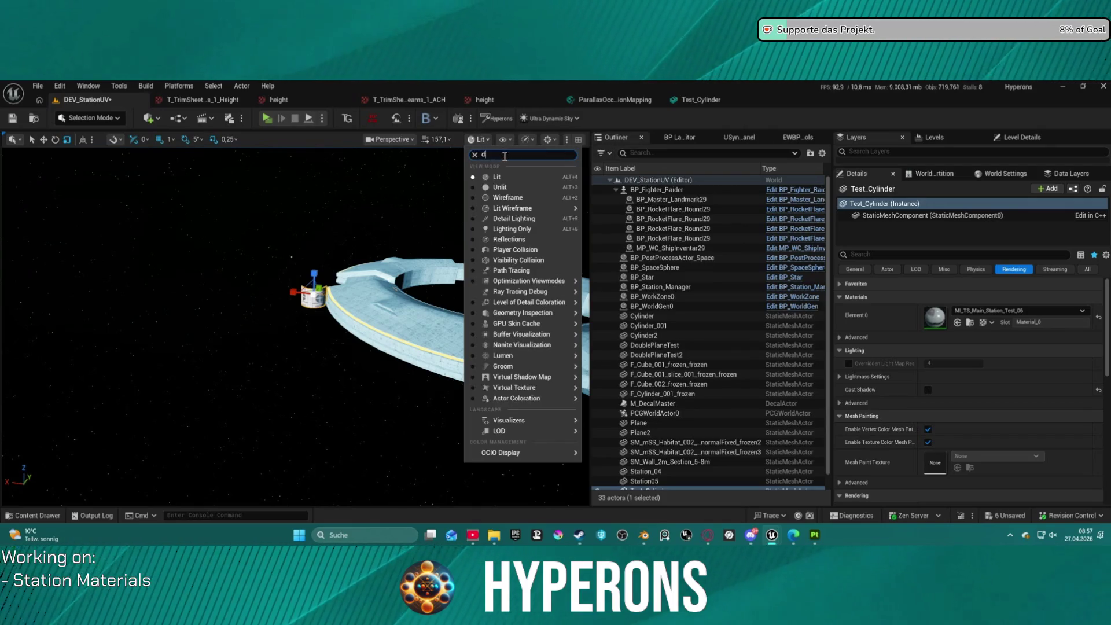
{"action": "type", "text": "en"}
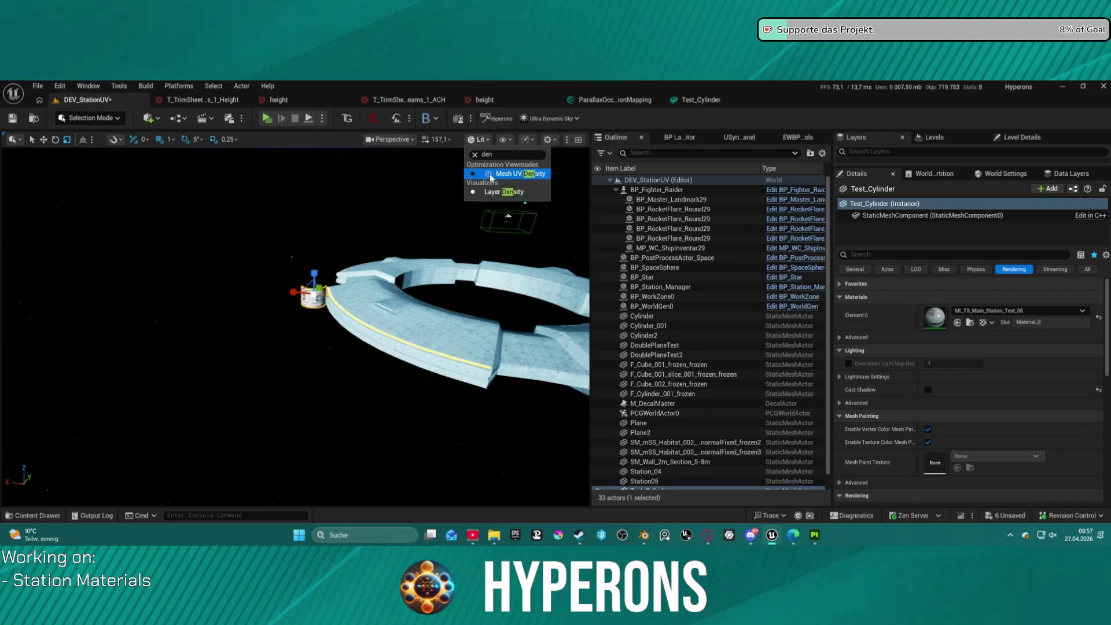
{"action": "left_click", "coordinate": [475, 175]}
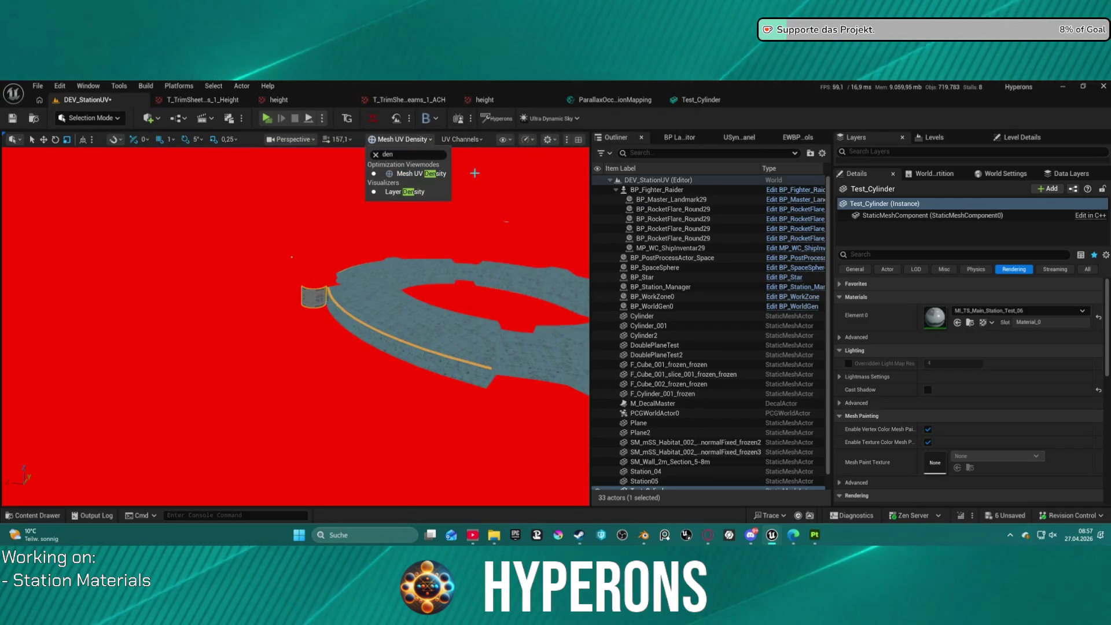
{"action": "scroll", "scroll_direction": "up", "scroll_amount": 3}
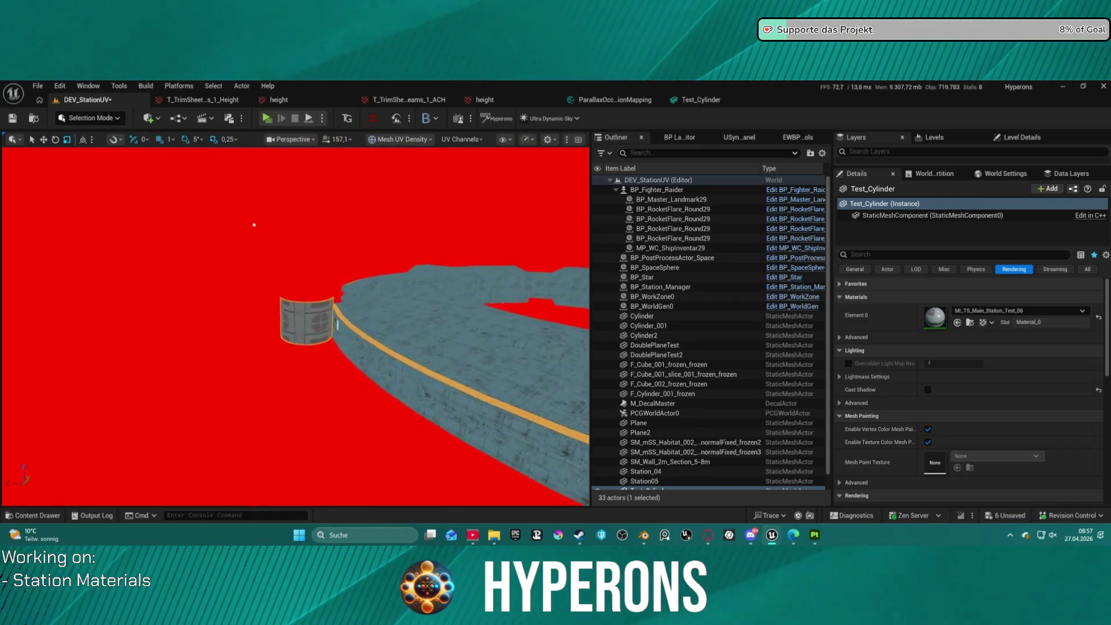
{"action": "scroll", "scroll_direction": "up", "scroll_amount": 3}
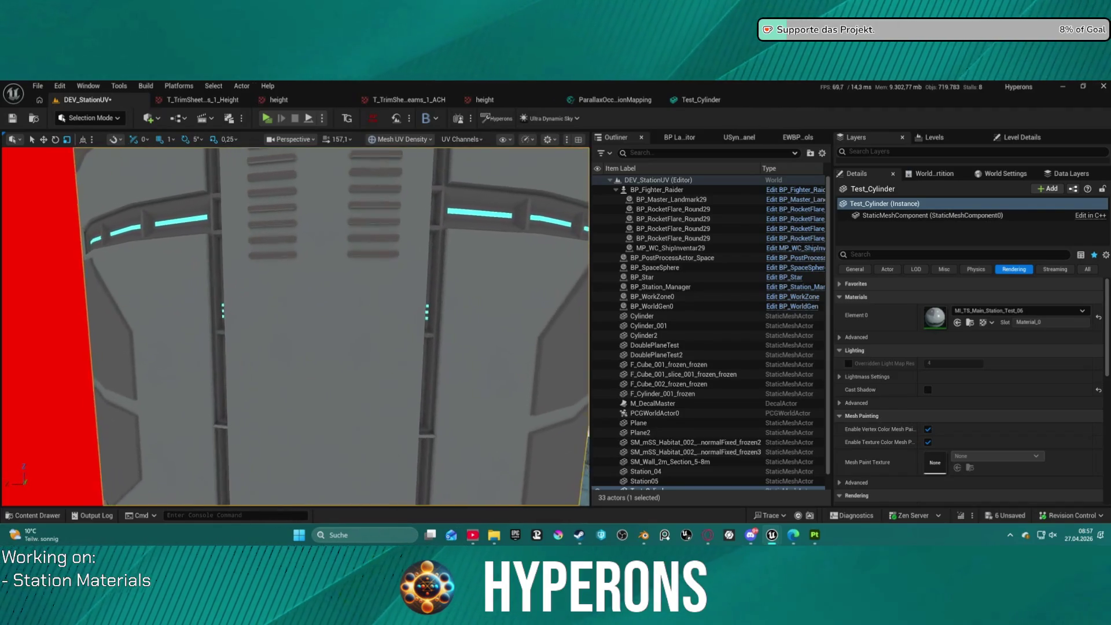
{"action": "scroll", "scroll_direction": "up", "scroll_amount": 3}
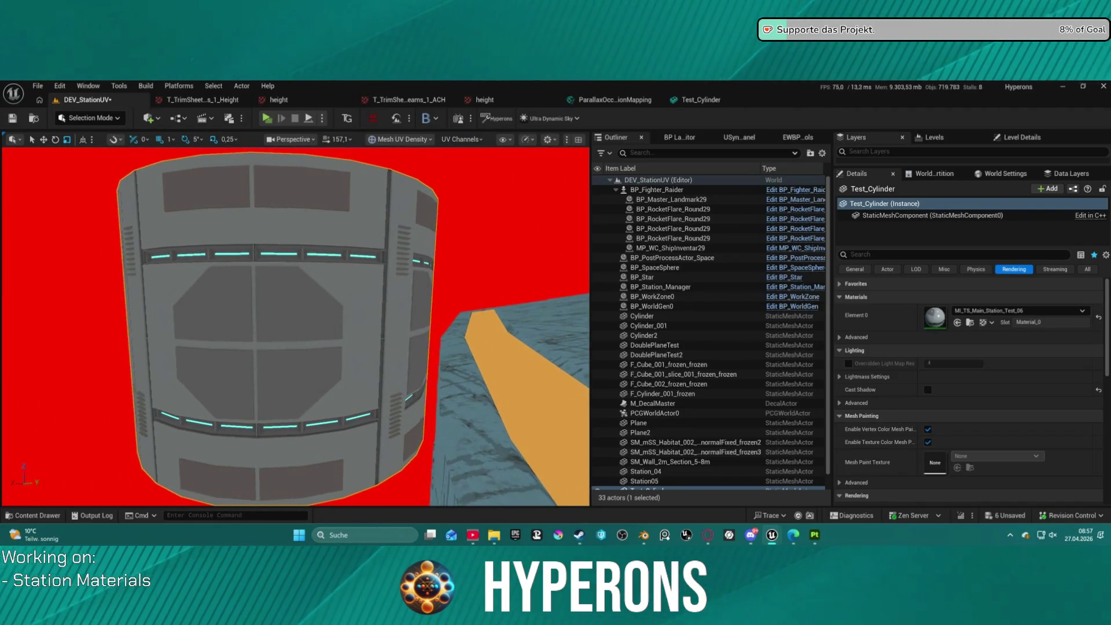
{"action": "scroll", "scroll_direction": "down", "scroll_amount": 3}
{"action": "scroll", "scroll_direction": "up", "scroll_amount": 3}
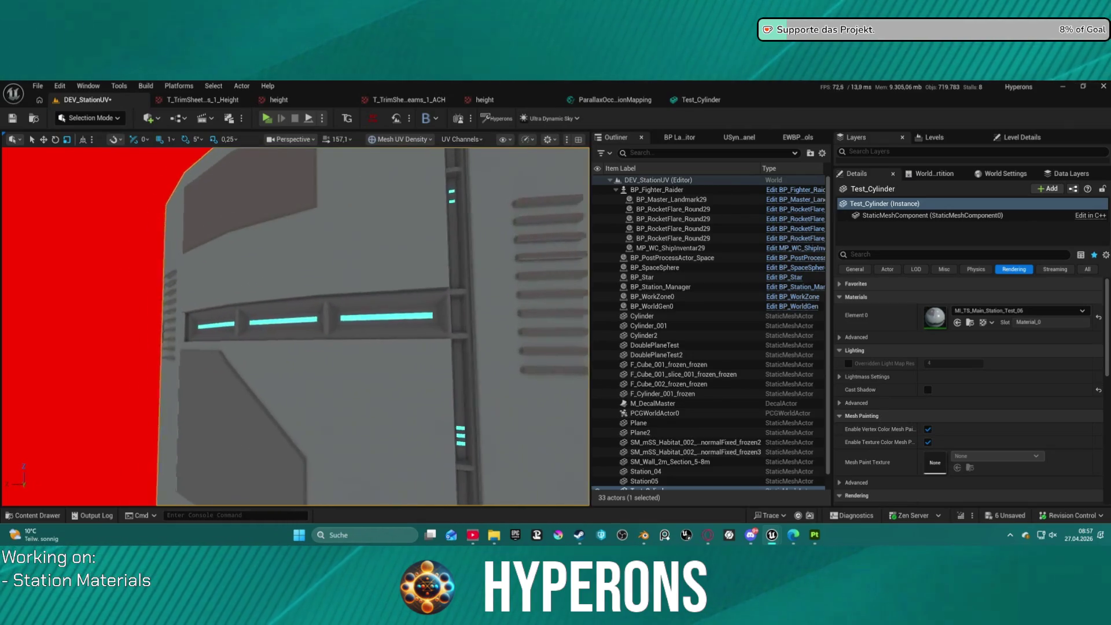
{"action": "scroll", "scroll_direction": "down", "scroll_amount": 3}
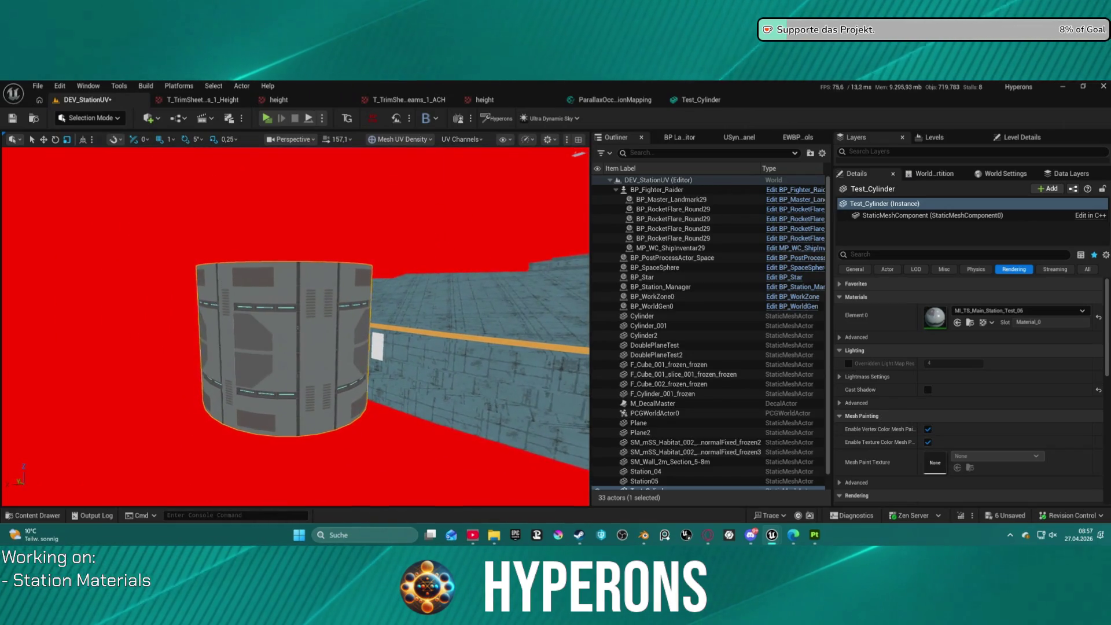
{"action": "scroll", "scroll_direction": "up", "scroll_amount": 3}
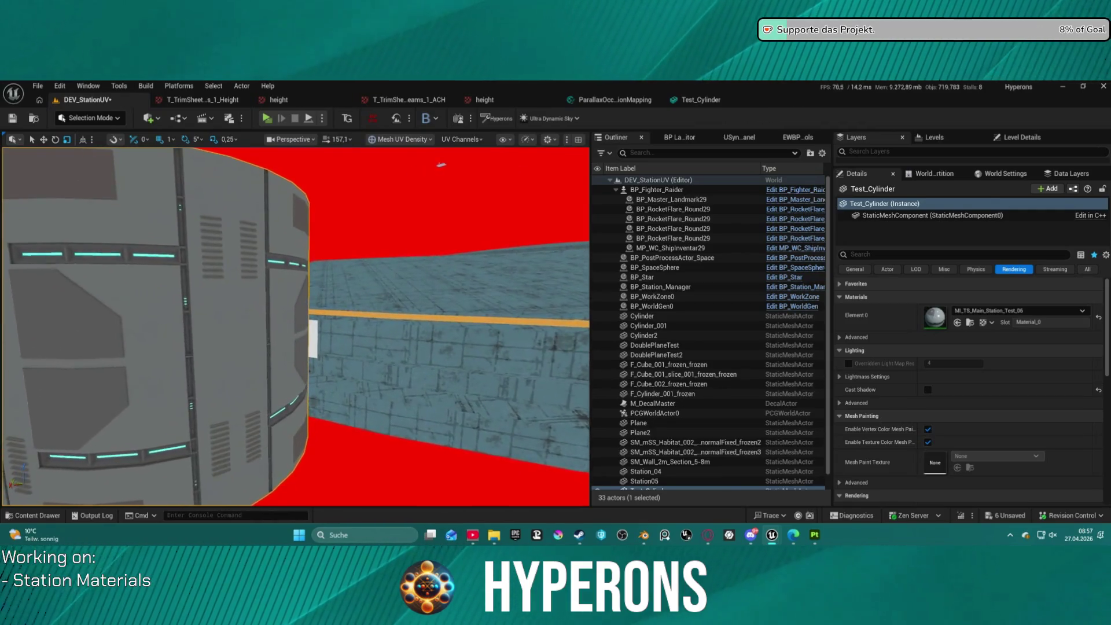
{"action": "scroll", "scroll_direction": "down", "scroll_amount": 3}
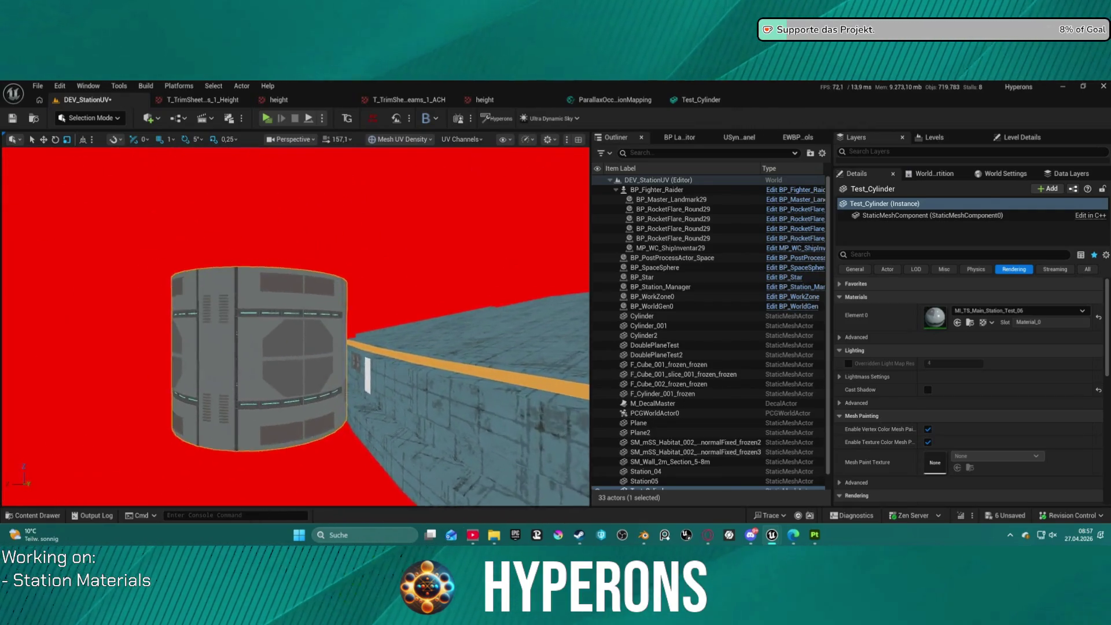
{"action": "scroll", "scroll_direction": "up", "scroll_amount": 3}
{"action": "scroll", "scroll_direction": "up", "scroll_amount": 3}
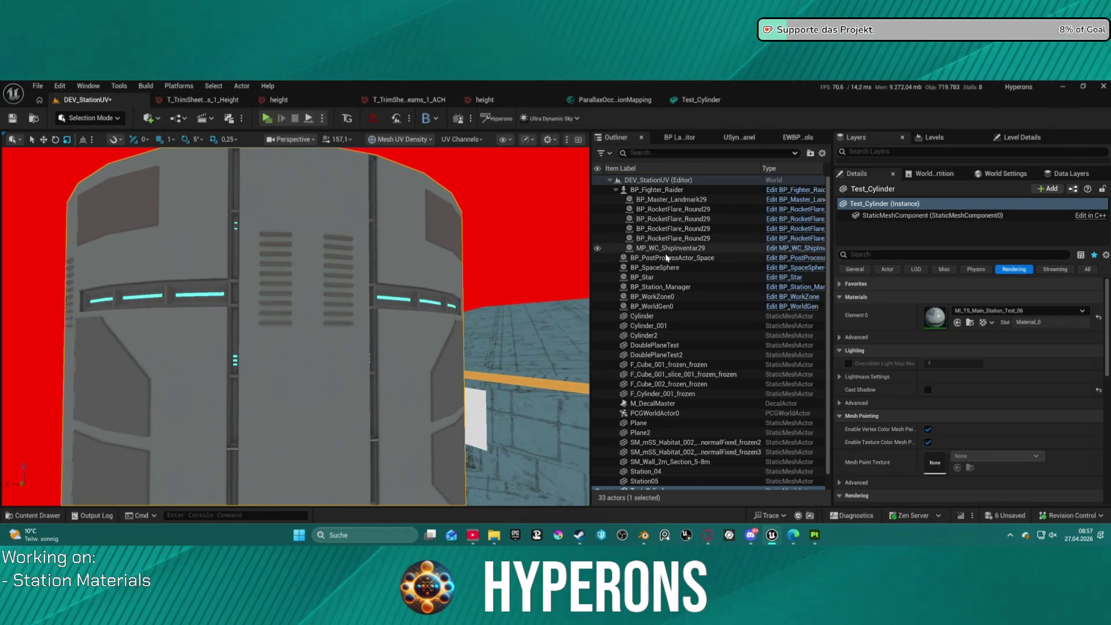
{"action": "left_click", "coordinate": [505, 141]}
{"action": "left_click", "coordinate": [526, 167]}
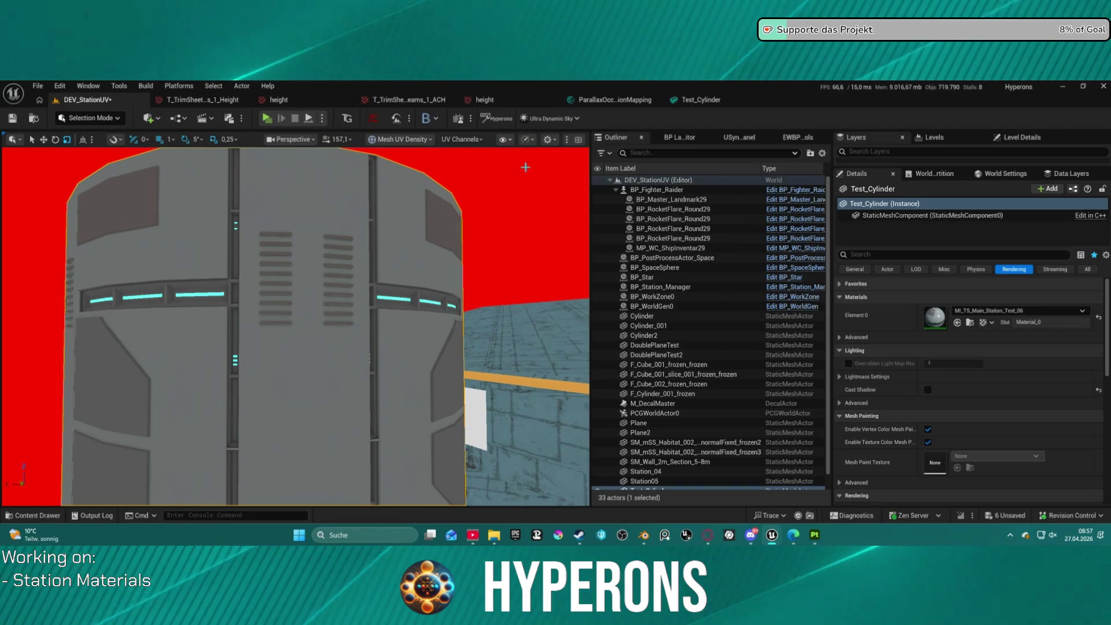
{"action": "left_click", "coordinate": [503, 139]}
{"action": "left_click", "coordinate": [399, 139]}
- Switch the viewport to Lit, orbit around Test_Cylinder, and nudge it slightly down and left
{"action": "key", "text": "alt+4"}
{"action": "scroll", "scroll_direction": "down", "scroll_amount": 3}
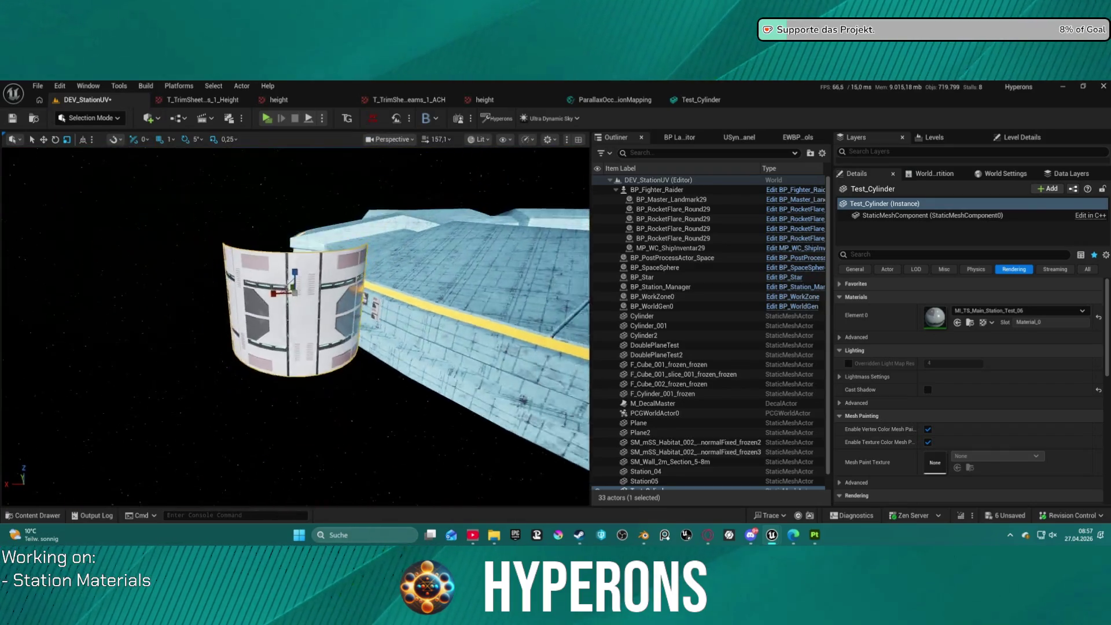
{"action": "left_click_drag", "start_coordinate": [295, 324], "coordinate": [324, 359]}
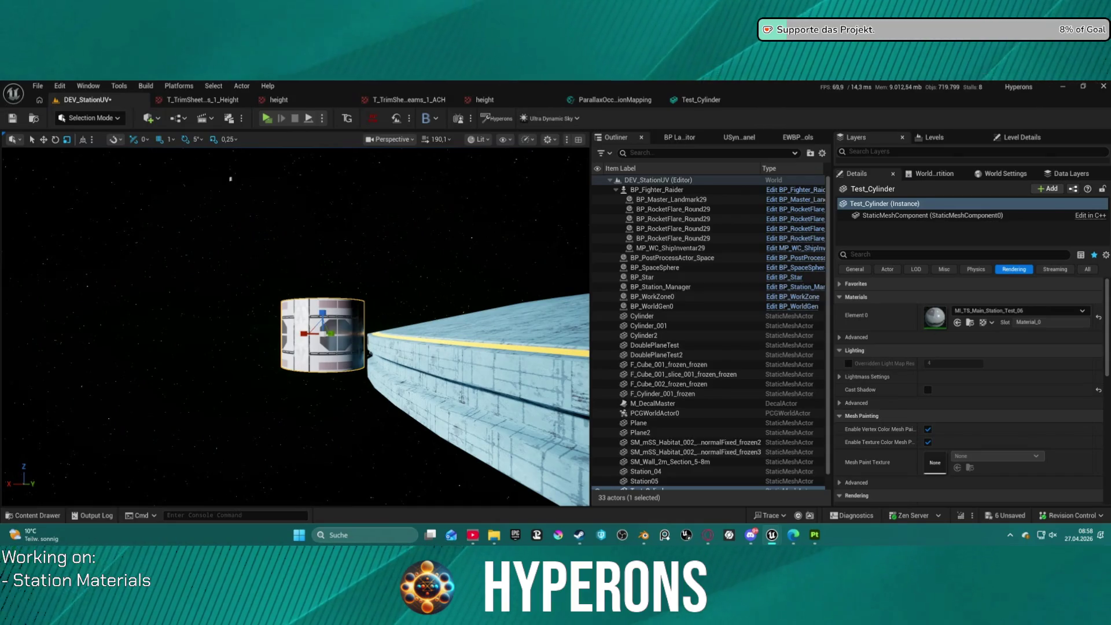
{"action": "scroll", "scroll_direction": "up", "scroll_amount": 3}
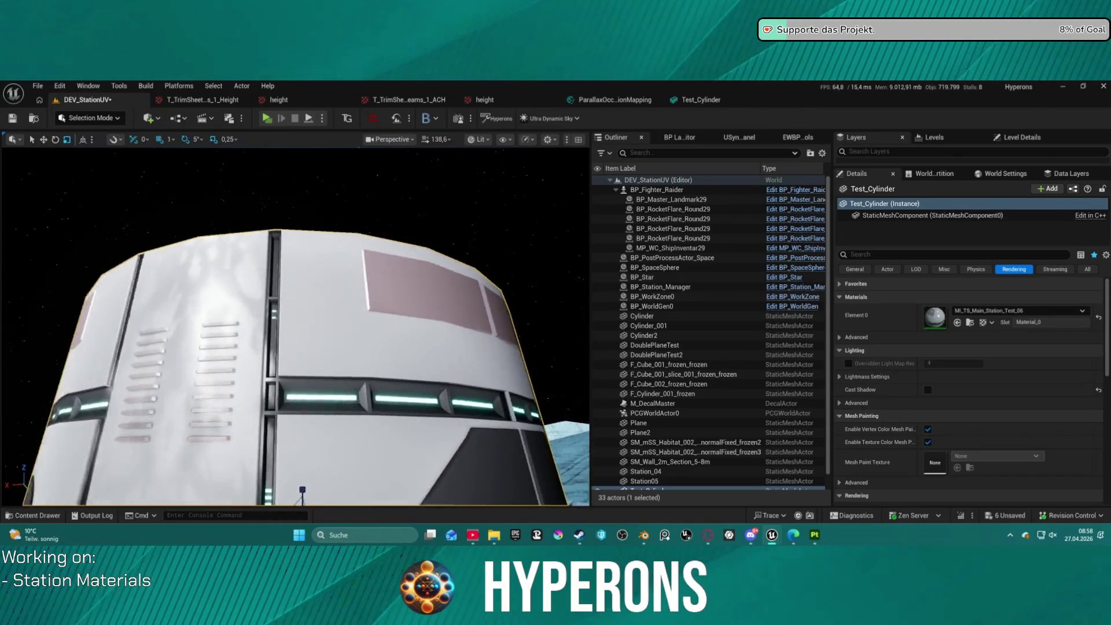
{"action": "left_click_drag", "start_coordinate": [295, 324], "coordinate": [257, 348]}
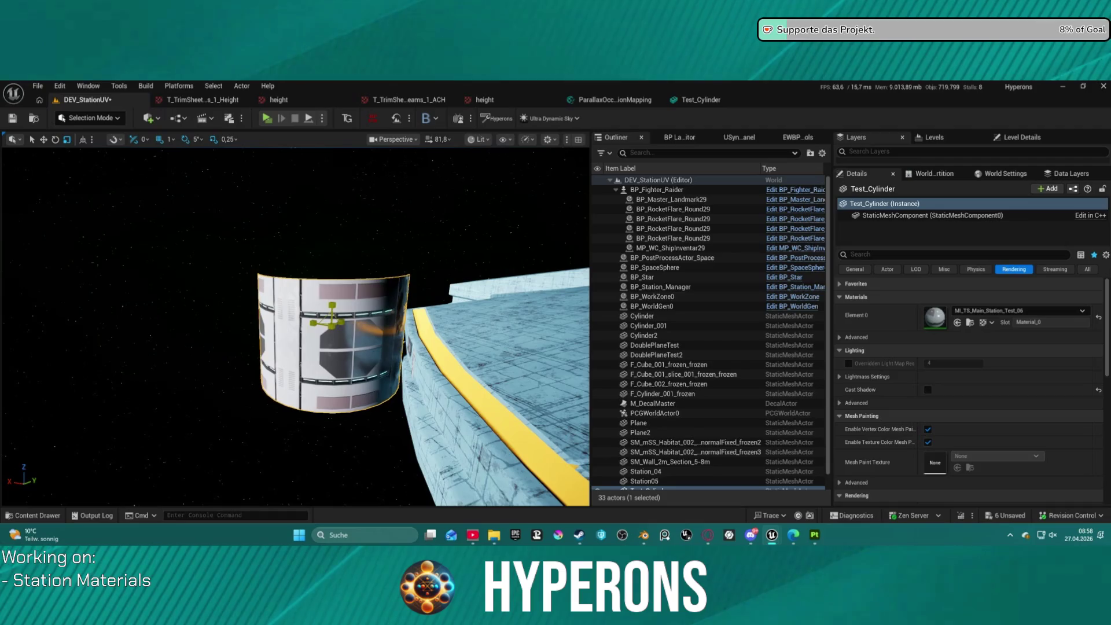
{"action": "left_click_drag", "start_coordinate": [331, 317], "coordinate": [330, 327]}
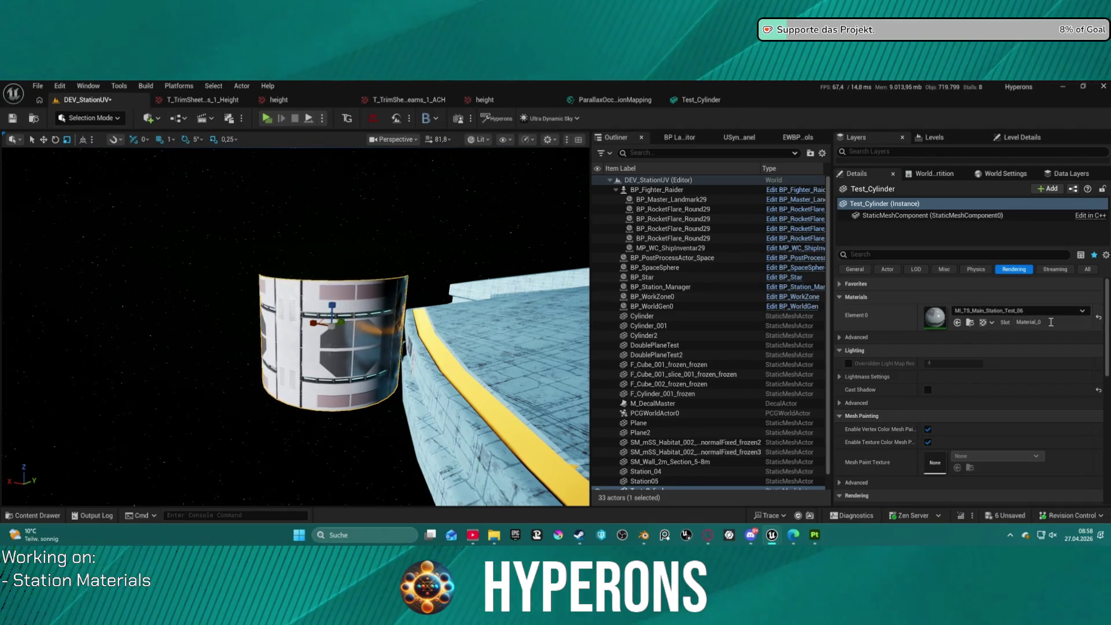
- Show all Details properties, reset Test_Cylinder's scale to 1, and frame it beside the hull
{"action": "left_click", "coordinate": [1085, 270]}
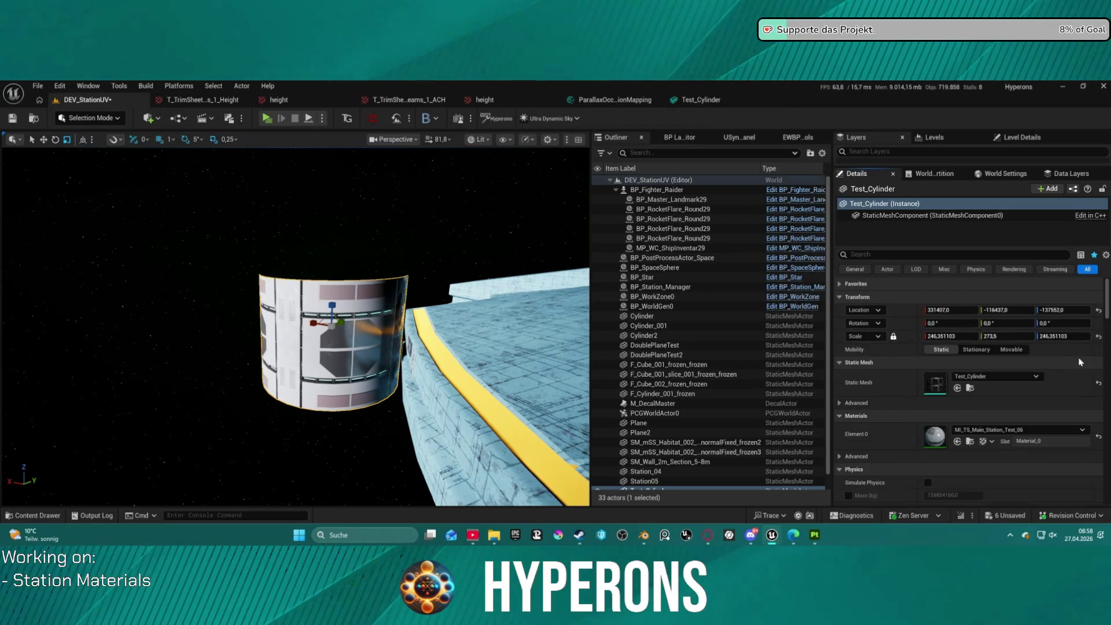
{"action": "left_click", "coordinate": [1097, 338]}
{"action": "key", "text": "f"}
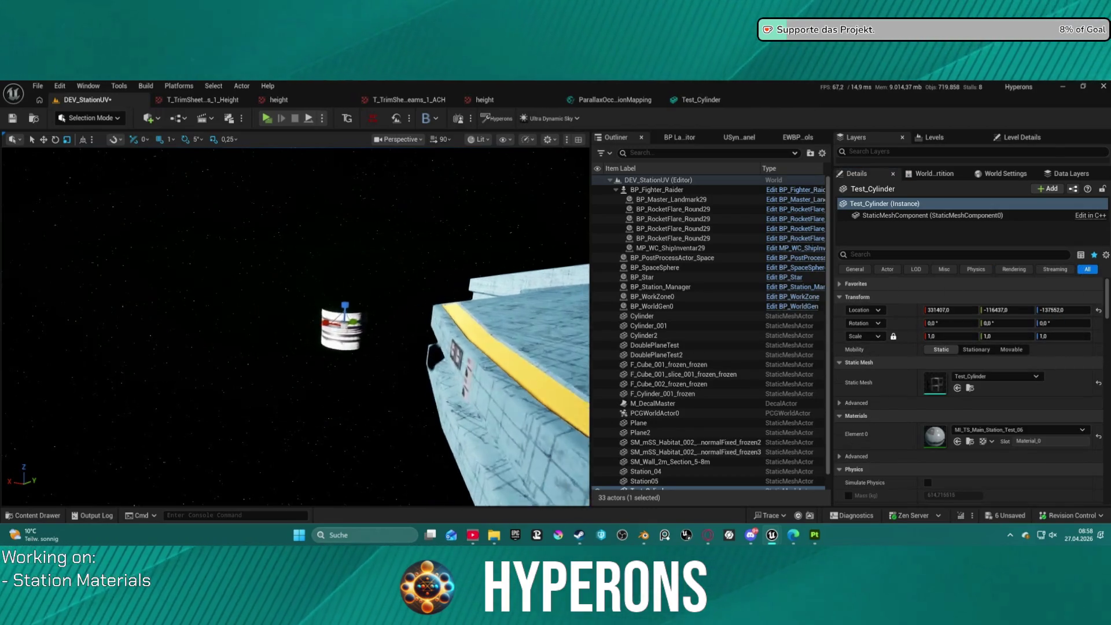
{"action": "left_click_drag", "start_coordinate": [295, 324], "coordinate": [232, 318]}
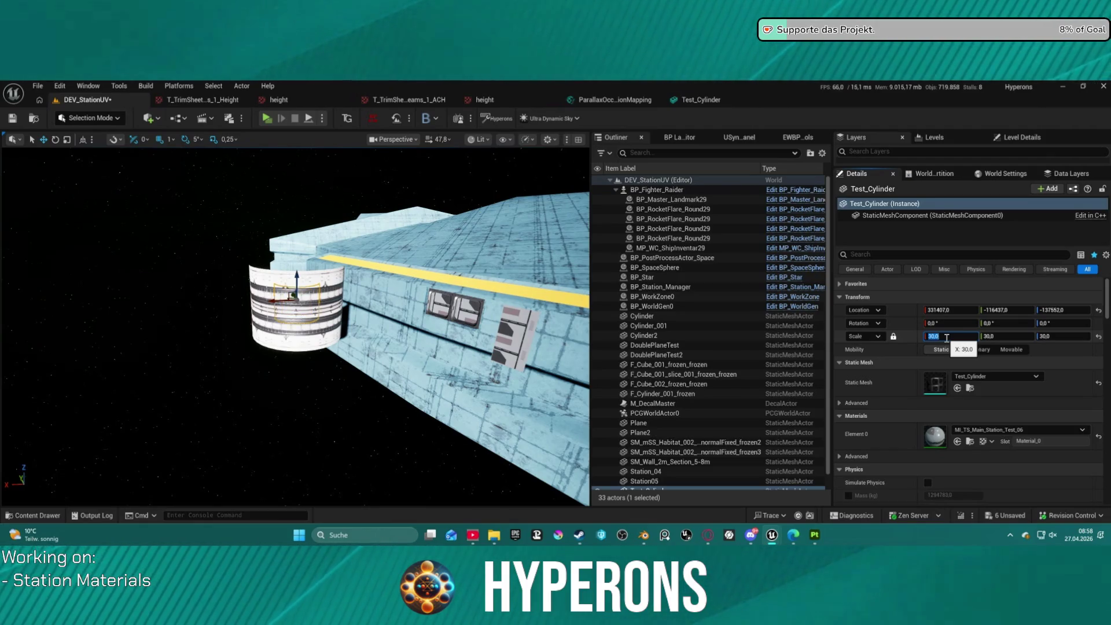
- Scale the cylinder uniformly to 50, then 100, and fly in close to inspect it
{"action": "type", "text": "50"}
{"action": "key", "text": "Return"}
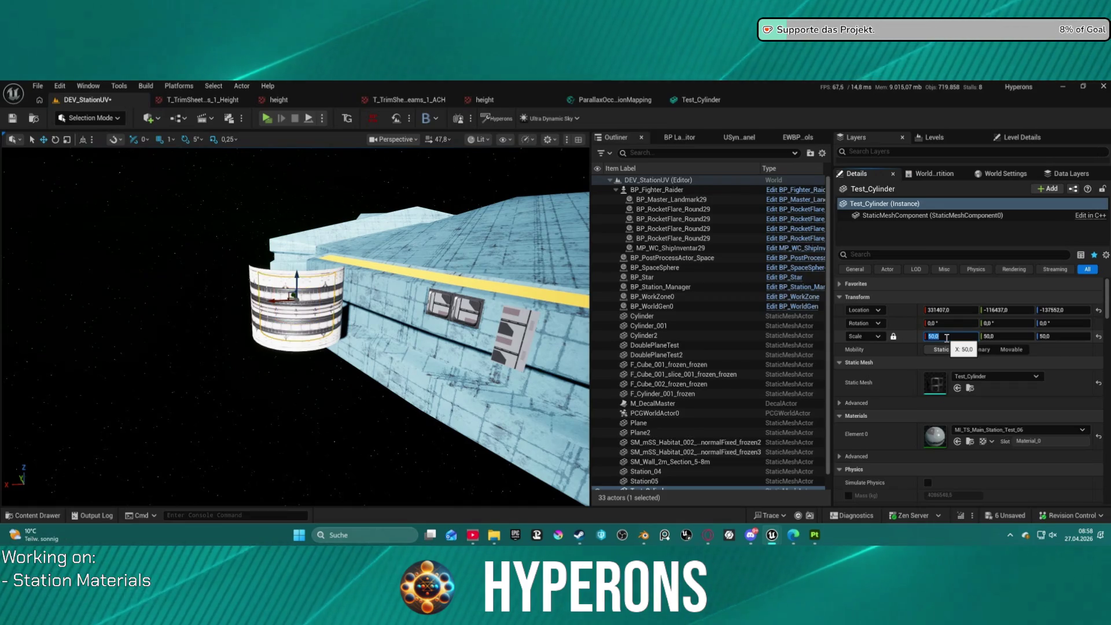
{"action": "key", "text": "Return"}
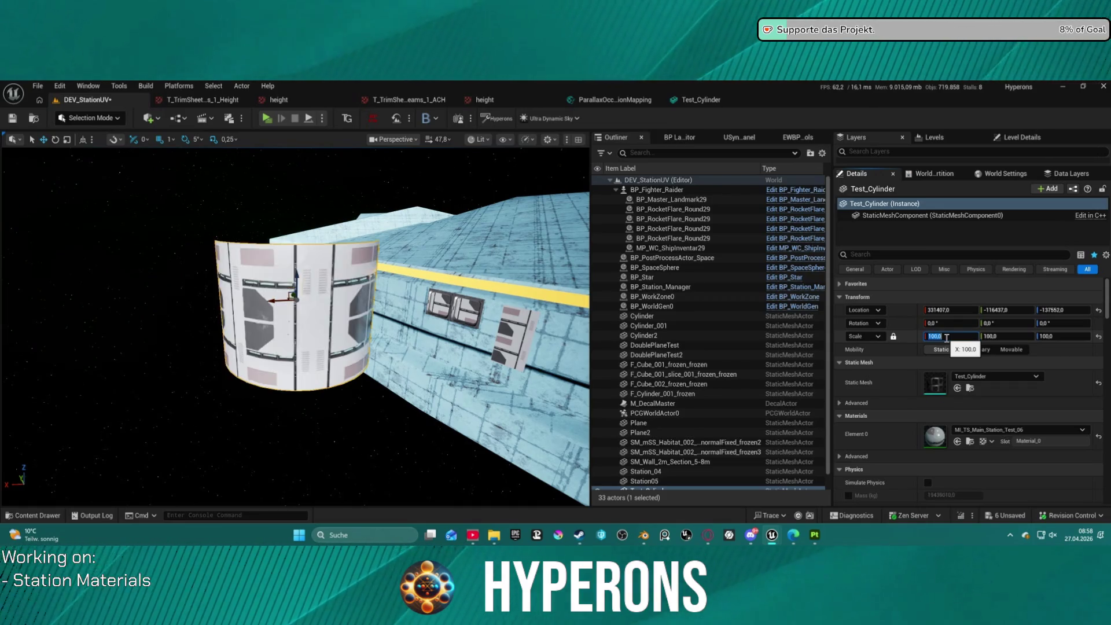
{"action": "left_click_drag", "start_coordinate": [494, 310], "coordinate": [479, 315]}
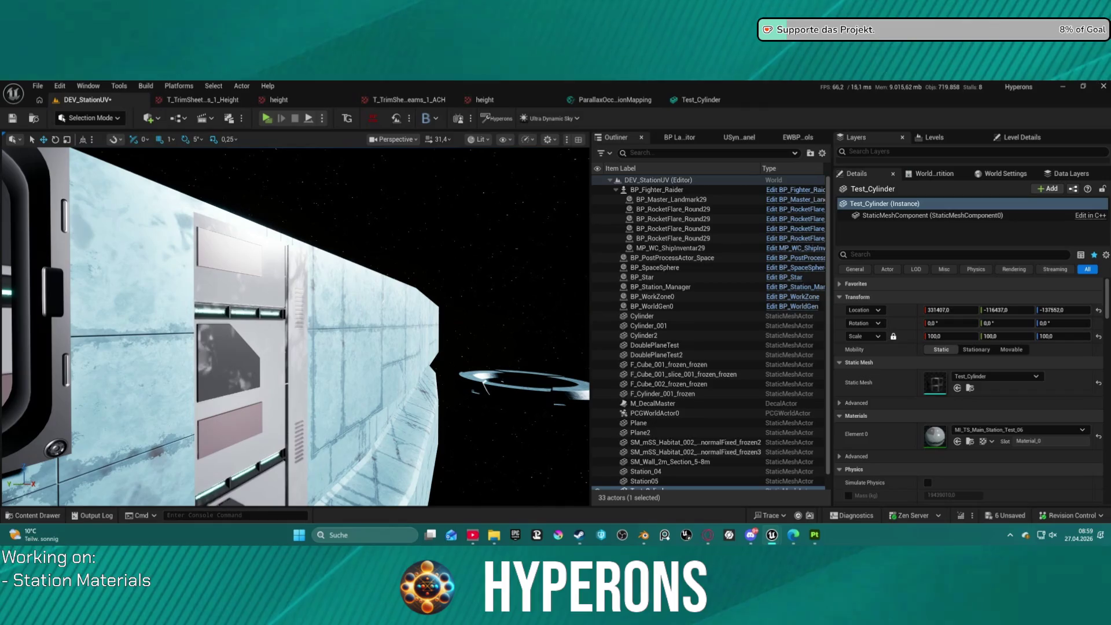
{"action": "left_click_drag", "start_coordinate": [483, 316], "coordinate": [399, 336]}
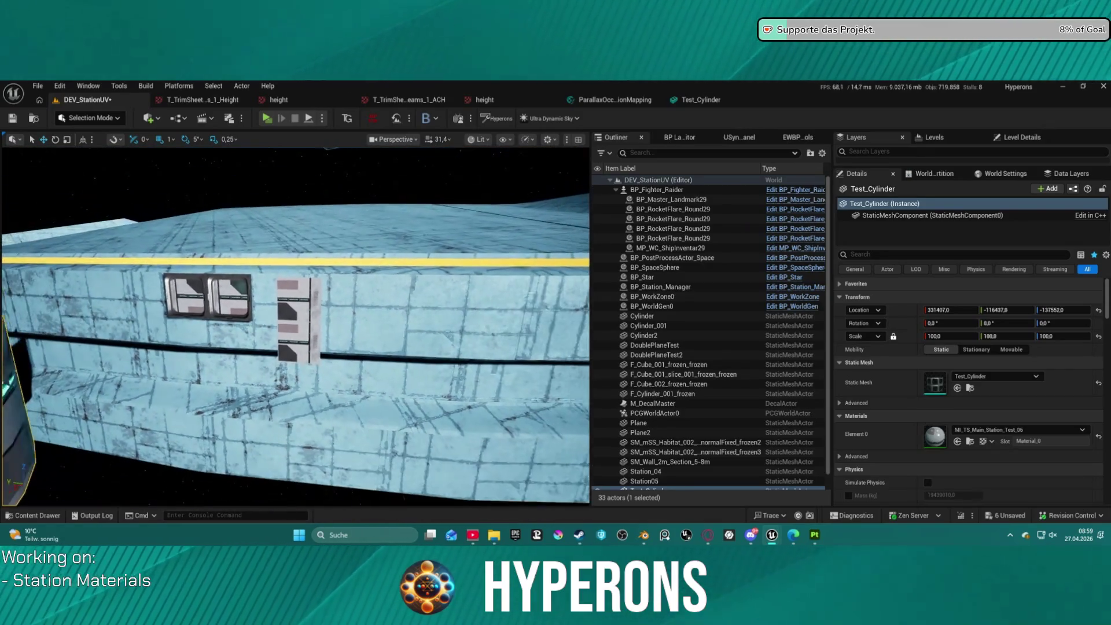
{"action": "key", "text": "w"}
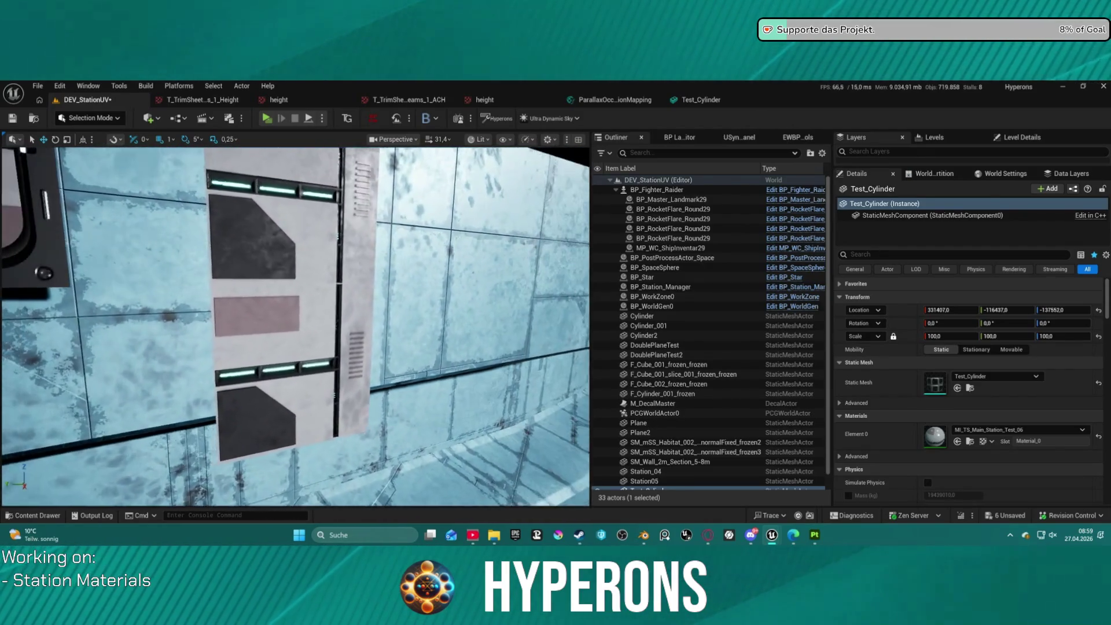
{"action": "scroll", "scroll_direction": "down", "scroll_amount": 3}
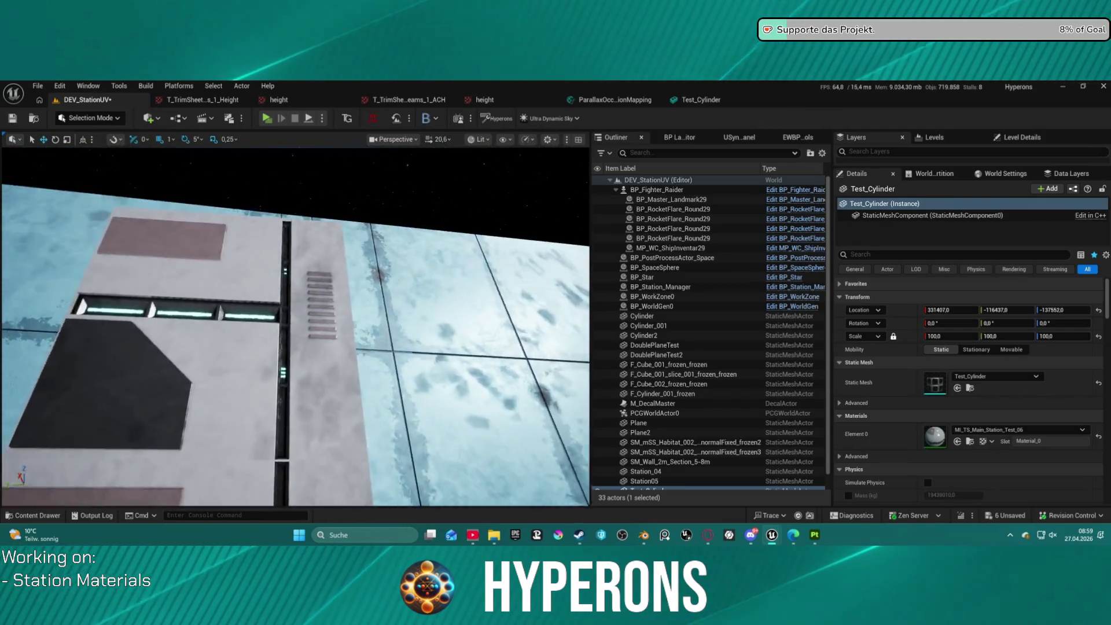
{"action": "key", "text": "w"}
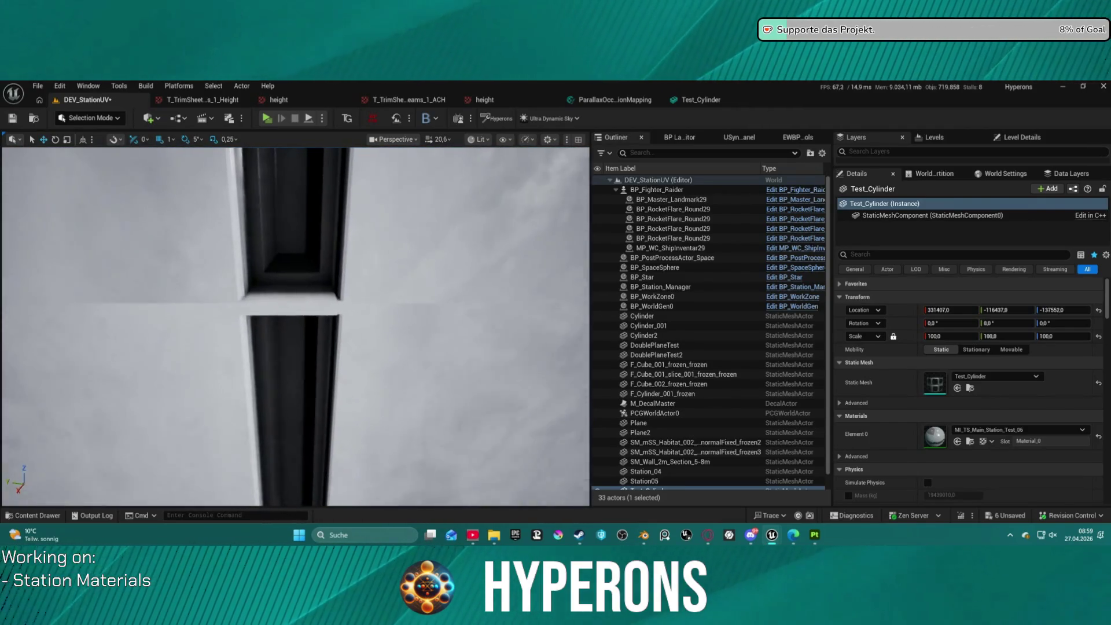
{"action": "key", "text": "w"}
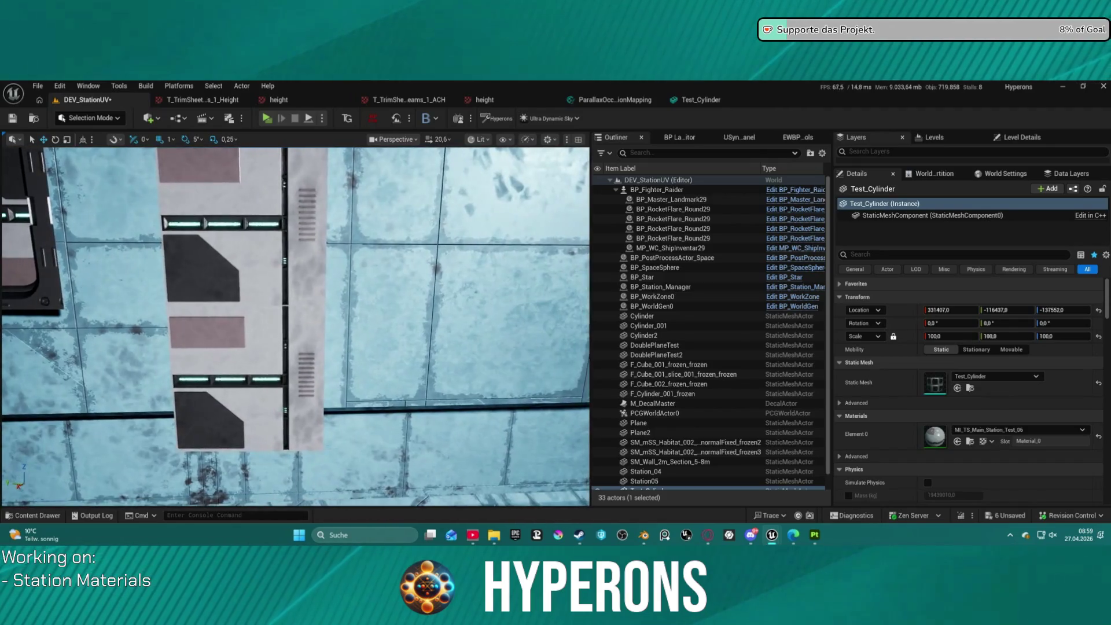
{"action": "key", "text": "w"}
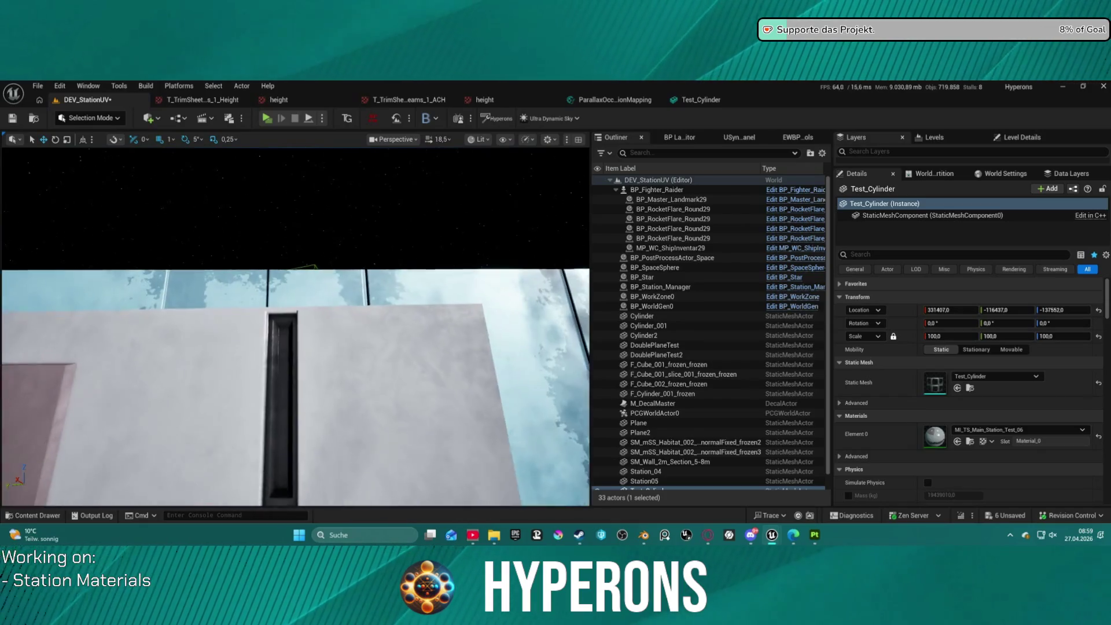
{"action": "scroll", "scroll_direction": "down", "scroll_amount": 3}
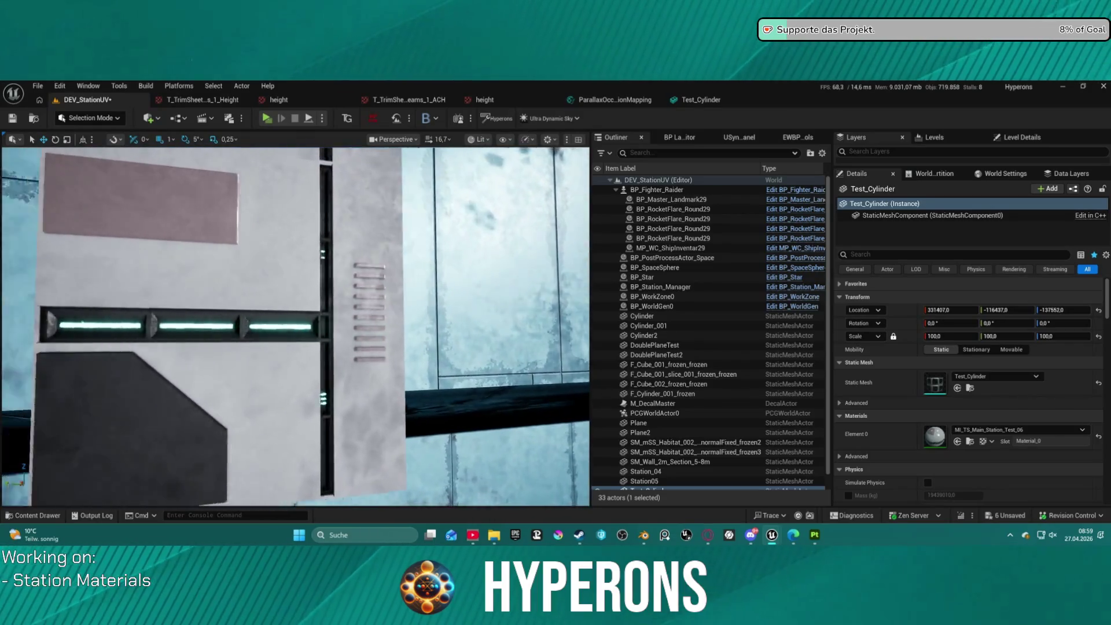
{"action": "key", "text": "s"}
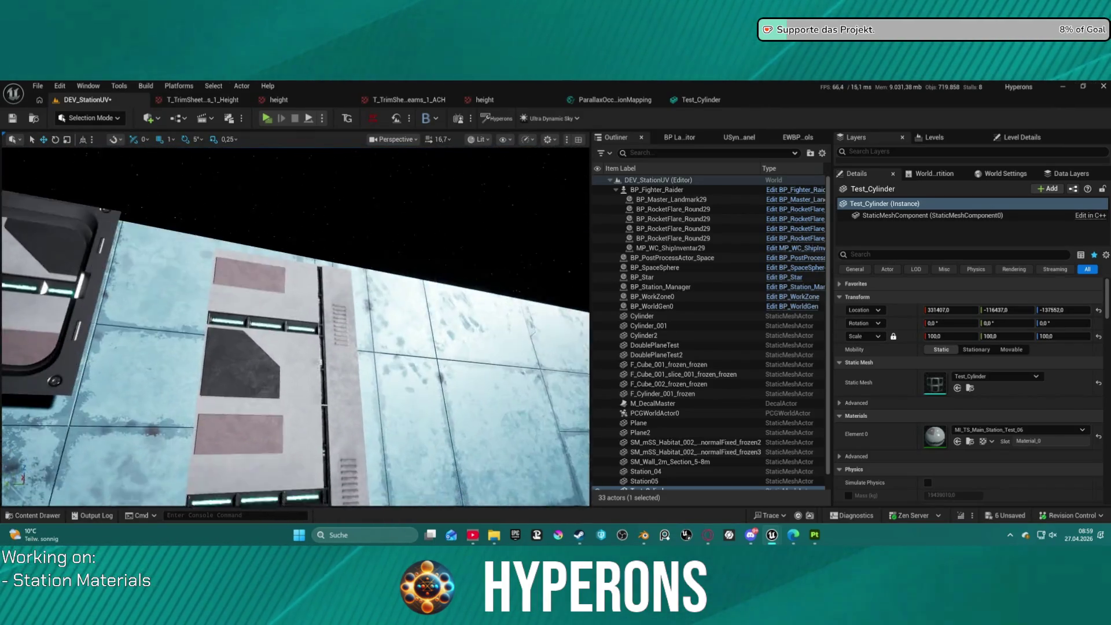
{"action": "key", "text": "s"}
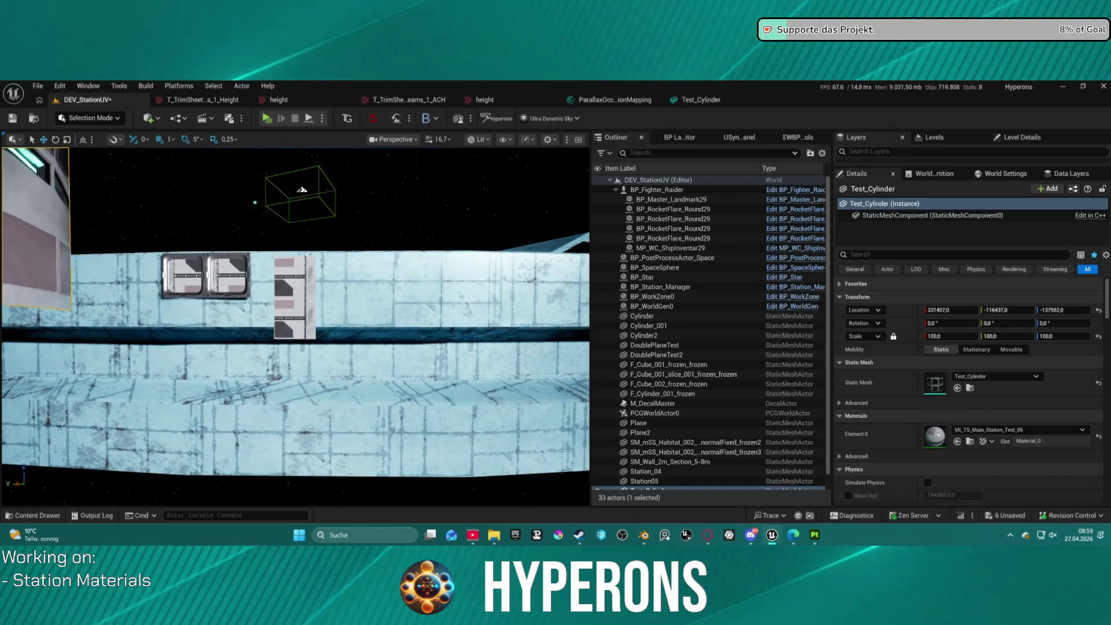
{"action": "key", "text": "w"}
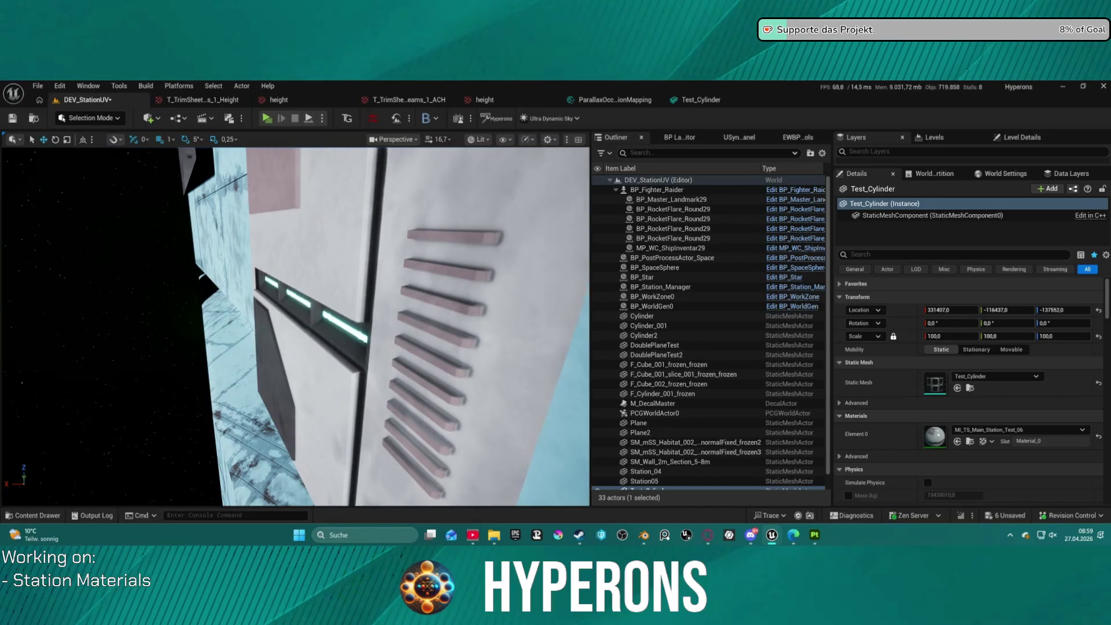
{"action": "key", "text": "w"}
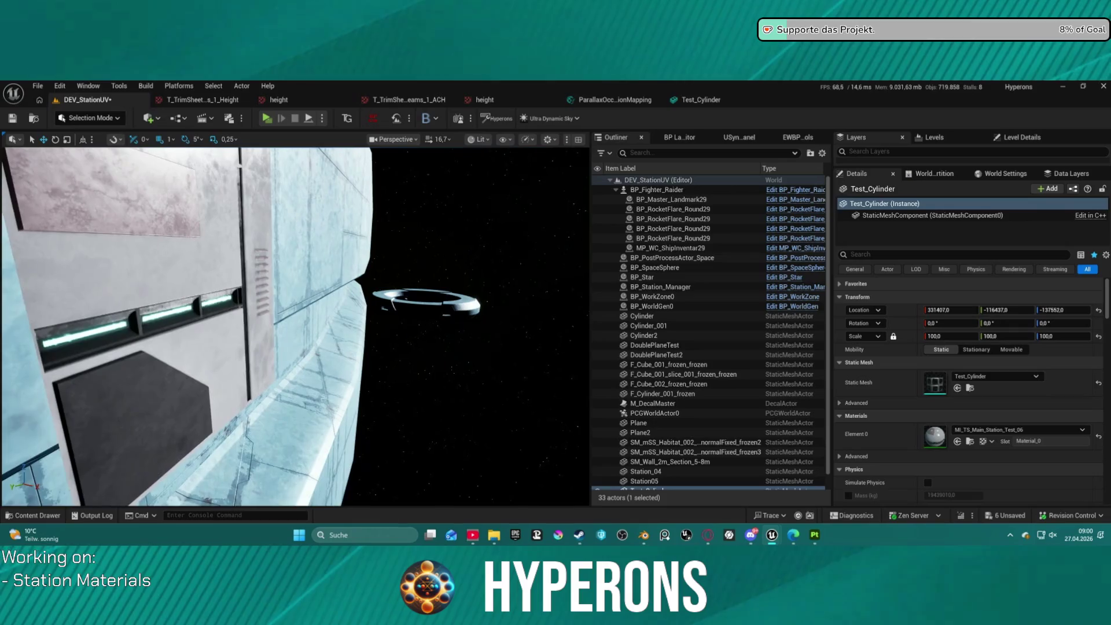
{"action": "key", "text": "w"}
{"action": "scroll", "scroll_direction": "down", "scroll_amount": 3}
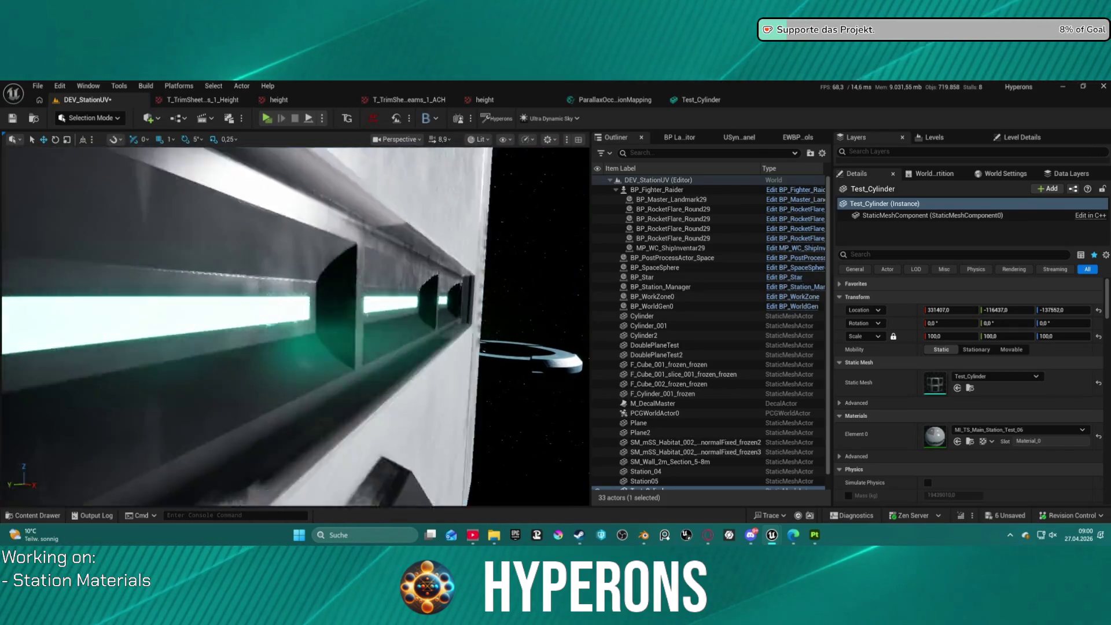
{"action": "scroll", "scroll_direction": "down", "scroll_amount": 3}
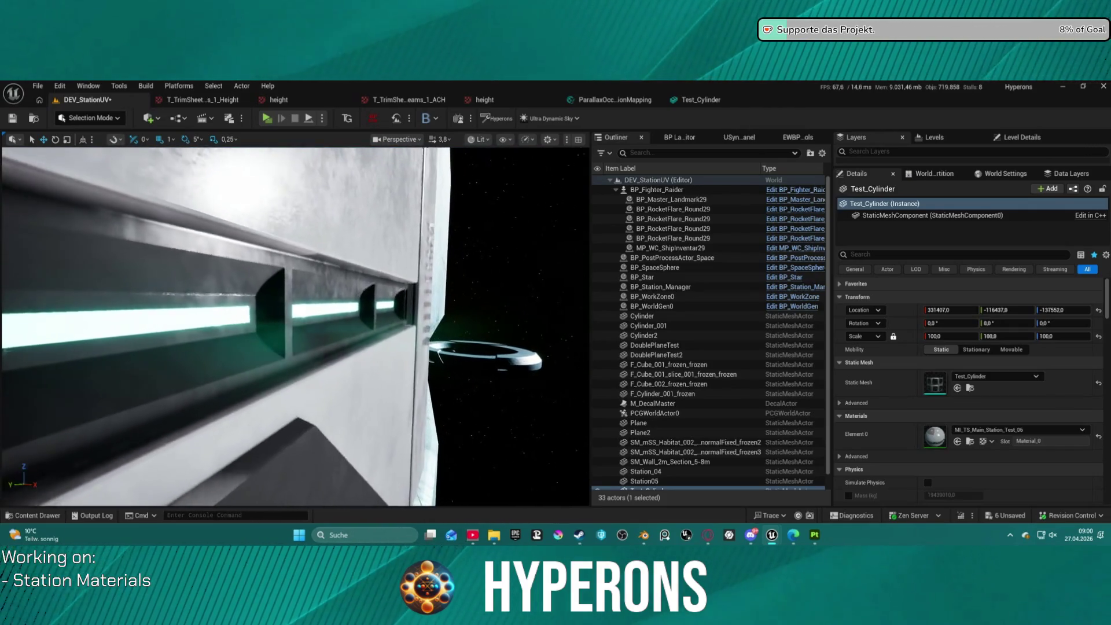
{"action": "key", "text": "s"}
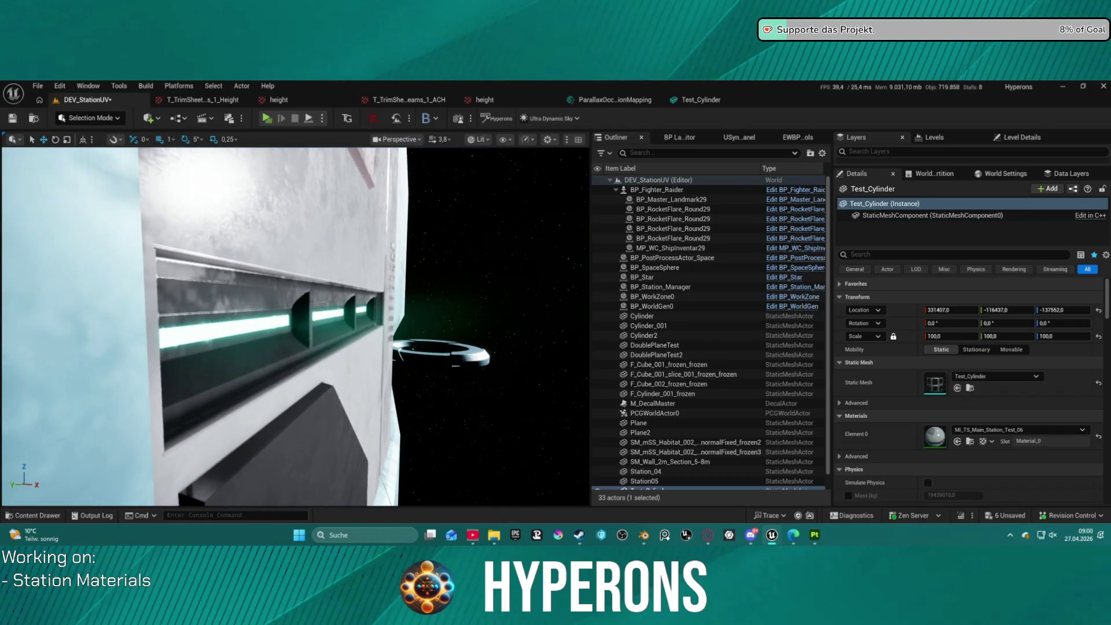
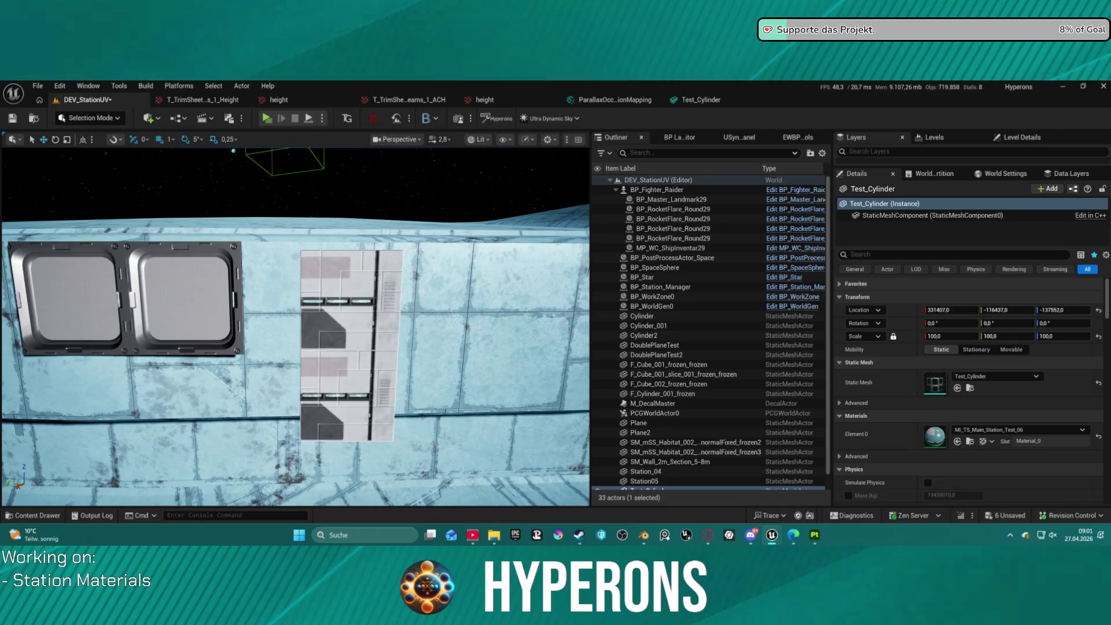
- Navigate the Unreal viewport to a close-up of the station's panelled wall
{"action": "scroll", "scroll_direction": "up", "scroll_amount": 3}
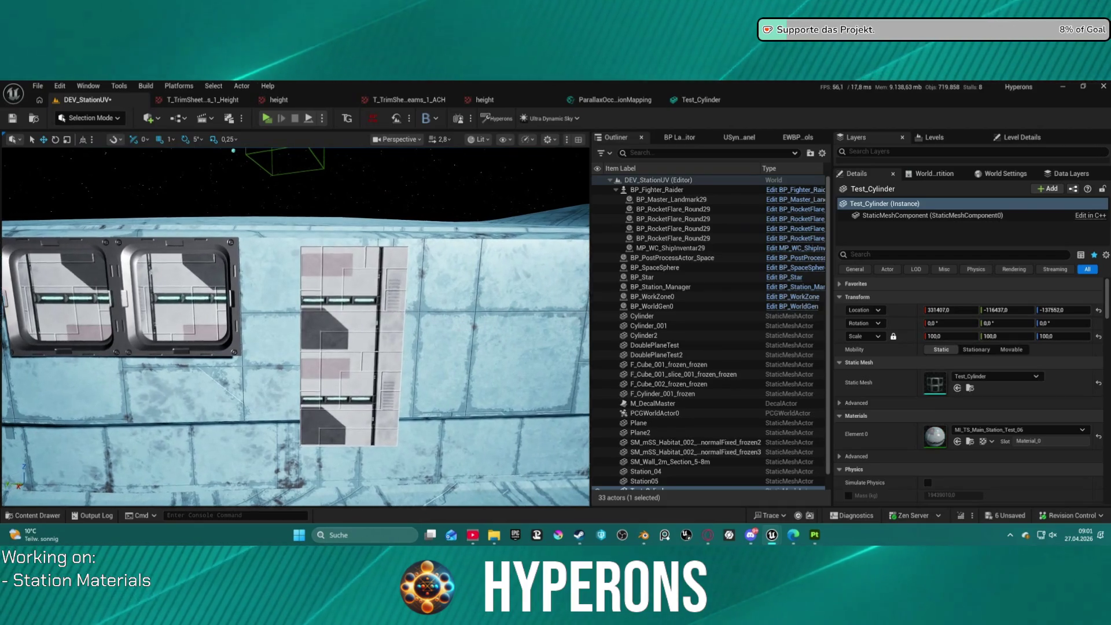
{"action": "scroll", "scroll_direction": "up", "scroll_amount": 3}
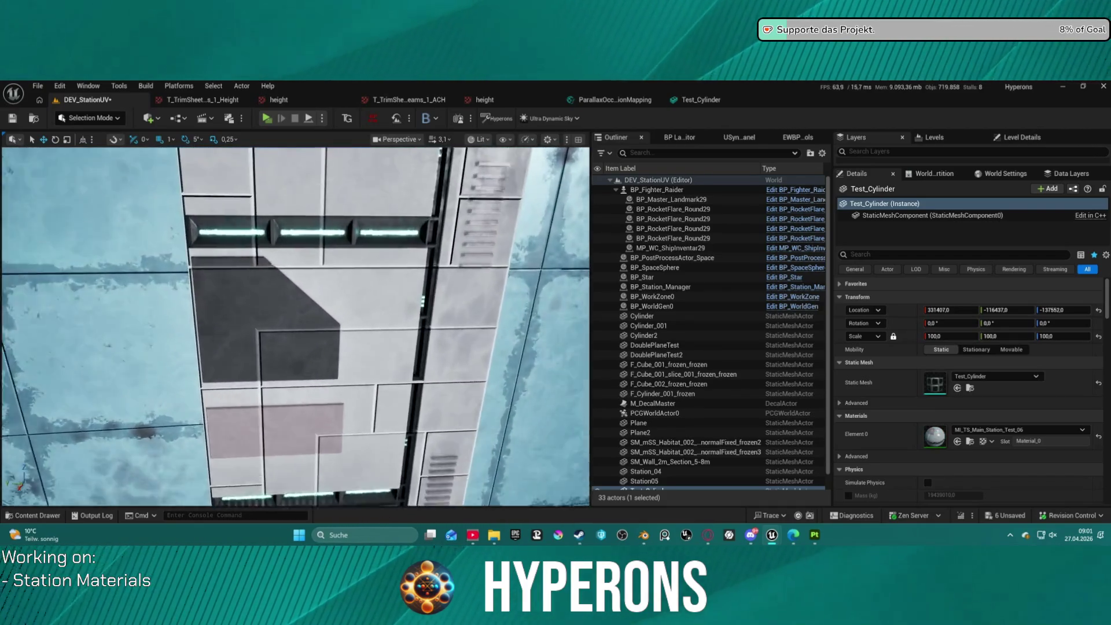
{"action": "left_click_drag", "start_coordinate": [295, 327], "coordinate": [255, 312]}
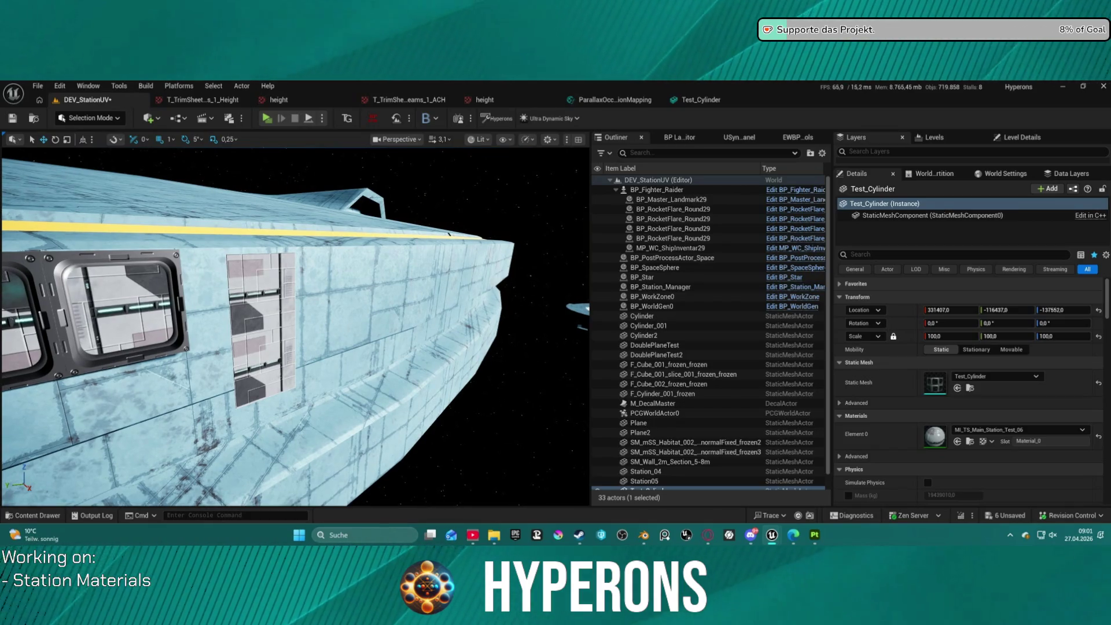
{"action": "key", "text": "w"}
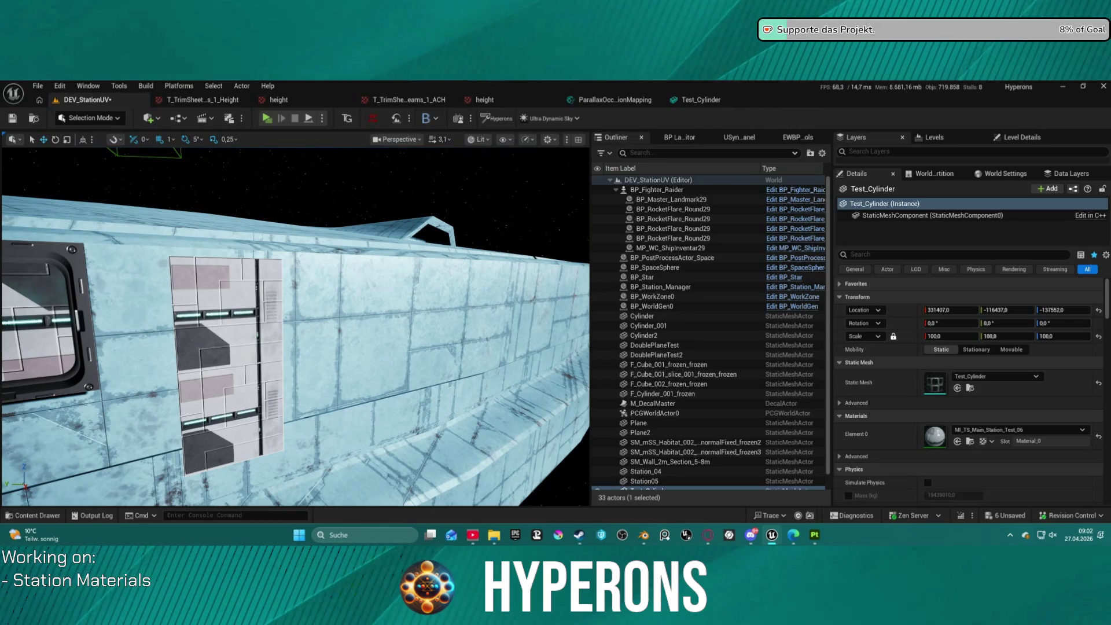
{"action": "left_click_drag", "start_coordinate": [291, 251], "coordinate": [257, 191]}
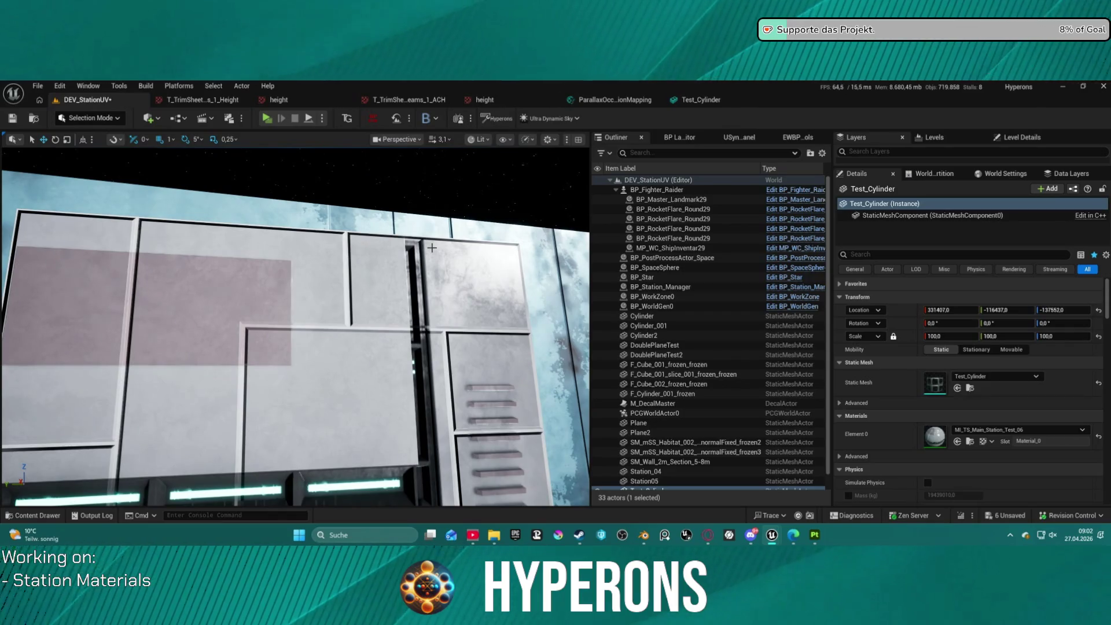
{"action": "left_click_drag", "start_coordinate": [258, 191], "coordinate": [505, 193]}
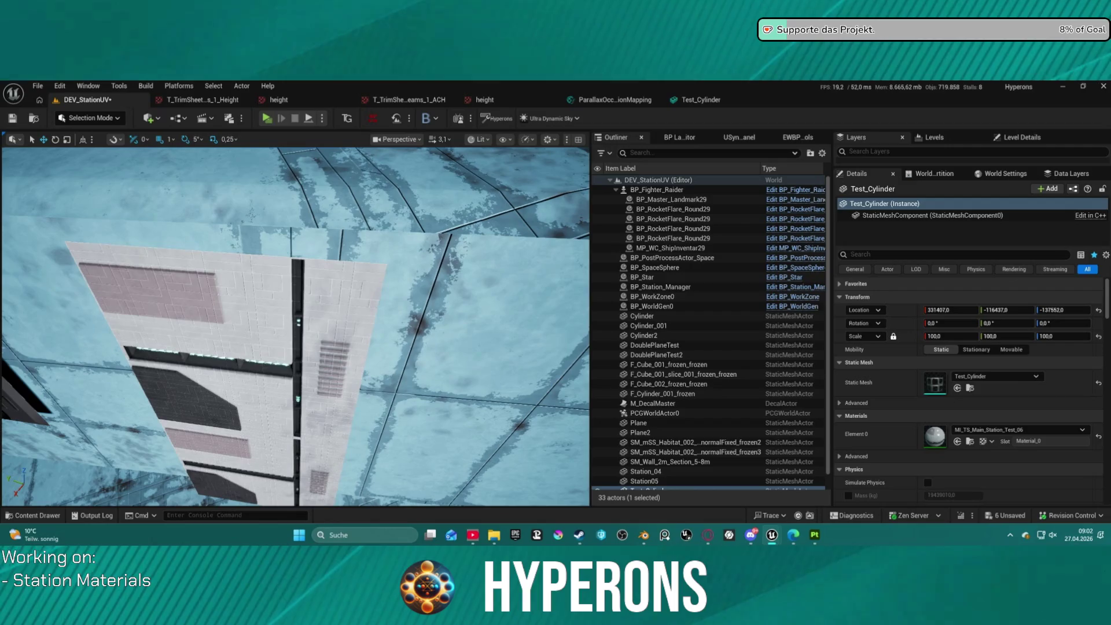
{"action": "left_click_drag", "start_coordinate": [413, 313], "coordinate": [343, 279]}
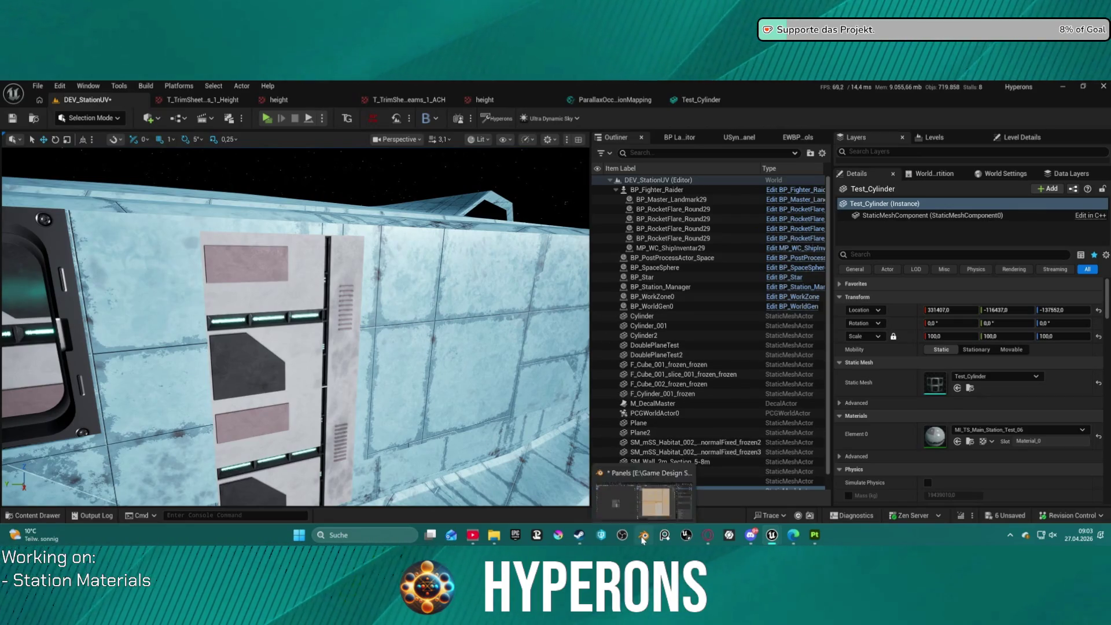
{"action": "key", "text": "f"}
{"action": "scroll", "scroll_direction": "up", "scroll_amount": 3}
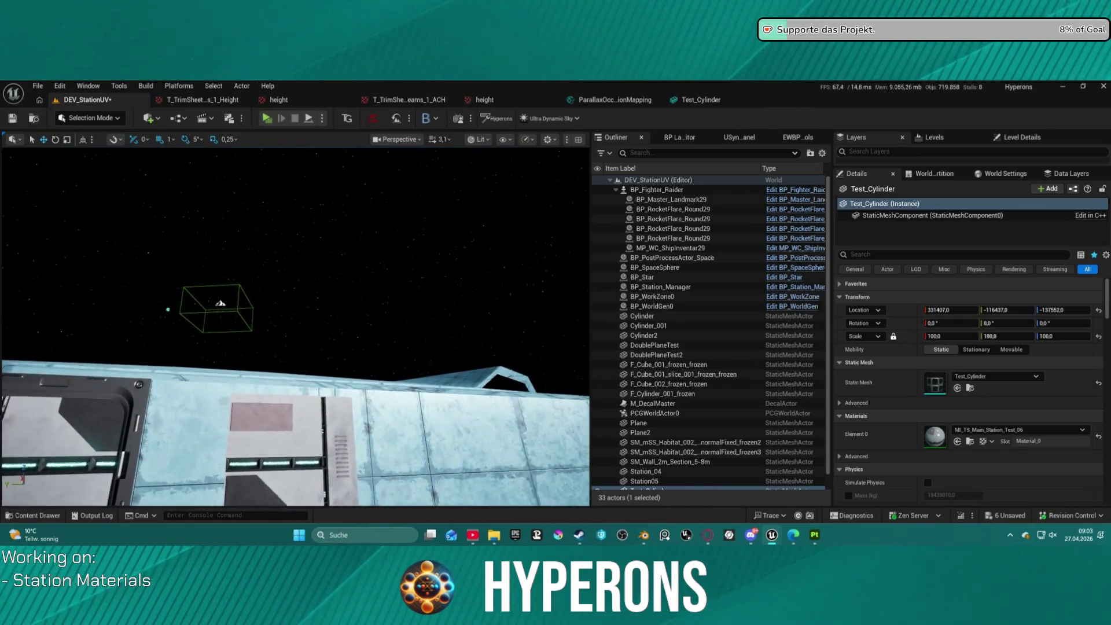
{"action": "key", "text": "Up"}
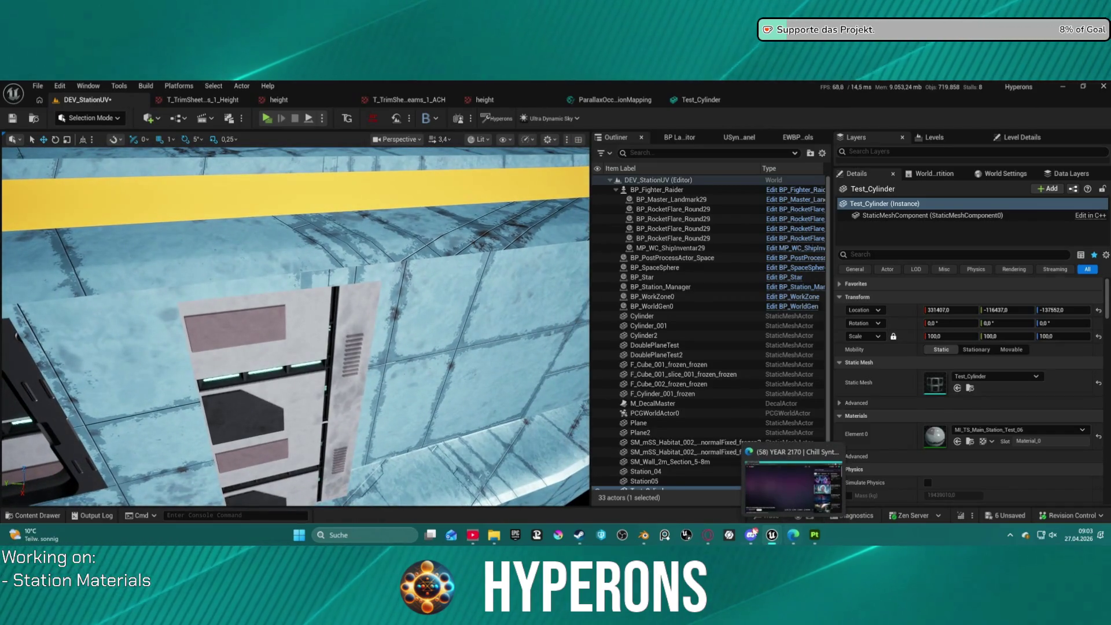
- Bring the Opera window with the ArtStation panel reference up beside the Unreal editor
{"action": "mouse_move", "coordinate": [647, 537]}
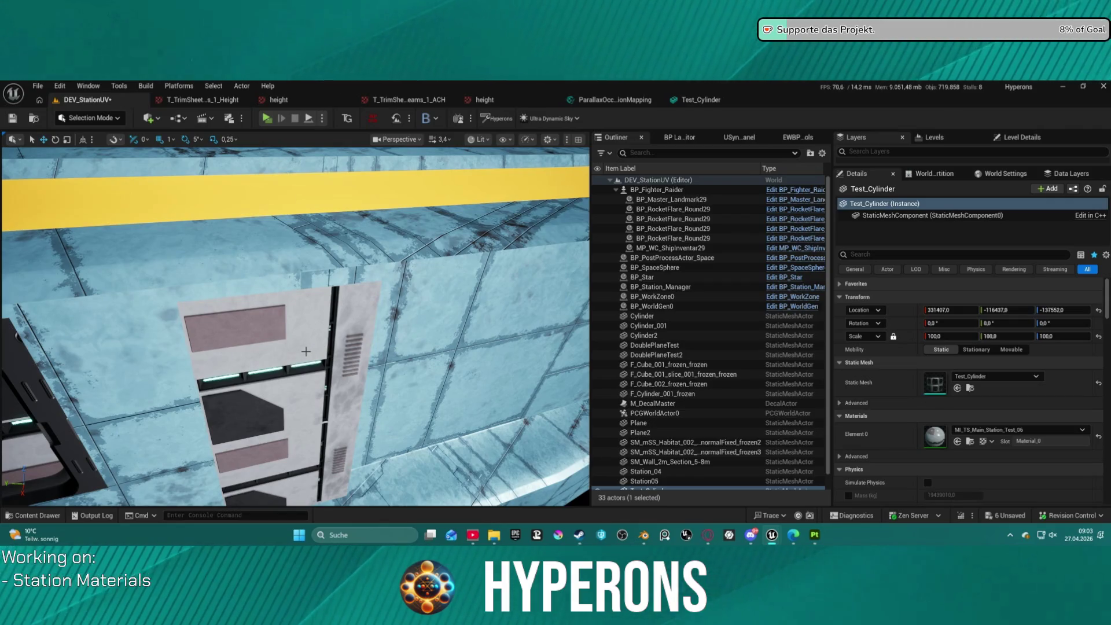
{"action": "mouse_move", "coordinate": [708, 538]}
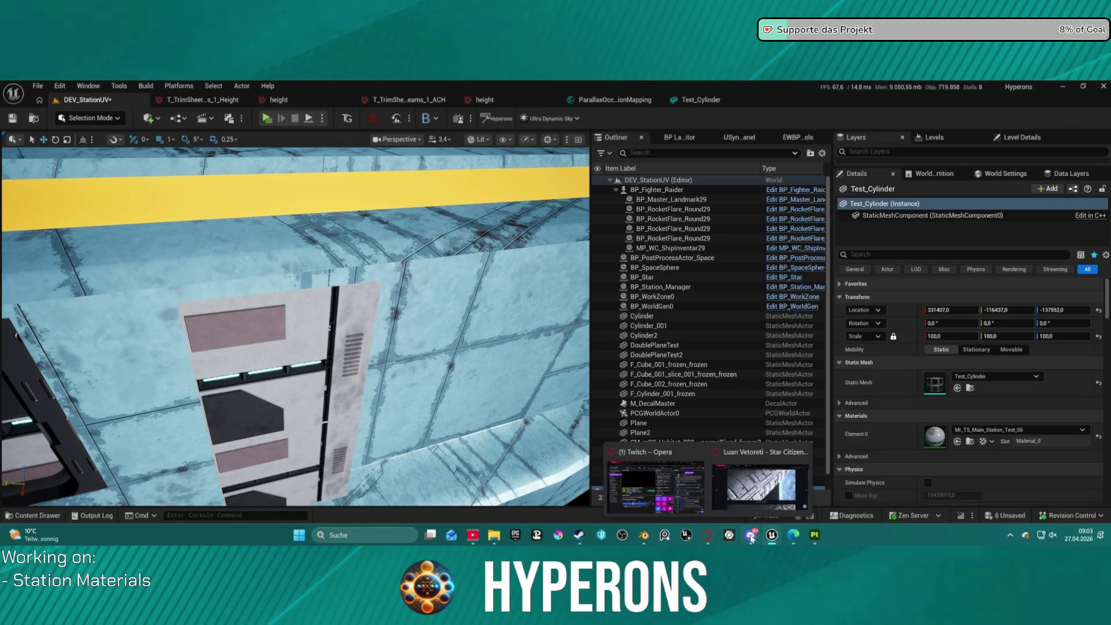
{"action": "left_click", "coordinate": [760, 485]}
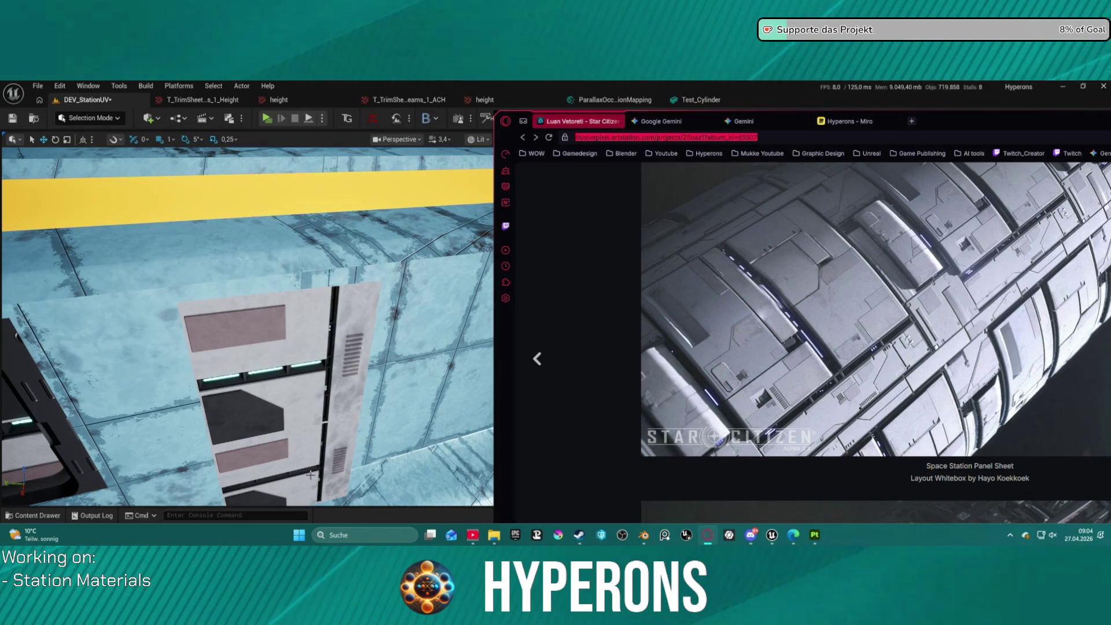
{"action": "left_click", "coordinate": [338, 437]}
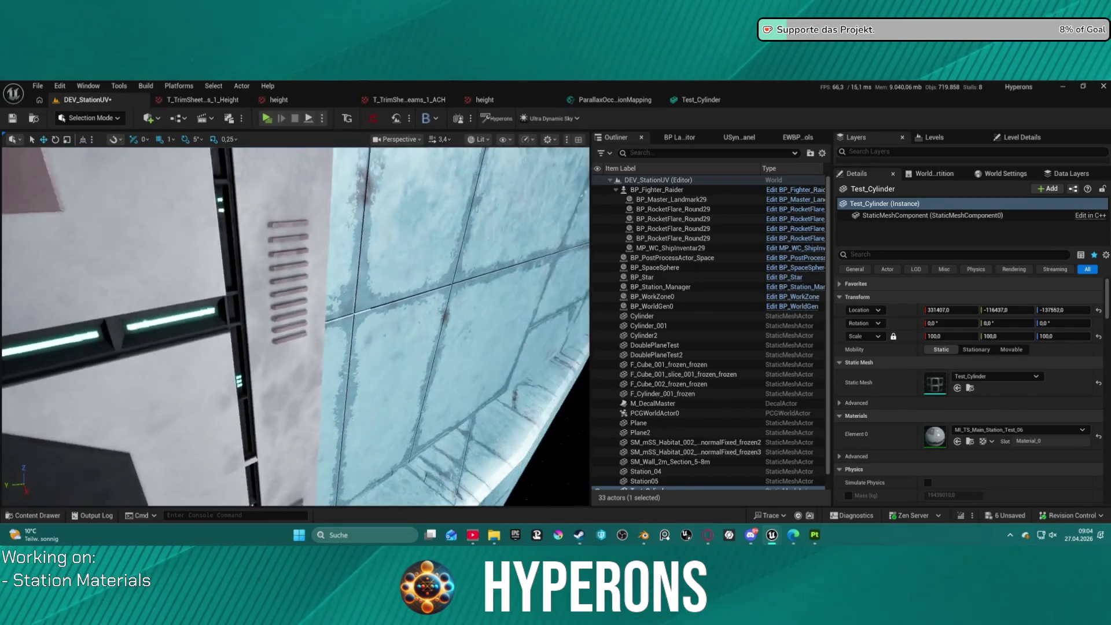
{"action": "mouse_move", "coordinate": [722, 533]}
{"action": "left_click", "coordinate": [763, 480]}
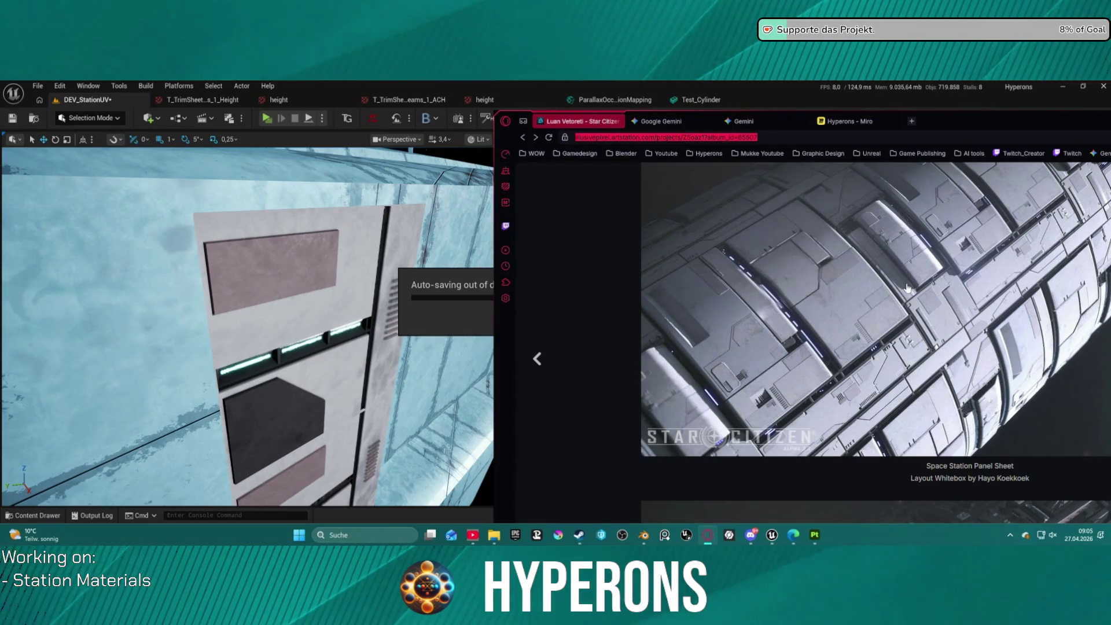
- Scroll to the caption and highlight the credited artist's name
{"action": "scroll", "scroll_direction": "down", "scroll_amount": 3}
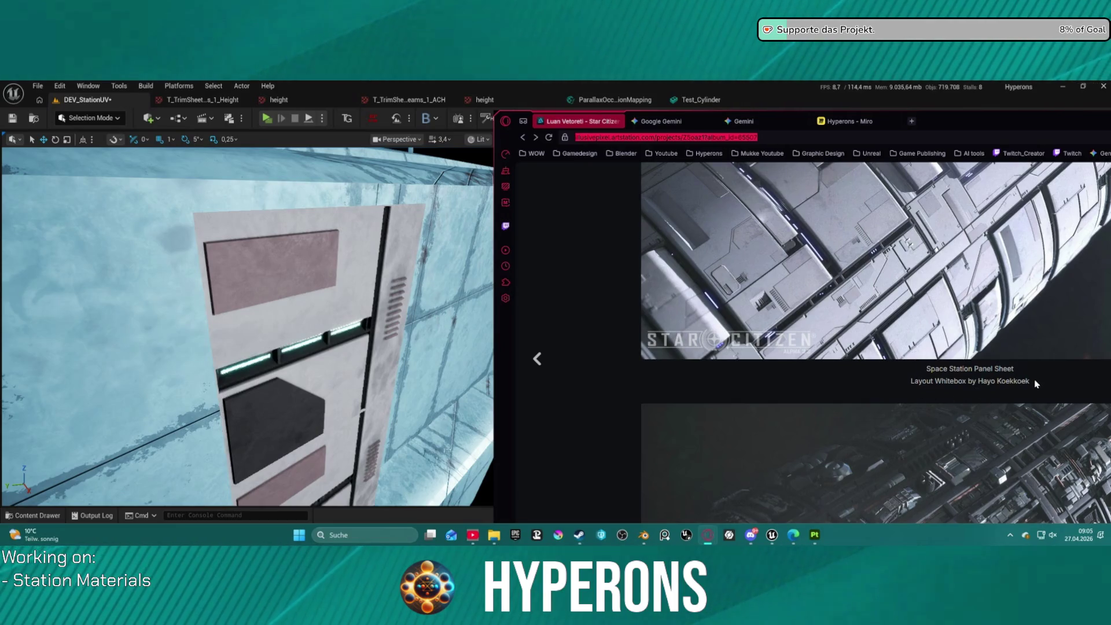
{"action": "left_click_drag", "start_coordinate": [1019, 382], "coordinate": [979, 379]}
{"action": "left_click", "coordinate": [992, 362]}
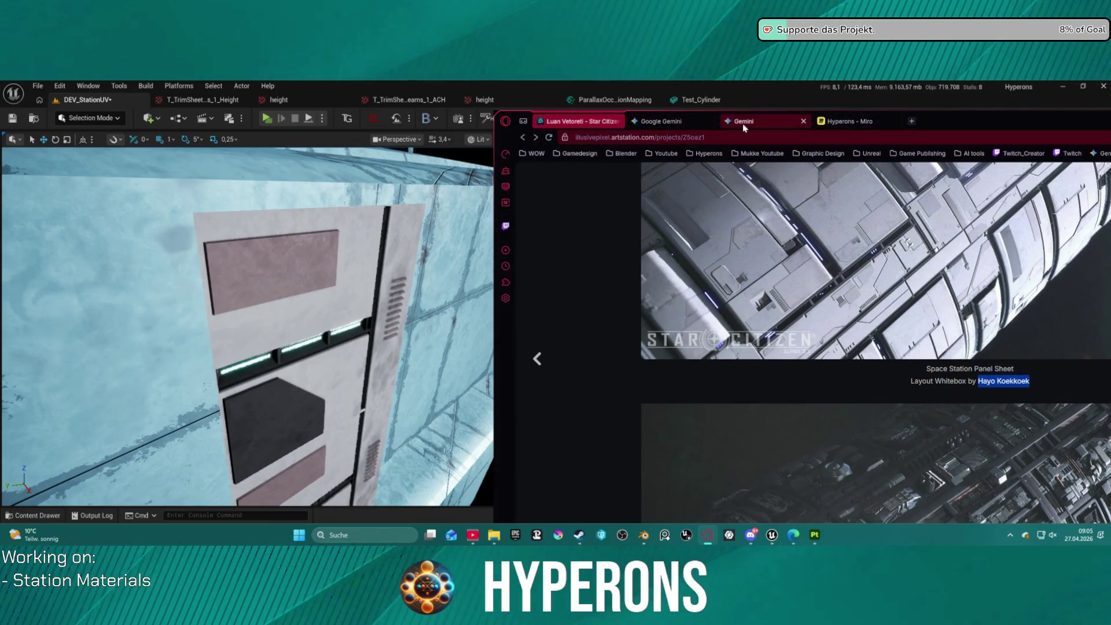
- Web-search the copied artist's name in a new tab and open their ArtStation portfolio
{"action": "left_click", "coordinate": [911, 121]}
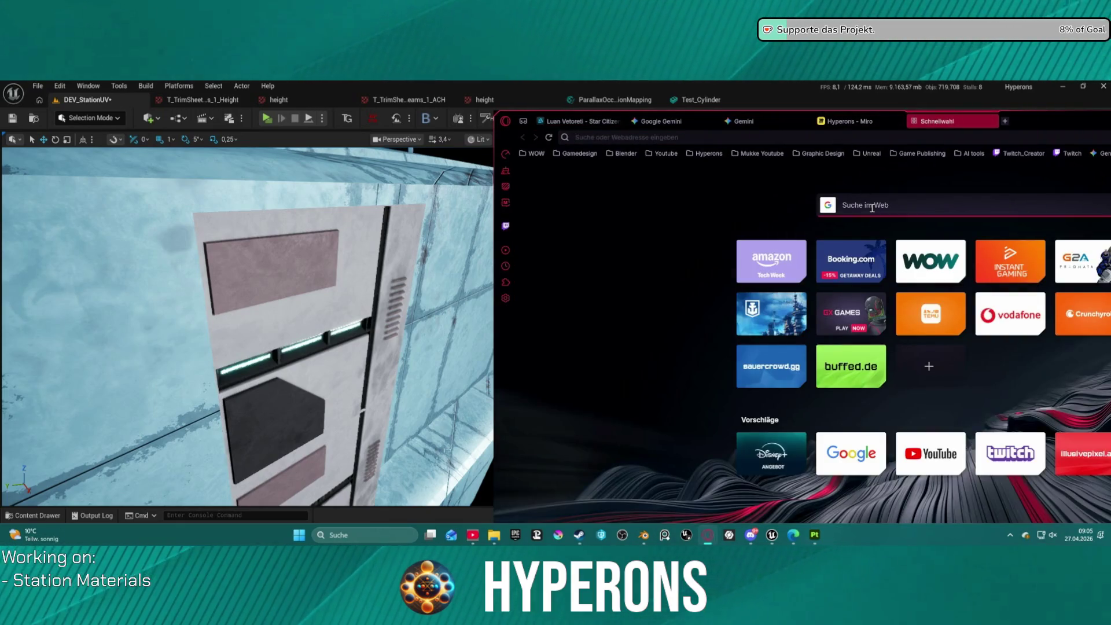
{"action": "left_click", "coordinate": [954, 206]}
{"action": "key", "text": "ctrl+v"}
{"action": "left_click", "coordinate": [972, 236]}
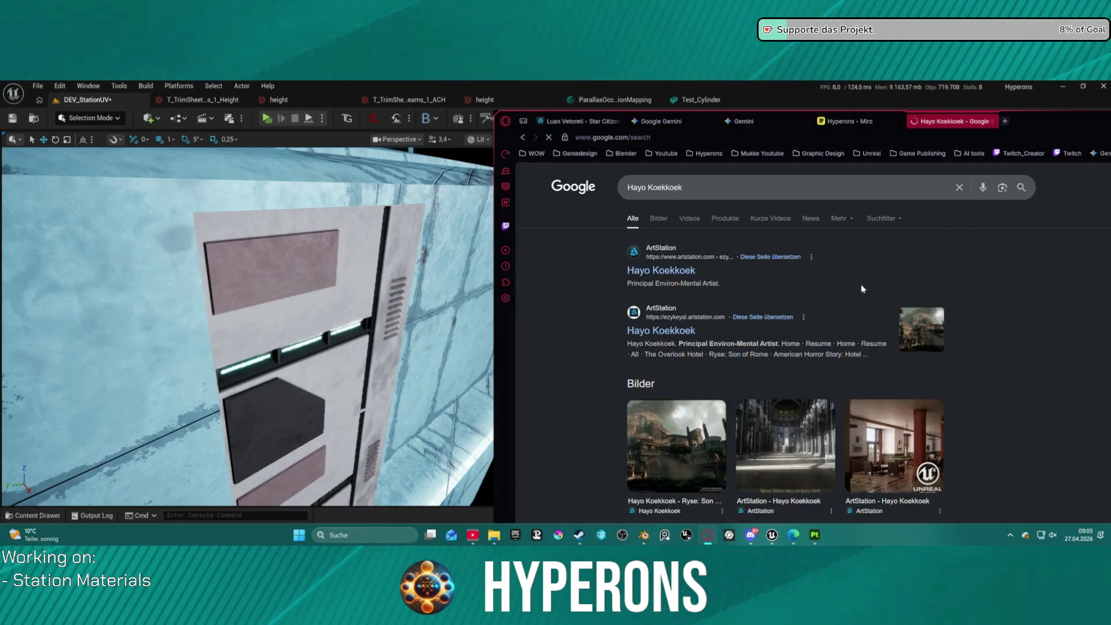
{"action": "left_click", "coordinate": [673, 272]}
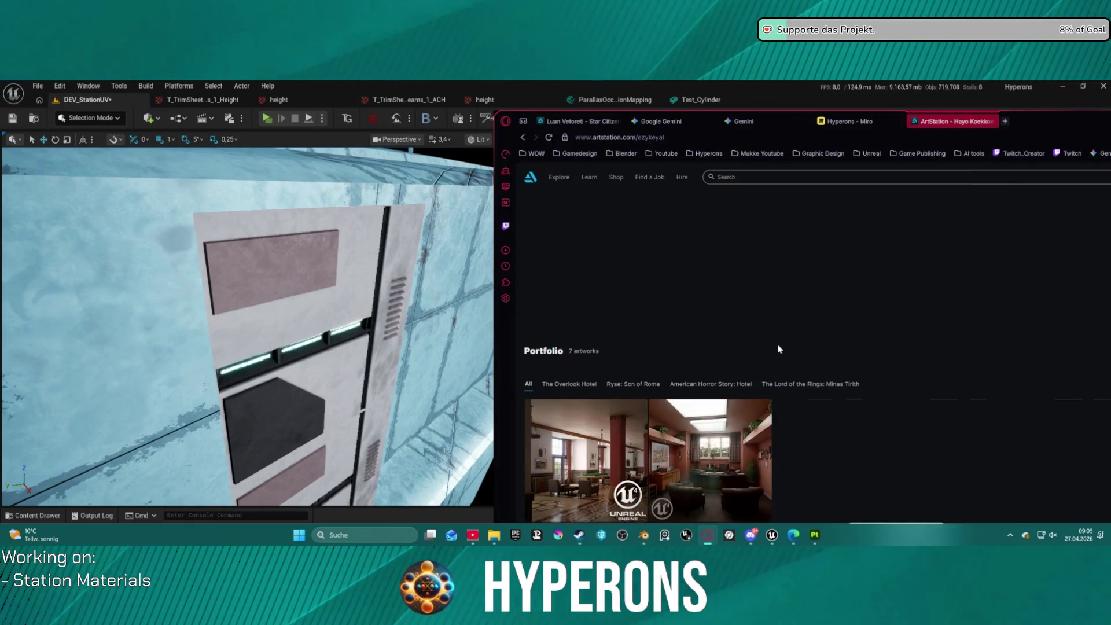
{"action": "scroll", "scroll_direction": "down", "scroll_amount": 3}
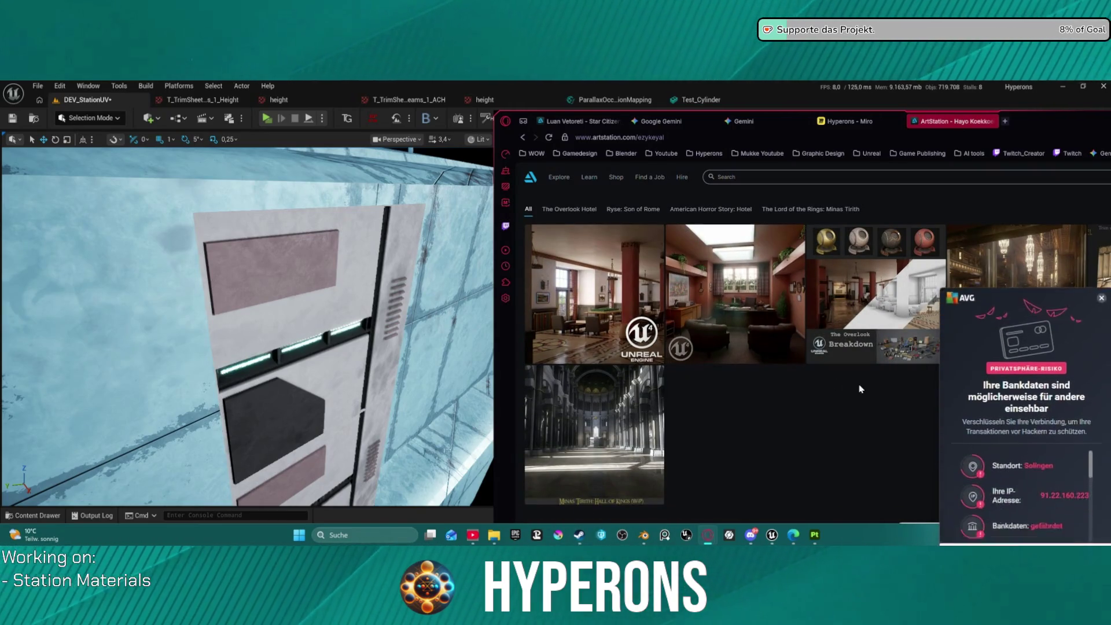
{"action": "left_click", "coordinate": [1102, 194]}
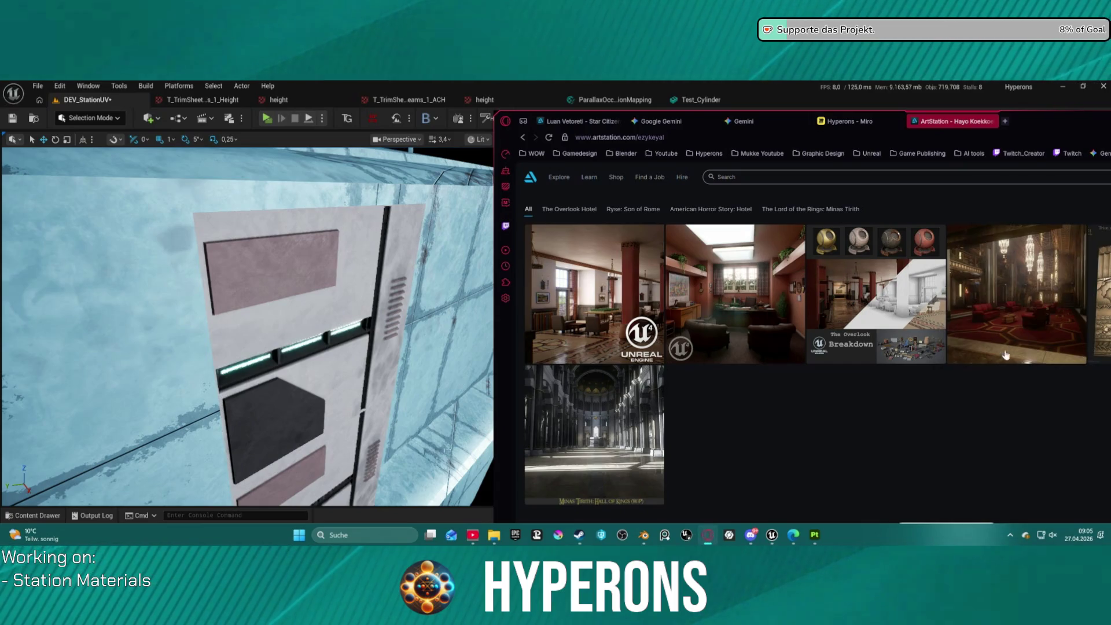
{"action": "right_click", "coordinate": [981, 406]}
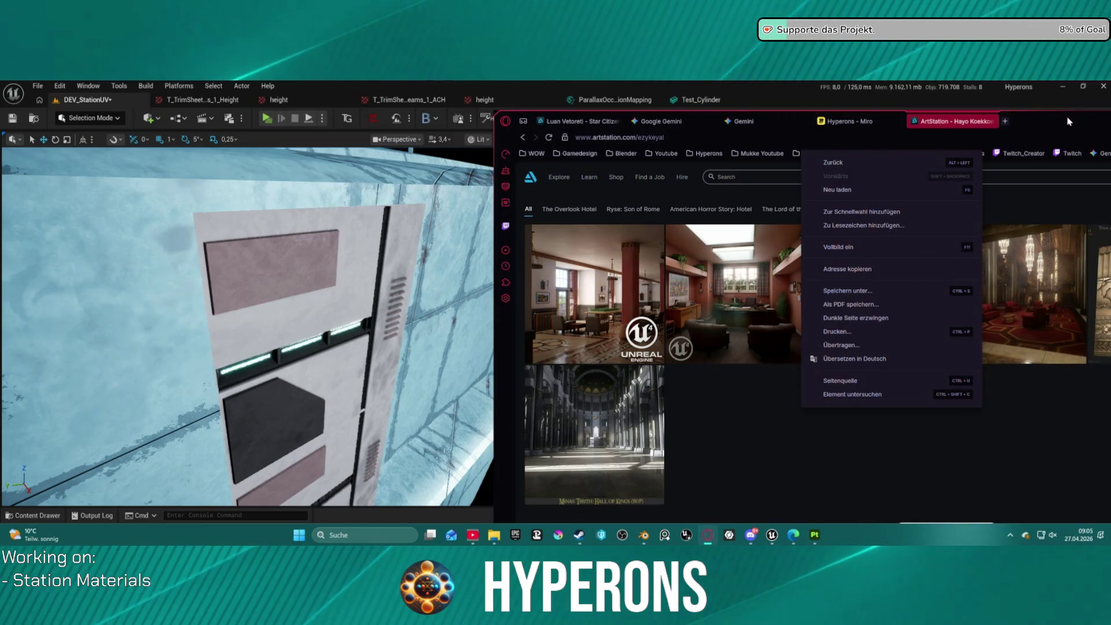
{"action": "left_click", "coordinate": [1041, 116]}
{"action": "left_click_drag", "start_coordinate": [1042, 116], "coordinate": [804, 82]}
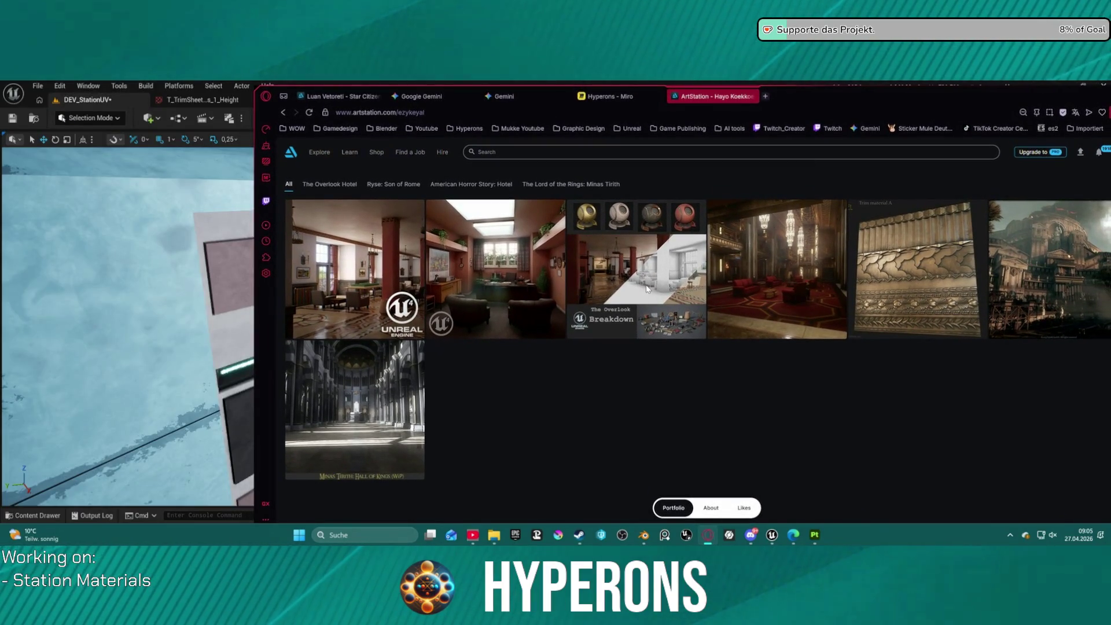
- Open The Overlook breakdown artwork and scroll through its images
{"action": "left_click", "coordinate": [628, 219]}
{"action": "scroll", "scroll_direction": "down", "scroll_amount": 3}
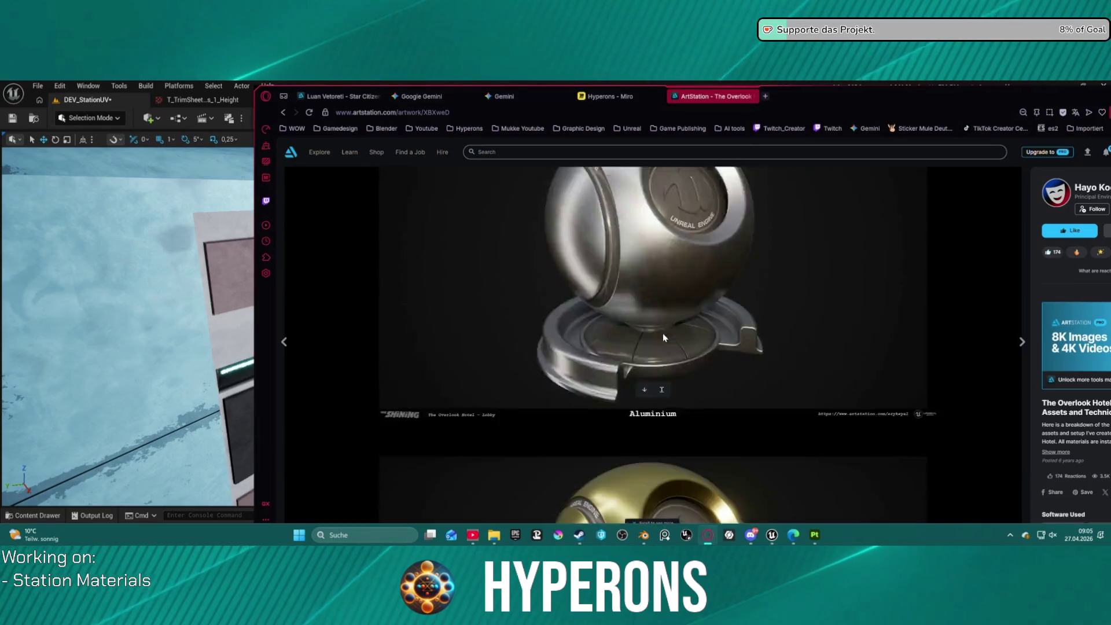
{"action": "scroll", "scroll_direction": "down", "scroll_amount": 3}
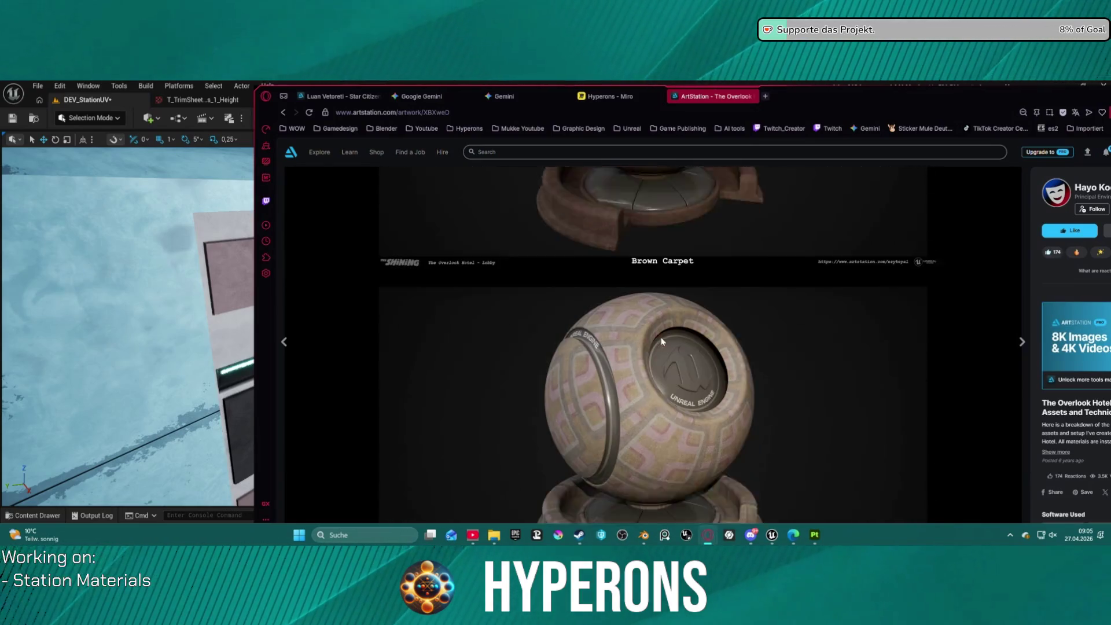
{"action": "scroll", "scroll_direction": "down", "scroll_amount": 3}
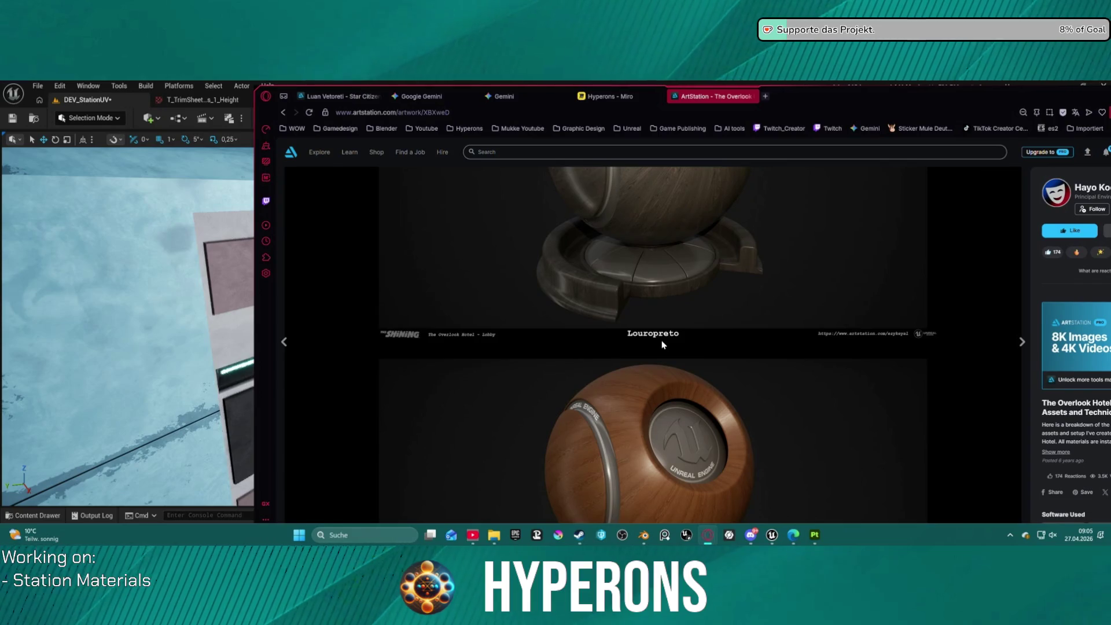
{"action": "scroll", "scroll_direction": "down", "scroll_amount": 3}
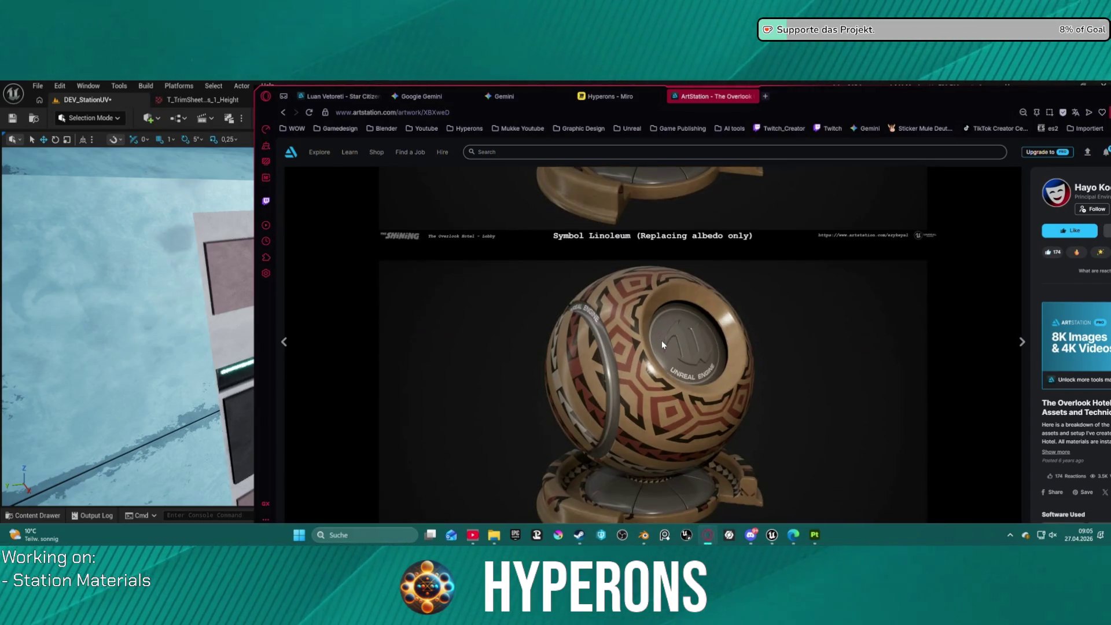
{"action": "scroll", "scroll_direction": "down", "scroll_amount": 3}
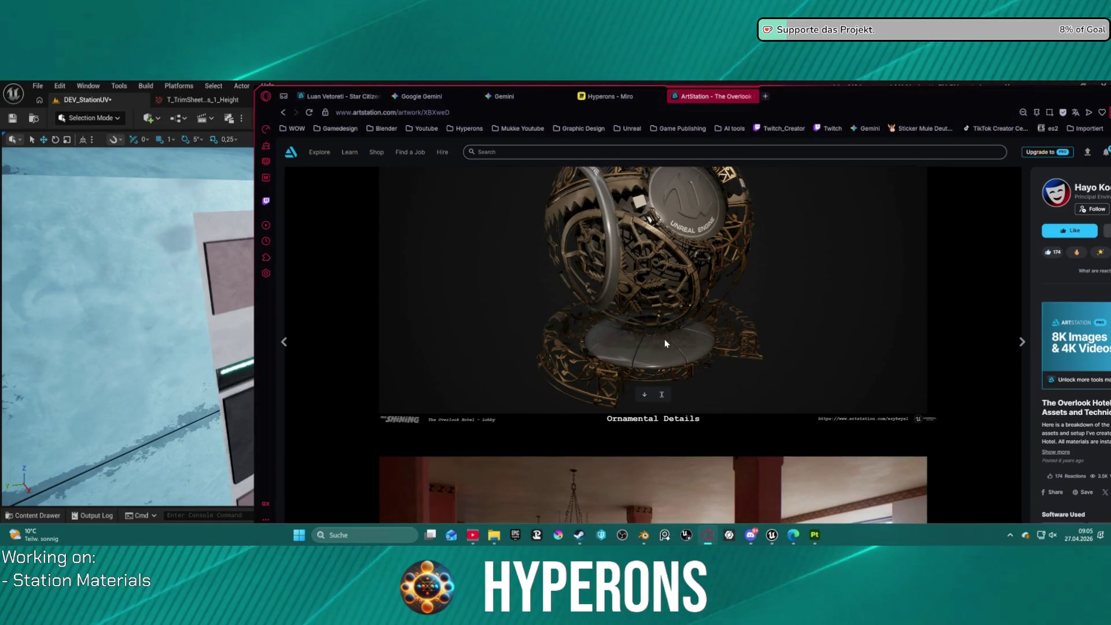
{"action": "scroll", "scroll_direction": "down", "scroll_amount": 3}
{"action": "scroll", "scroll_direction": "down", "scroll_amount": 3}
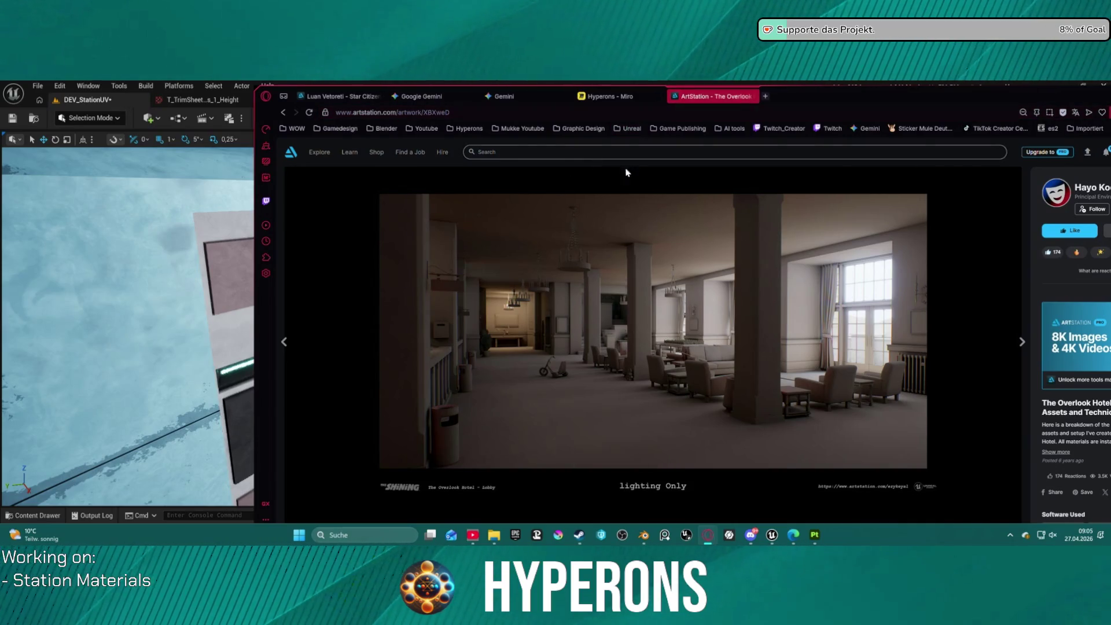
{"action": "scroll", "scroll_direction": "up", "scroll_amount": 3}
{"action": "scroll", "scroll_direction": "up", "scroll_amount": 3}
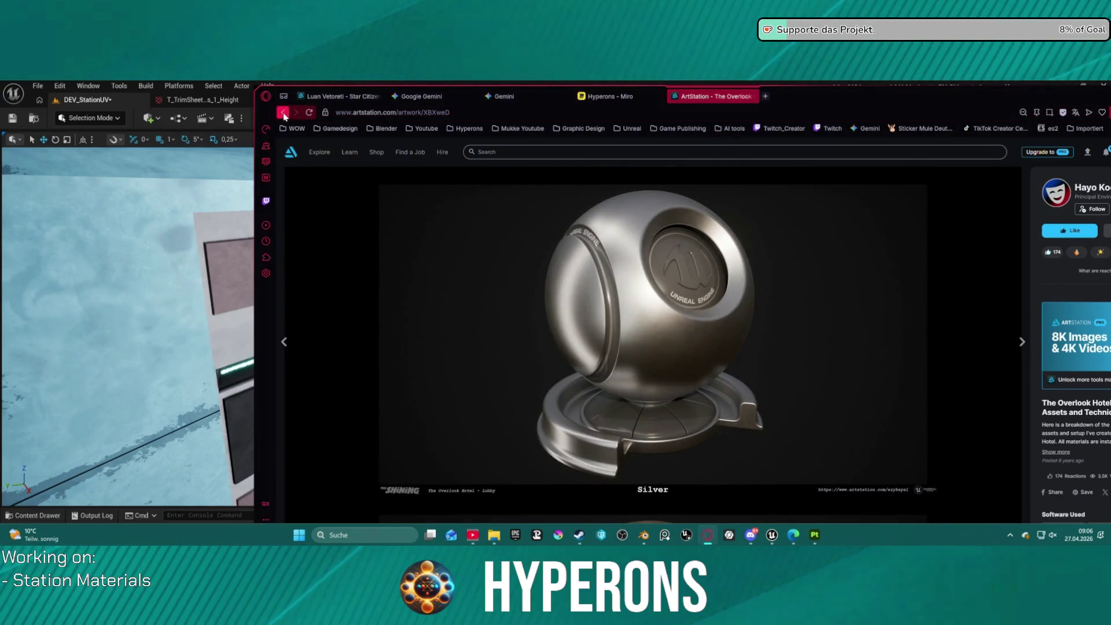
- Go back twice to the Google results, skim them, and close that tab
{"action": "left_click", "coordinate": [284, 113]}
{"action": "left_click", "coordinate": [284, 114]}
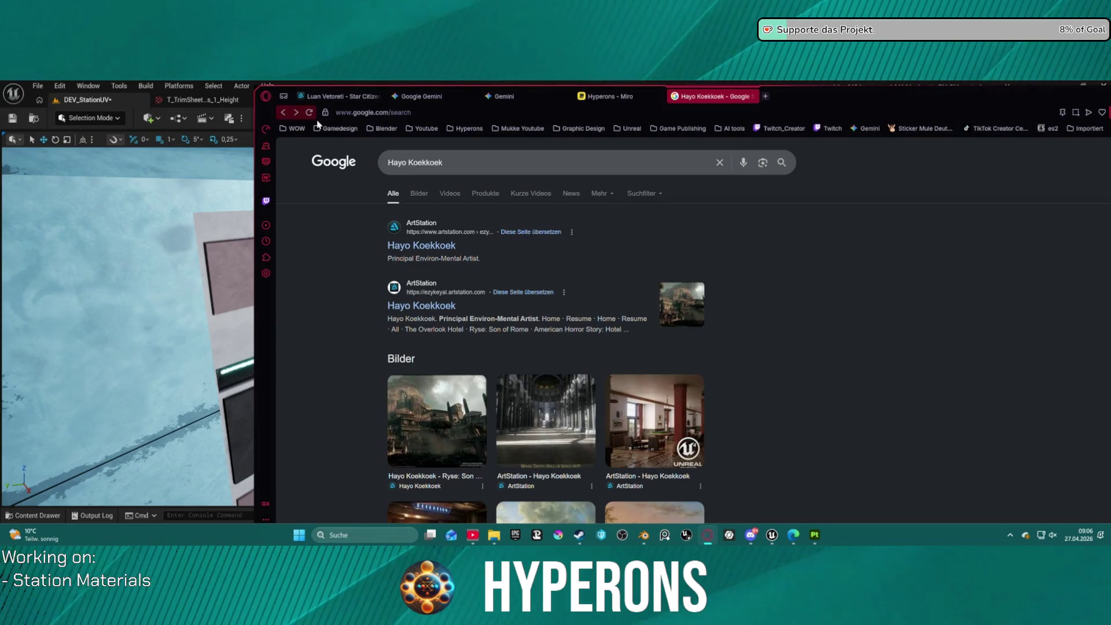
{"action": "scroll", "scroll_direction": "down", "scroll_amount": 3}
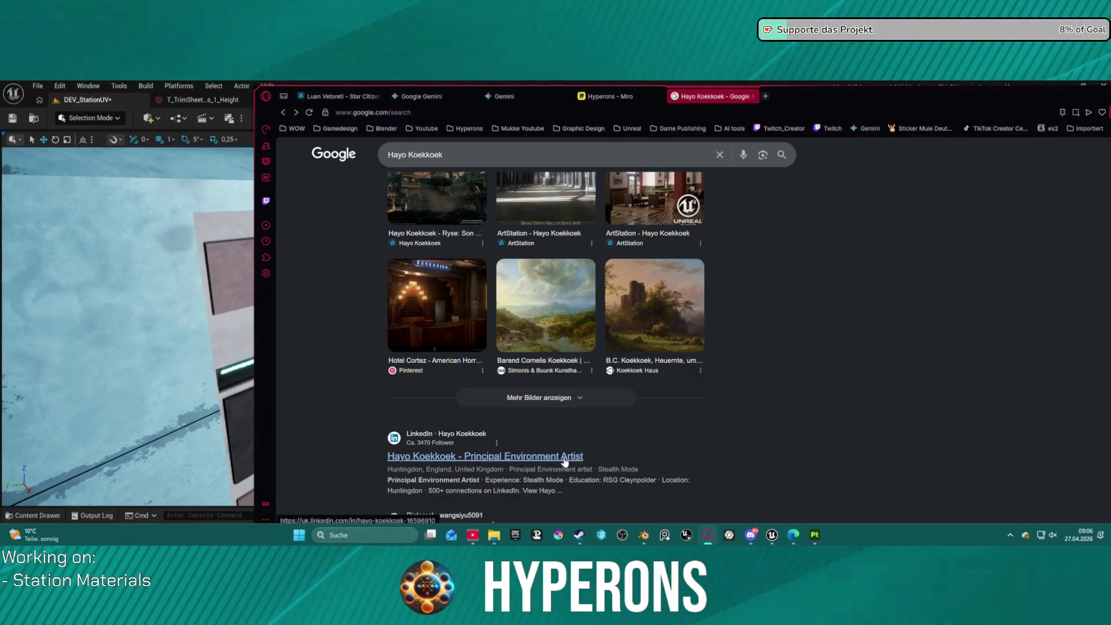
{"action": "scroll", "scroll_direction": "down", "scroll_amount": 3}
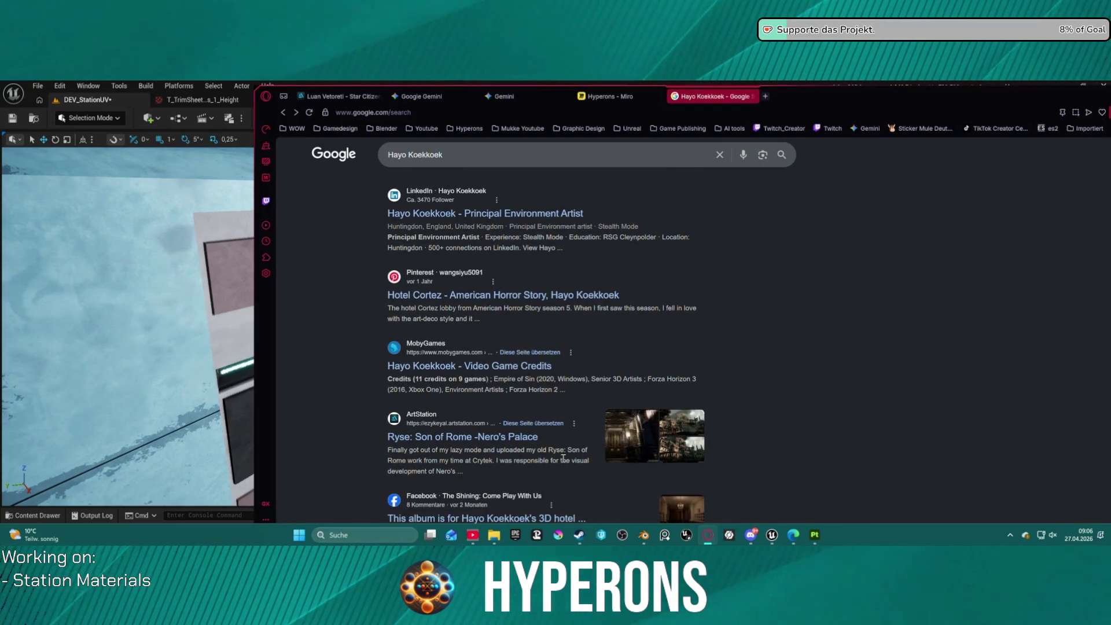
{"action": "scroll", "scroll_direction": "up", "scroll_amount": 3}
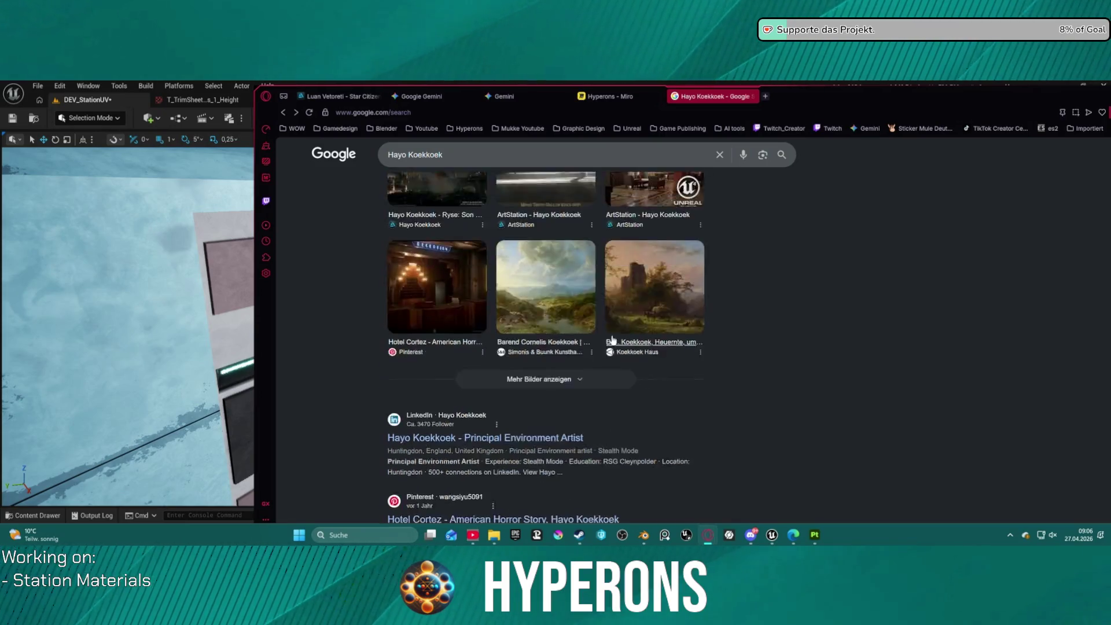
{"action": "left_click", "coordinate": [751, 96]}
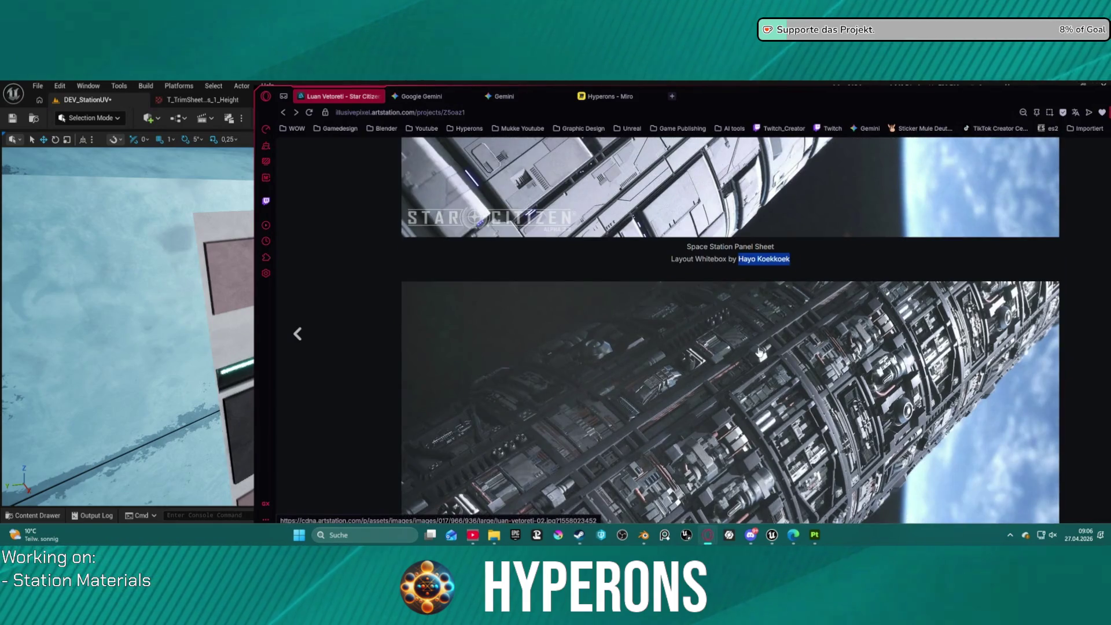
- Scroll the Materials: Utilitarian page and highlight the art director's name in the credits
{"action": "scroll", "scroll_direction": "down", "scroll_amount": 3}
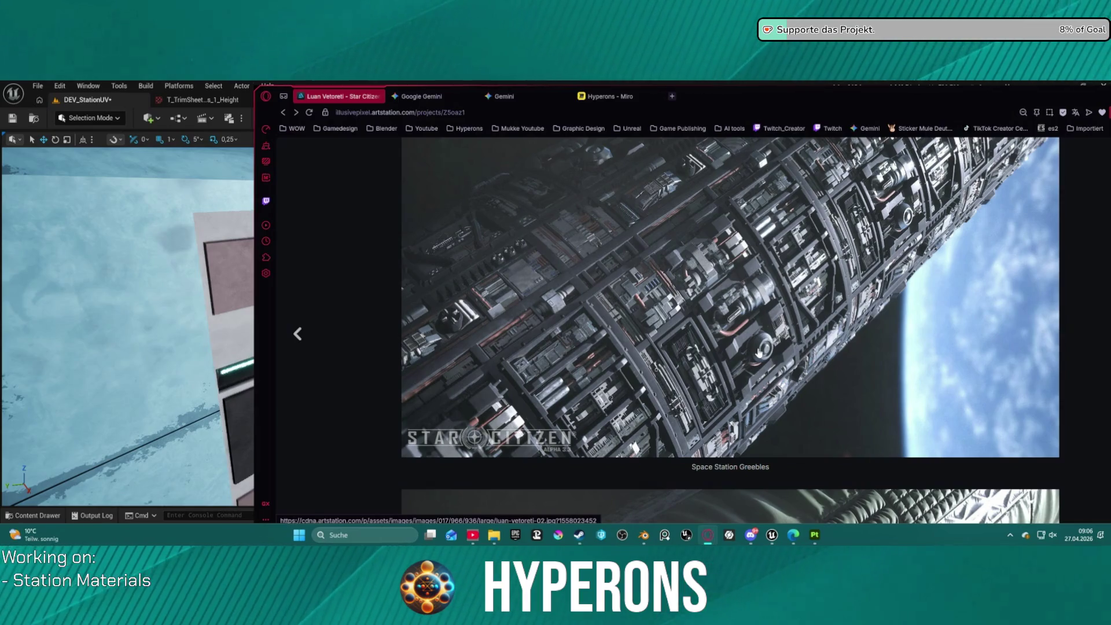
{"action": "scroll", "scroll_direction": "up", "scroll_amount": 3}
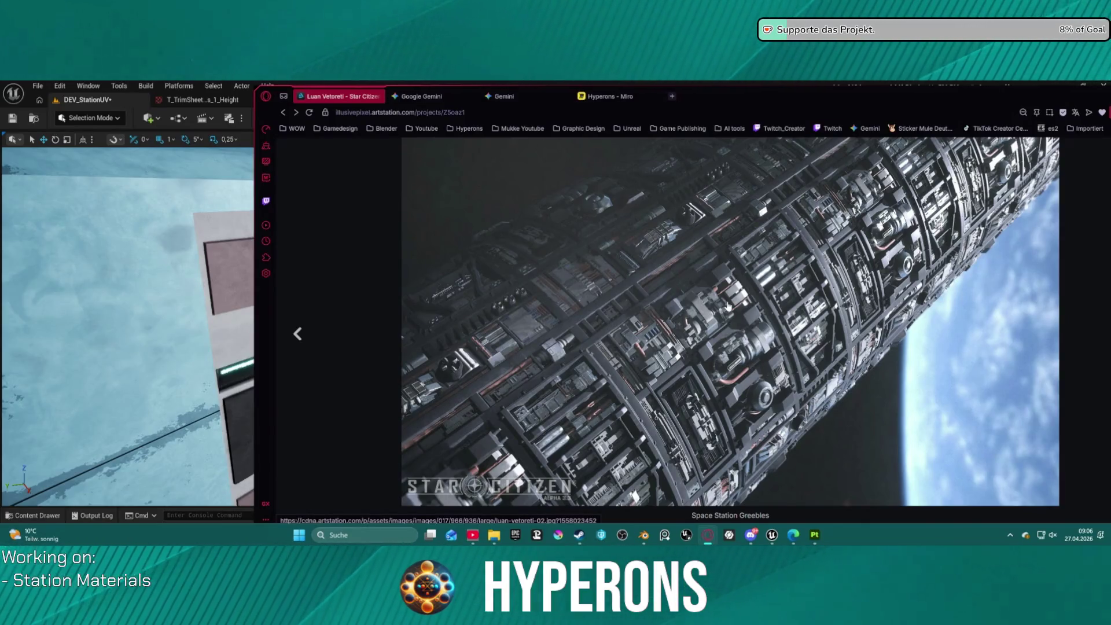
{"action": "scroll", "scroll_direction": "down", "scroll_amount": 3}
{"action": "scroll", "scroll_direction": "up", "scroll_amount": 3}
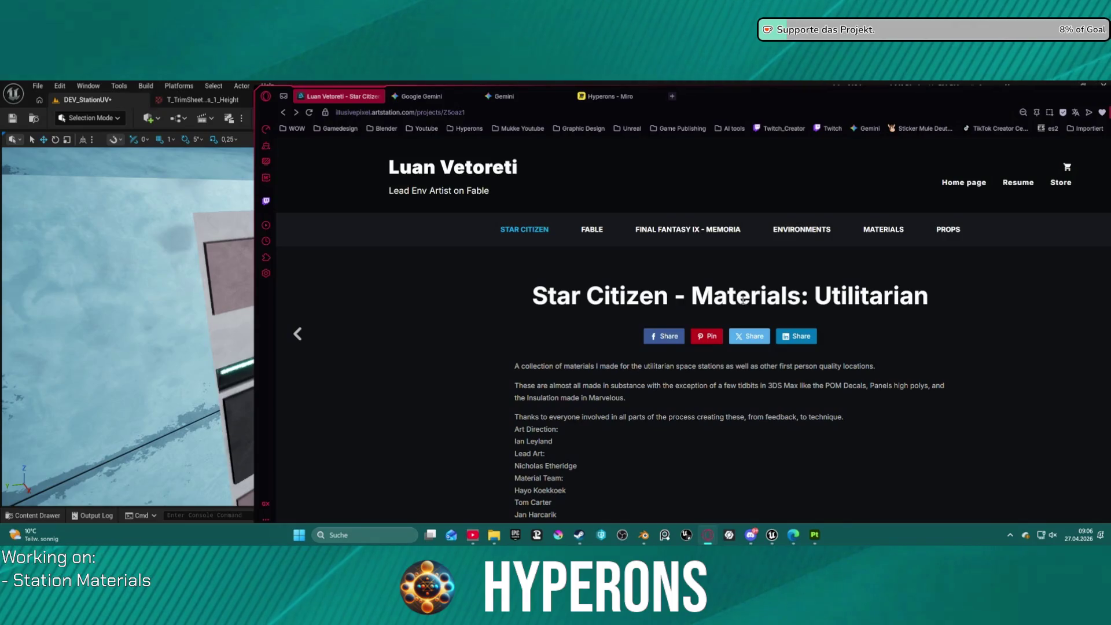
{"action": "scroll", "scroll_direction": "down", "scroll_amount": 3}
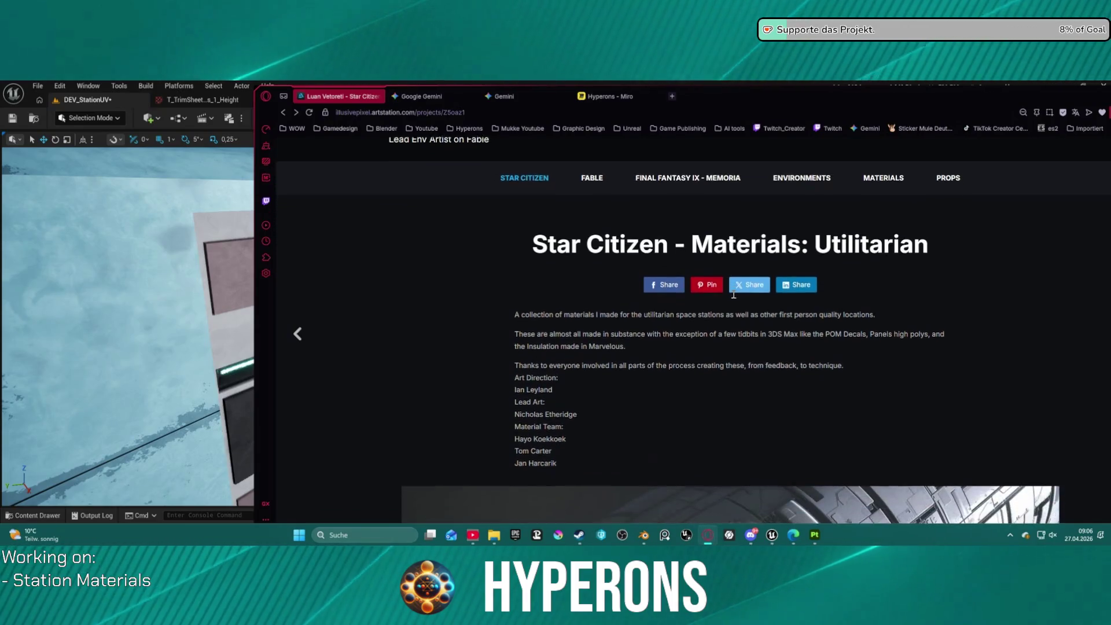
{"action": "left_click_drag", "start_coordinate": [527, 344], "coordinate": [514, 344]}
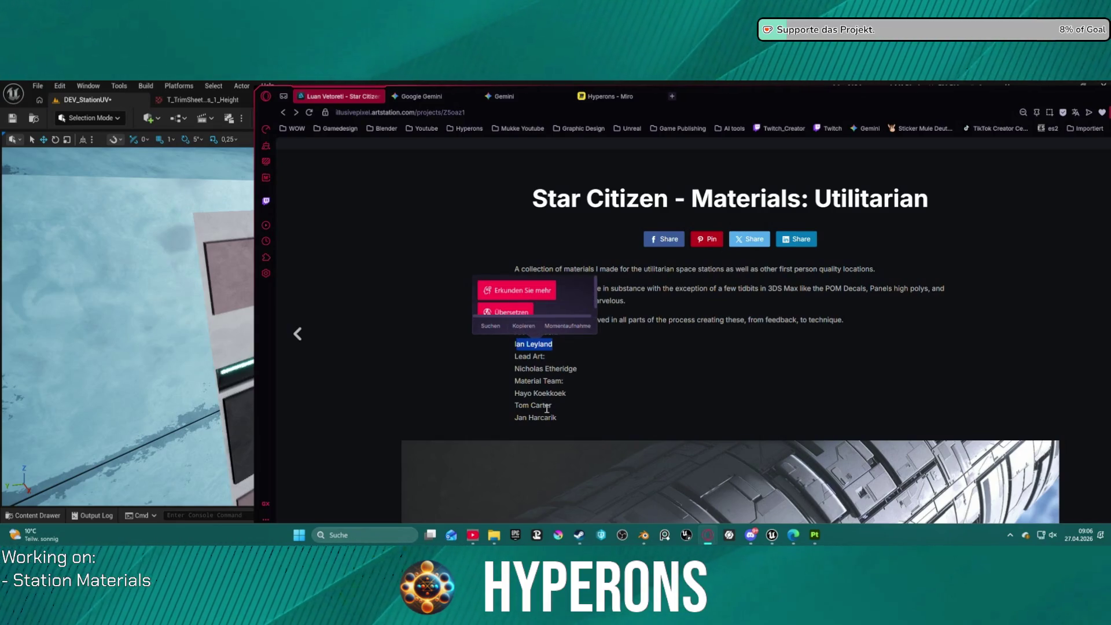
{"action": "left_click", "coordinate": [600, 405]}
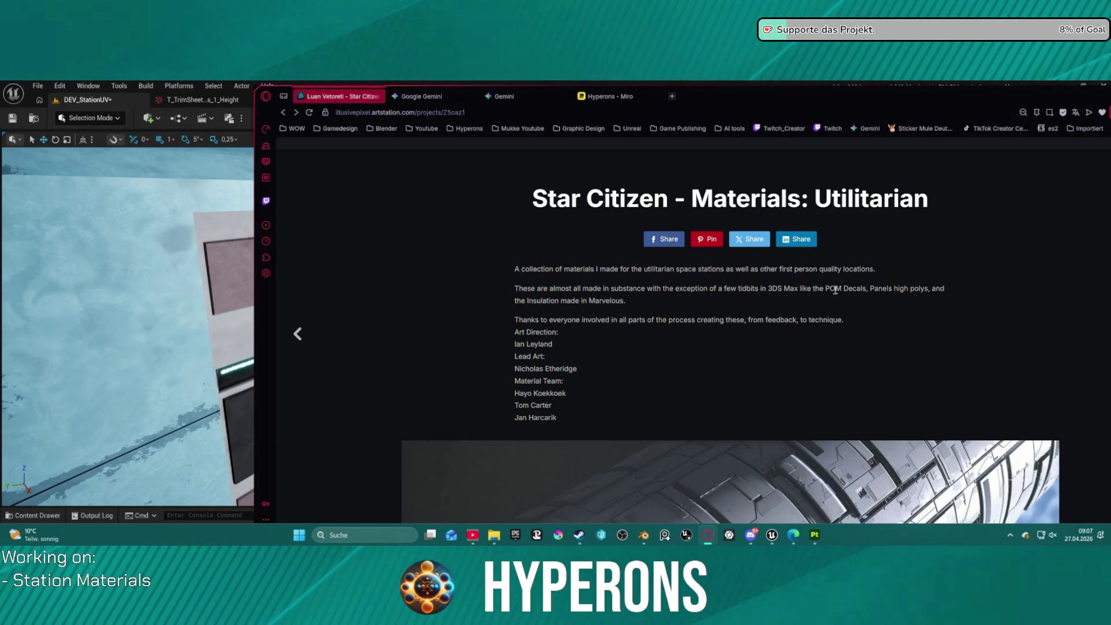
- Select the high-poly panels note and the 'Insulation made in Marvelous' phrase, snapshotting the text
{"action": "left_click_drag", "start_coordinate": [874, 289], "coordinate": [925, 288]}
{"action": "left_click_drag", "start_coordinate": [526, 300], "coordinate": [595, 310]}
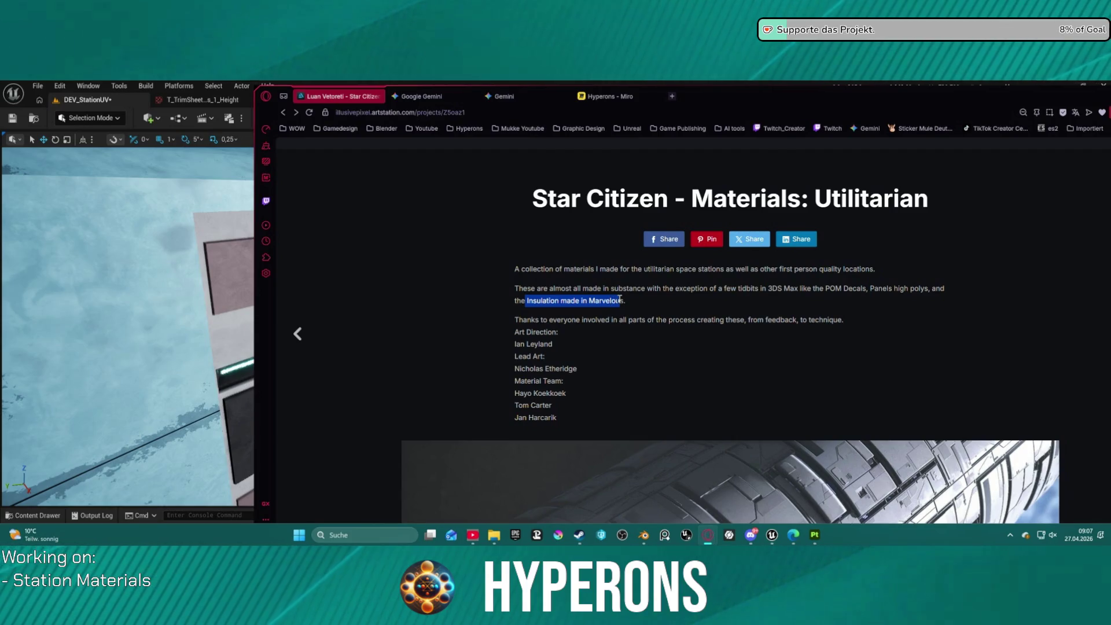
{"action": "left_click_drag", "start_coordinate": [619, 299], "coordinate": [603, 338]}
{"action": "left_click", "coordinate": [729, 284]}
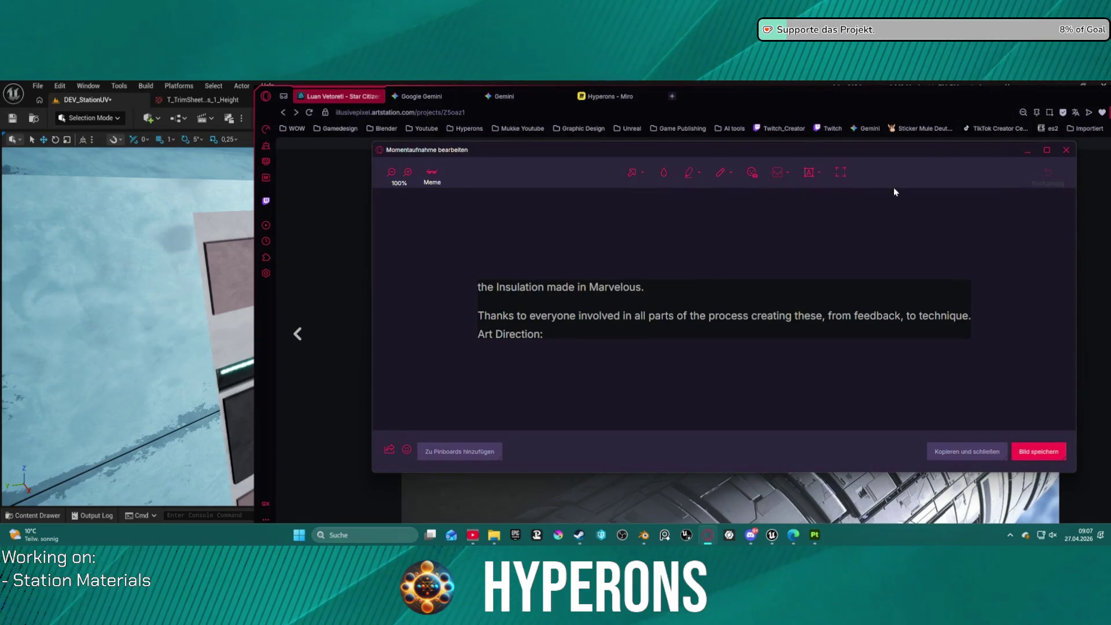
{"action": "left_click", "coordinate": [1066, 151]}
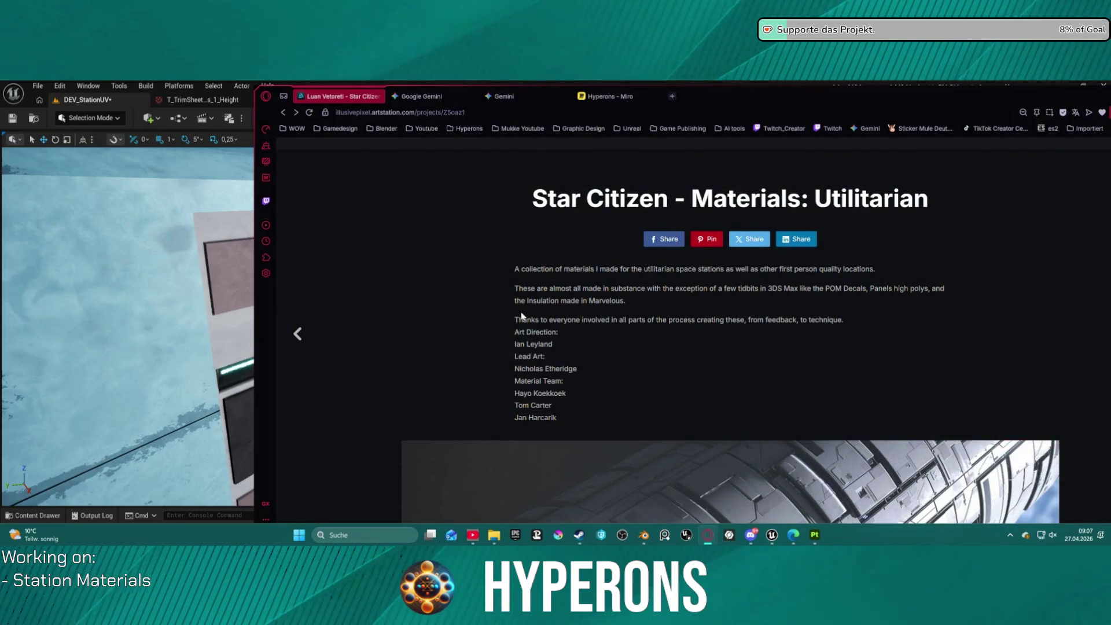
{"action": "left_click_drag", "start_coordinate": [625, 299], "coordinate": [514, 300]}
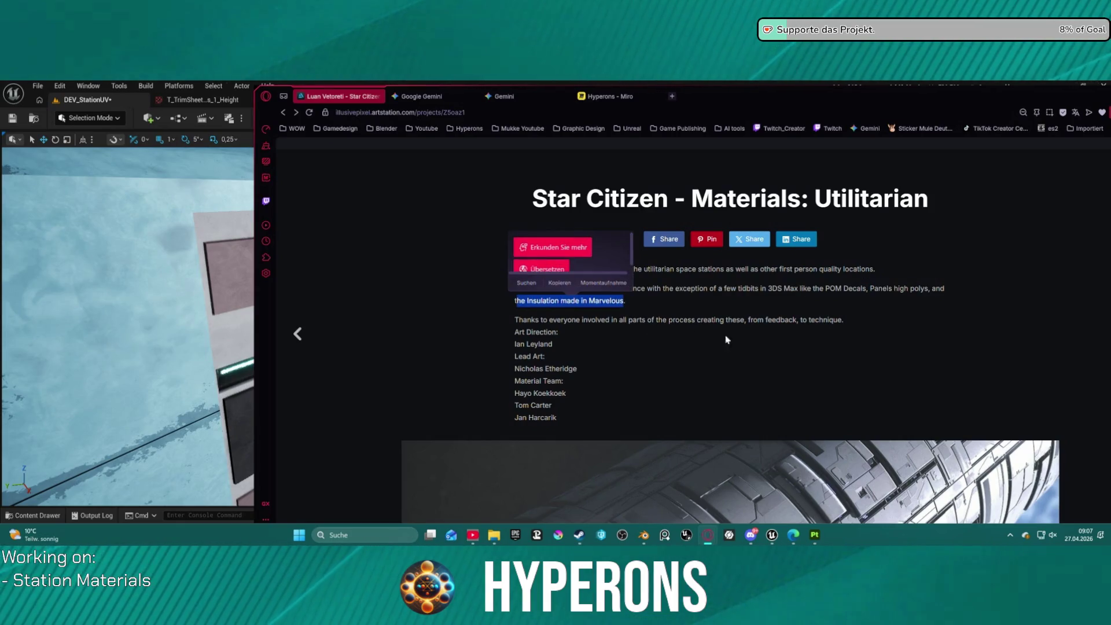
{"action": "left_click", "coordinate": [818, 354]}
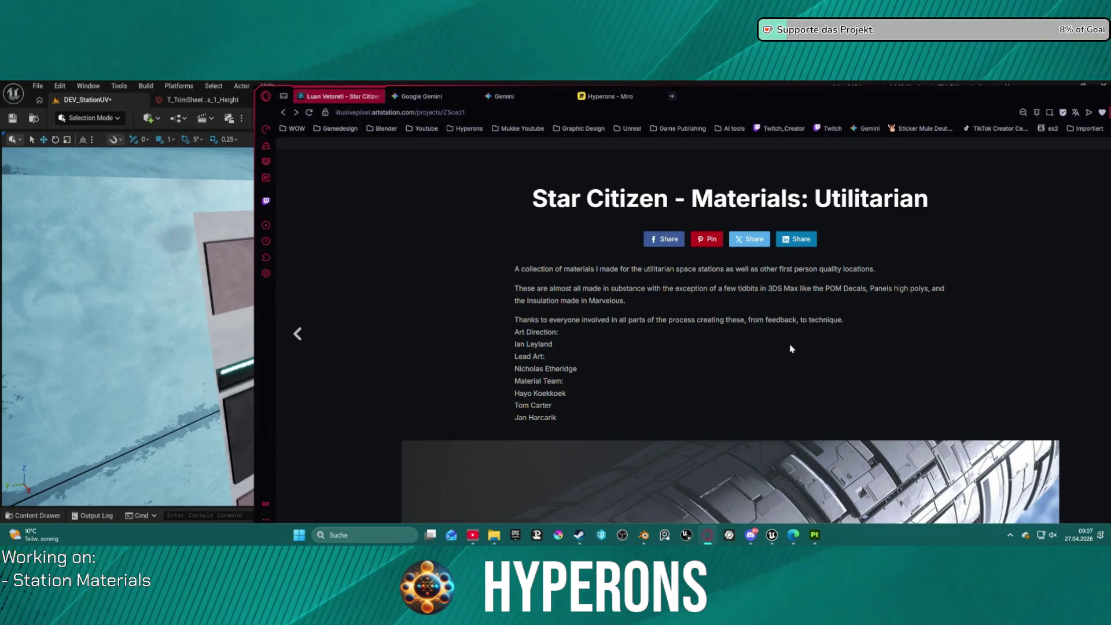
- Study the station panel images, then return to Unreal and select Cylinder_001
{"action": "scroll", "scroll_direction": "down", "scroll_amount": 3}
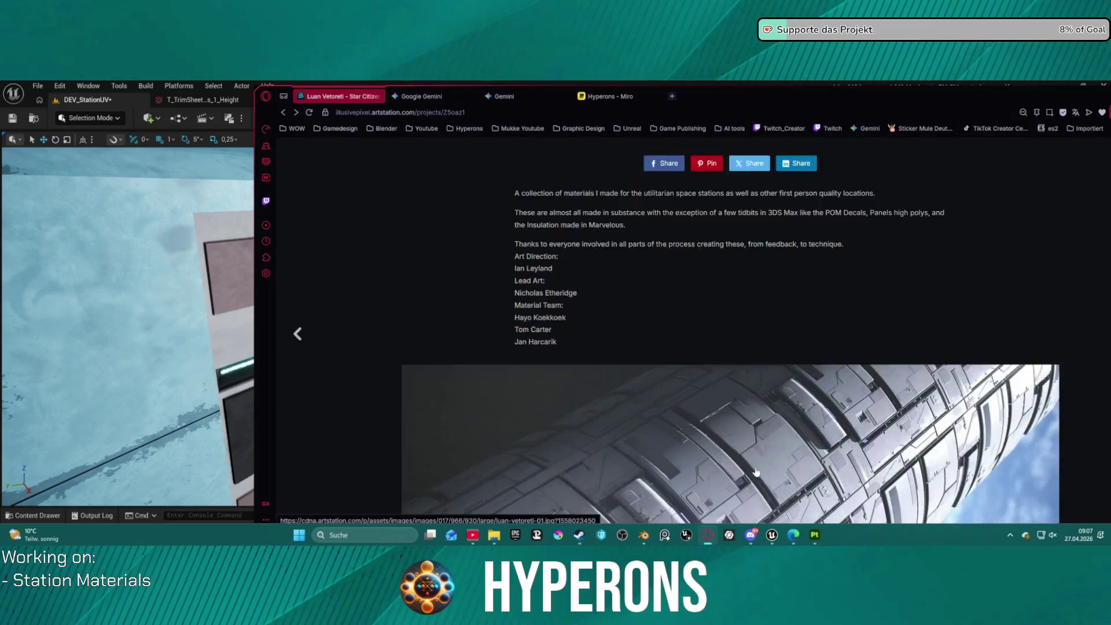
{"action": "scroll", "scroll_direction": "up", "scroll_amount": 3}
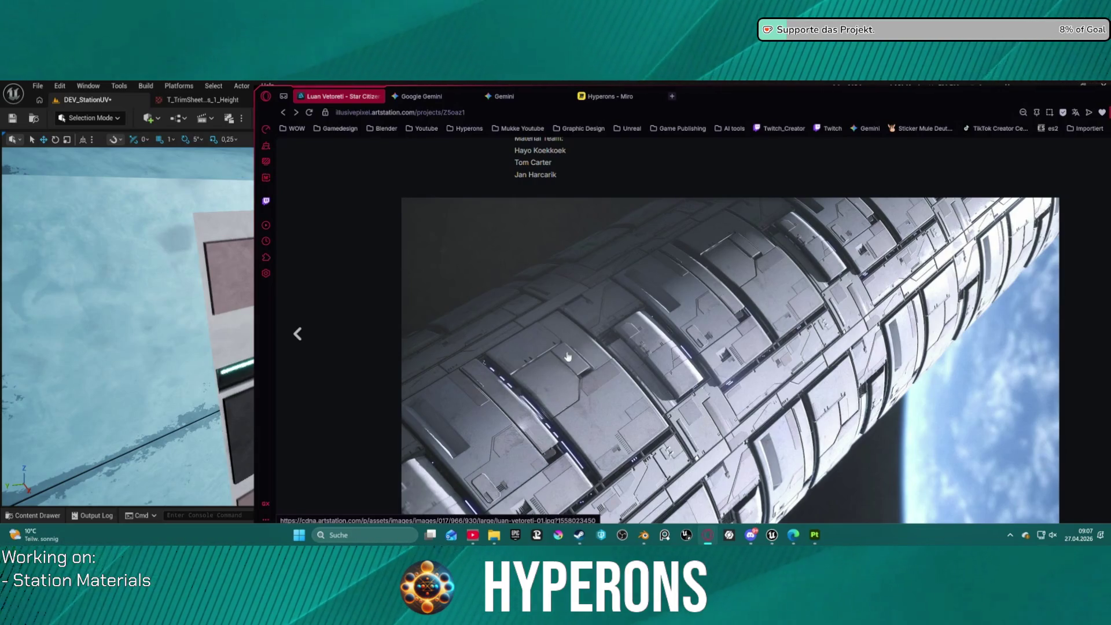
{"action": "scroll", "scroll_direction": "down", "scroll_amount": 3}
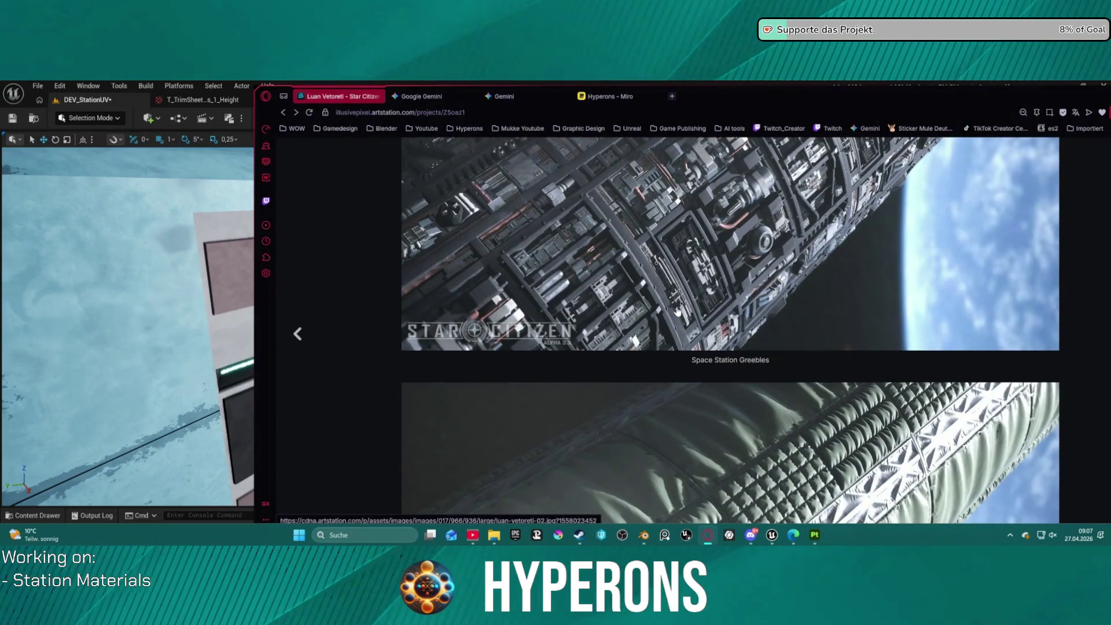
{"action": "scroll", "scroll_direction": "up", "scroll_amount": 3}
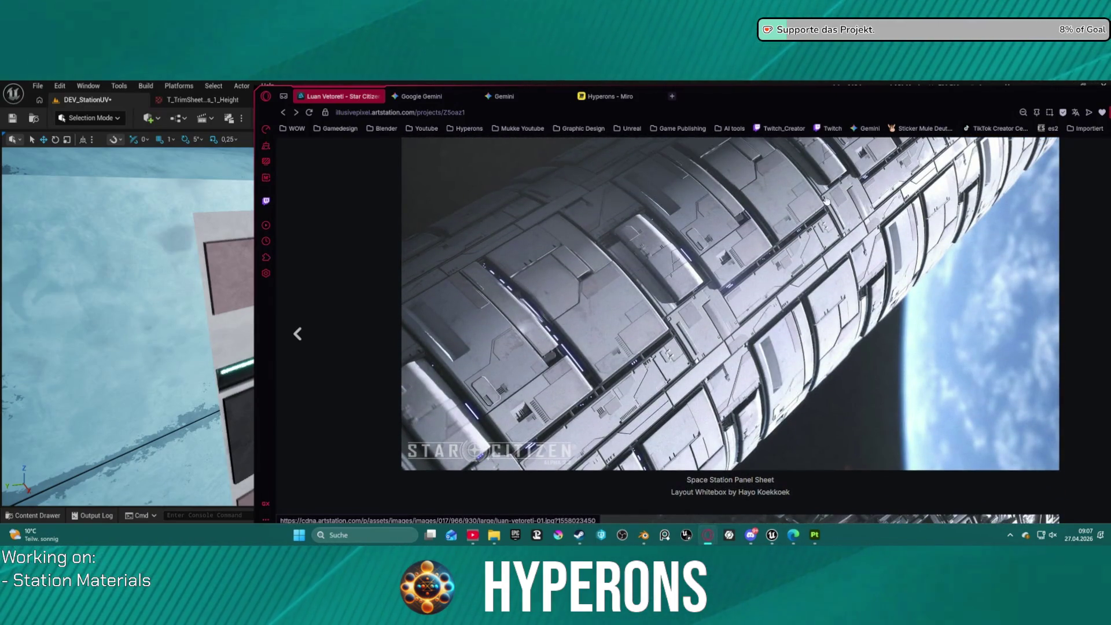
{"action": "scroll", "scroll_direction": "up", "scroll_amount": 3}
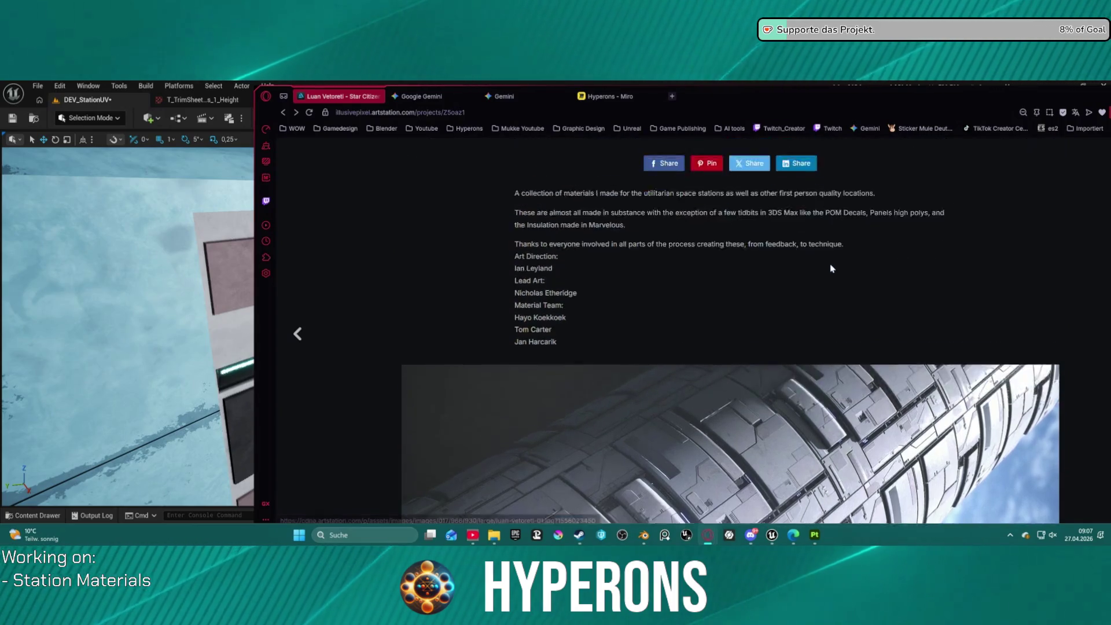
{"action": "scroll", "scroll_direction": "down", "scroll_amount": 3}
{"action": "scroll", "scroll_direction": "up", "scroll_amount": 3}
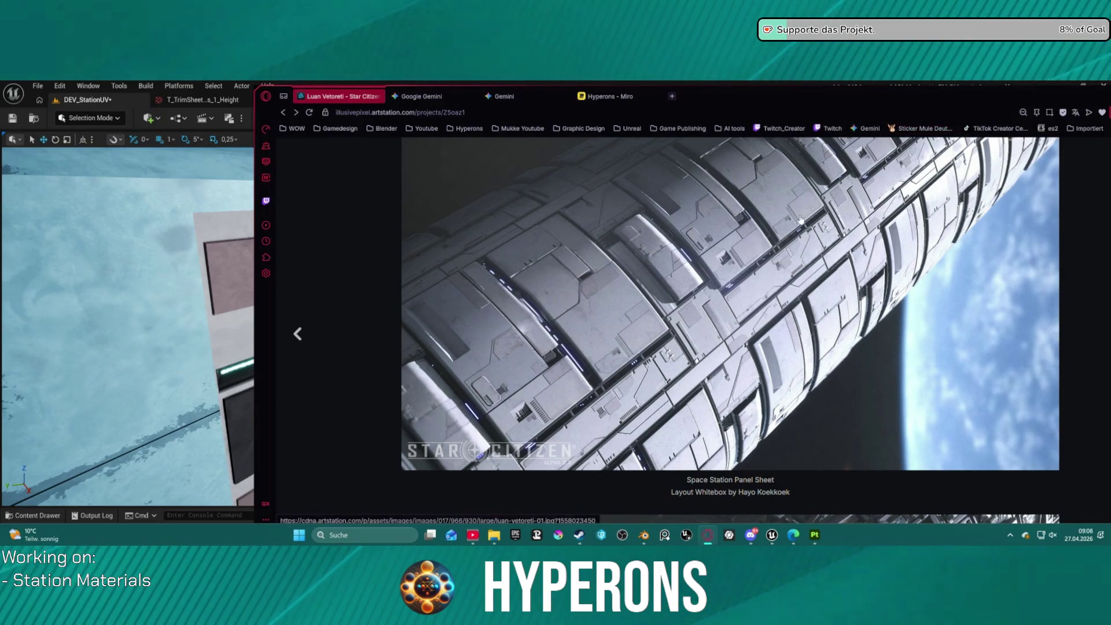
{"action": "scroll", "scroll_direction": "down", "scroll_amount": 3}
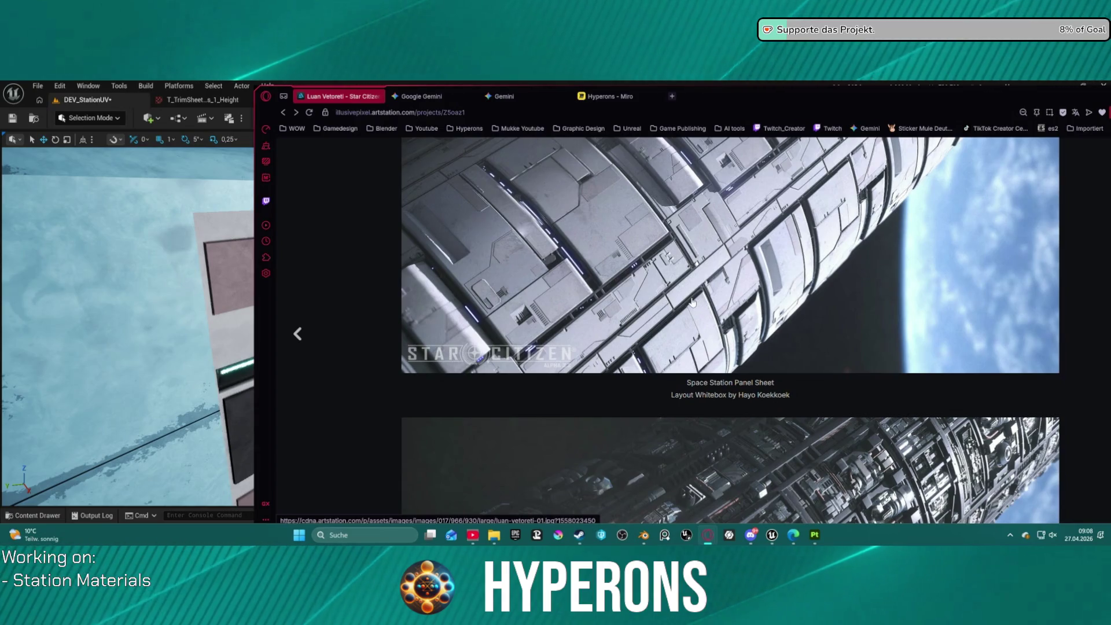
{"action": "scroll", "scroll_direction": "down", "scroll_amount": 3}
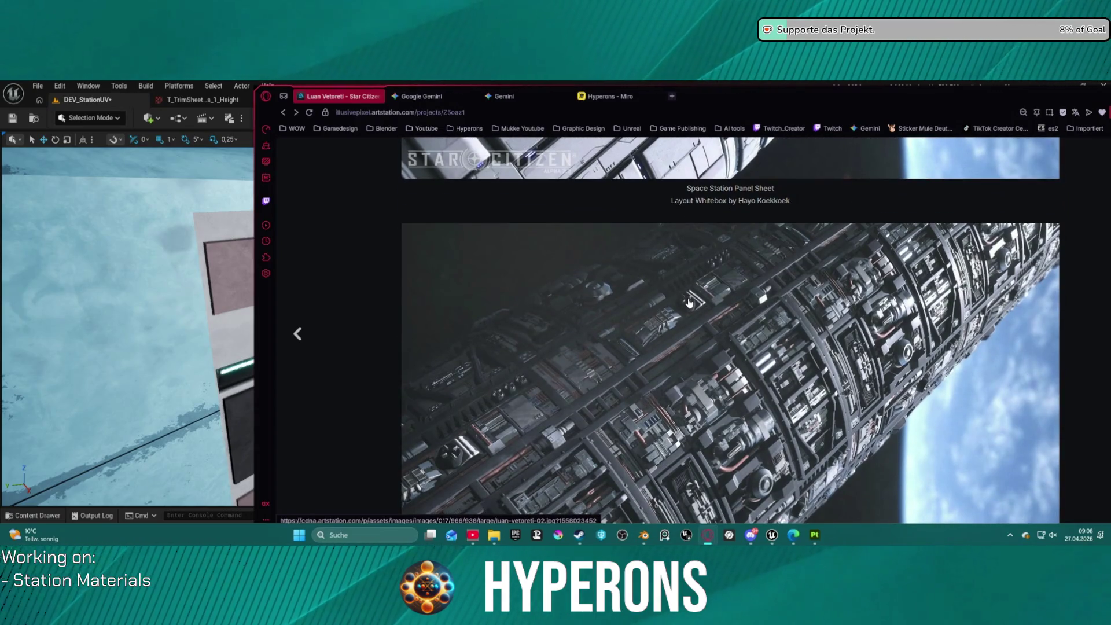
{"action": "scroll", "scroll_direction": "down", "scroll_amount": 3}
{"action": "scroll", "scroll_direction": "down", "scroll_amount": 3}
{"action": "scroll", "scroll_direction": "up", "scroll_amount": 3}
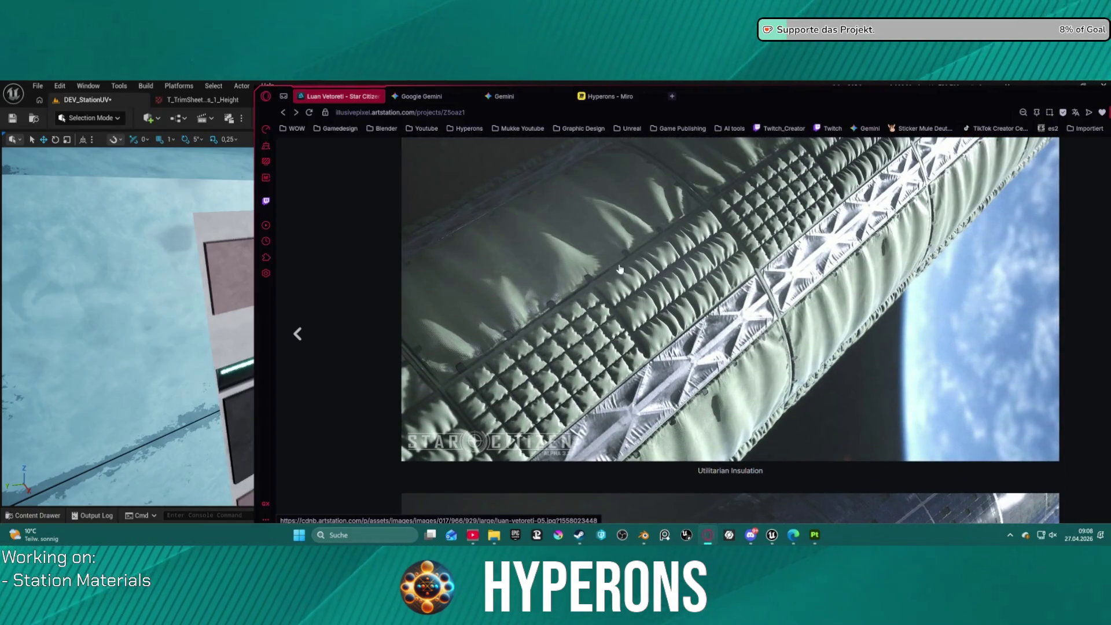
{"action": "scroll", "scroll_direction": "up", "scroll_amount": 3}
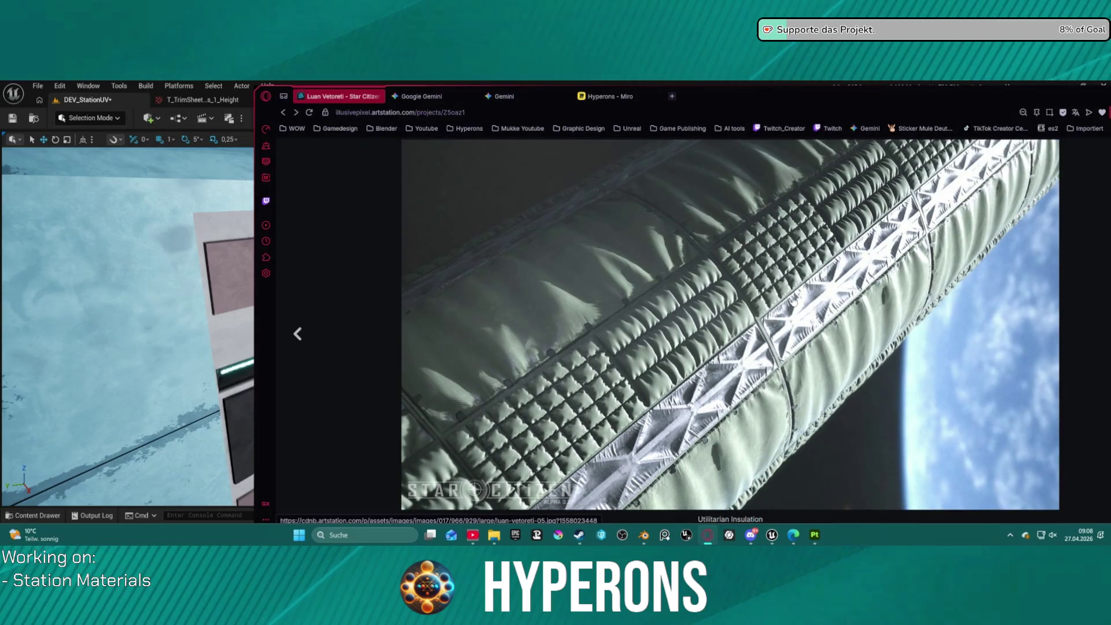
{"action": "scroll", "scroll_direction": "down", "scroll_amount": 3}
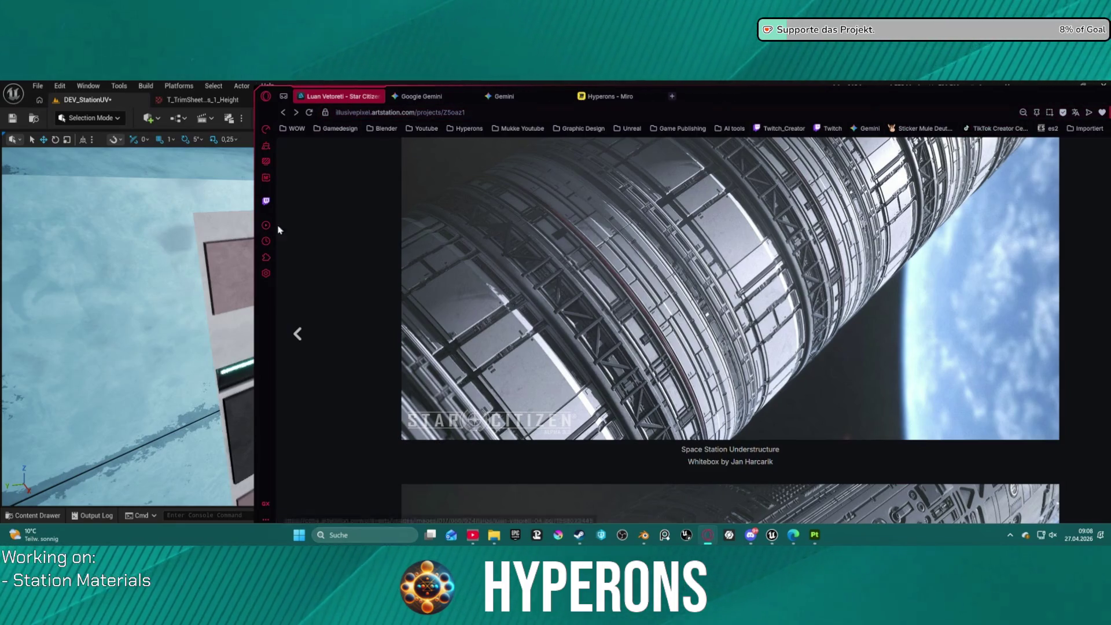
{"action": "key", "text": "alt+Tab"}
{"action": "left_click", "coordinate": [295, 331]}
- Select Plane and Plane2 and Alt-drag copies of both beside the originals
{"action": "scroll", "scroll_direction": "up", "scroll_amount": 3}
{"action": "scroll", "scroll_direction": "down", "scroll_amount": 3}
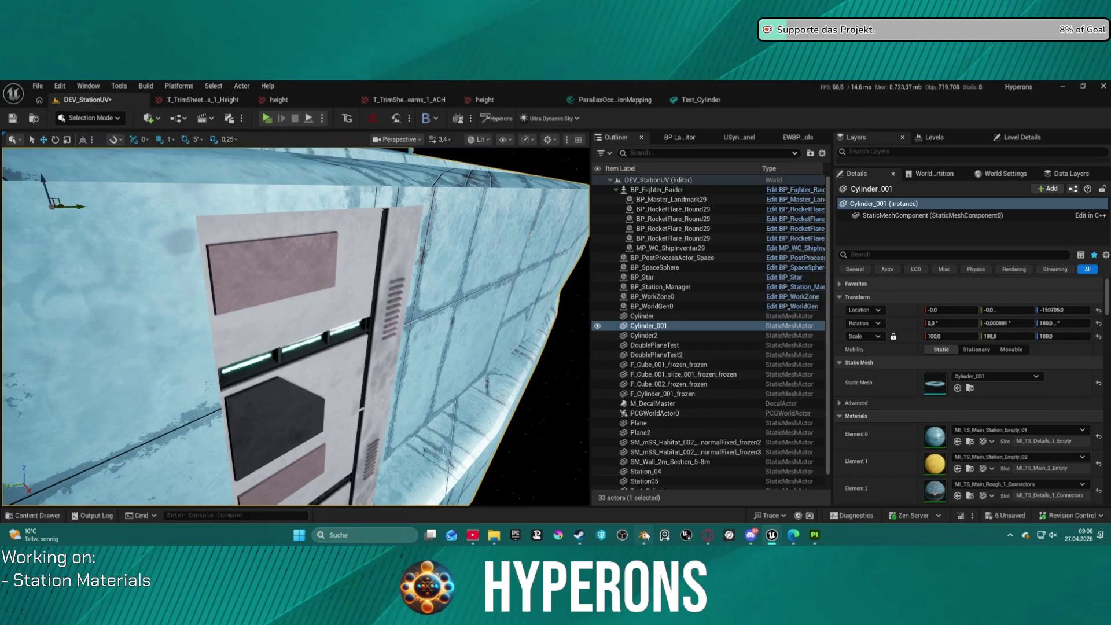
{"action": "left_click_drag", "start_coordinate": [324, 324], "coordinate": [315, 382]}
{"action": "left_click", "coordinate": [295, 344]}
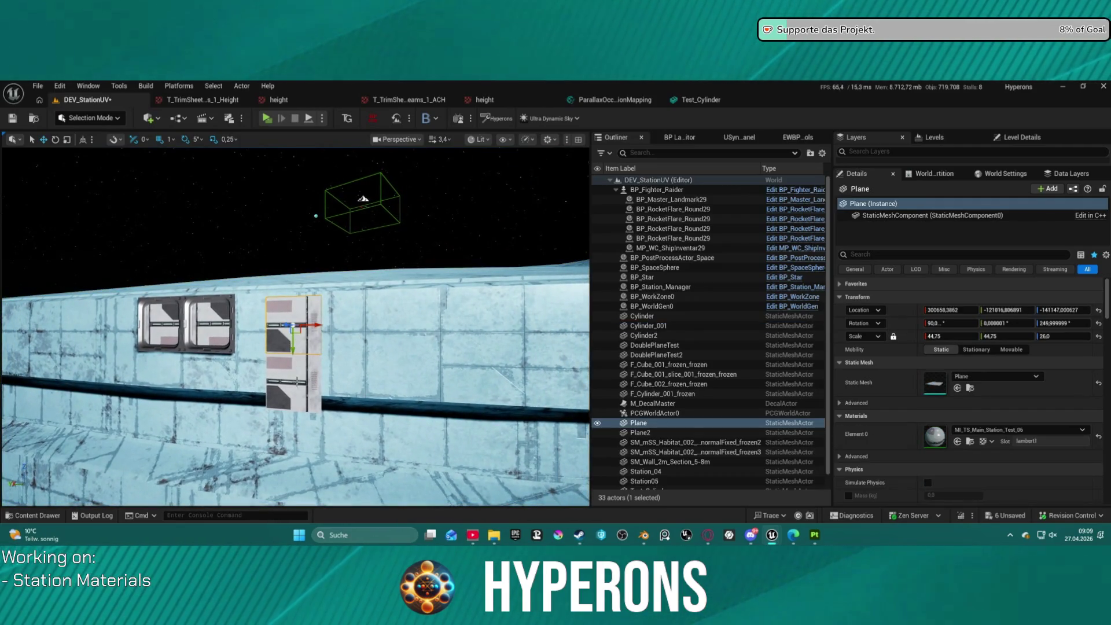
{"action": "left_click", "coordinate": [298, 374]}
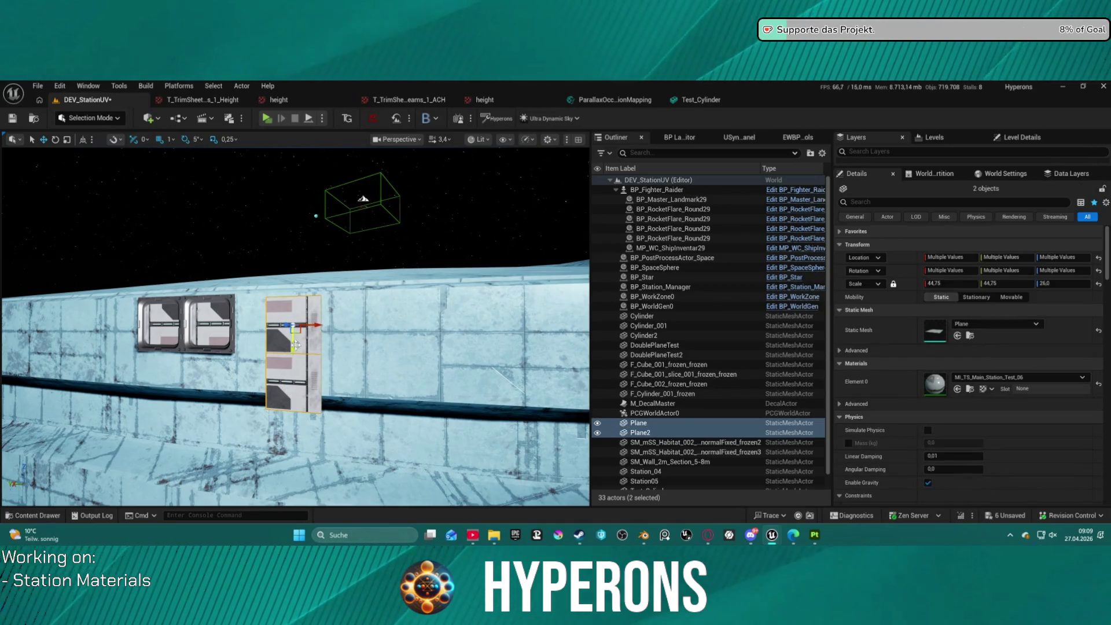
{"action": "left_click_drag", "start_coordinate": [293, 348], "coordinate": [374, 306]}
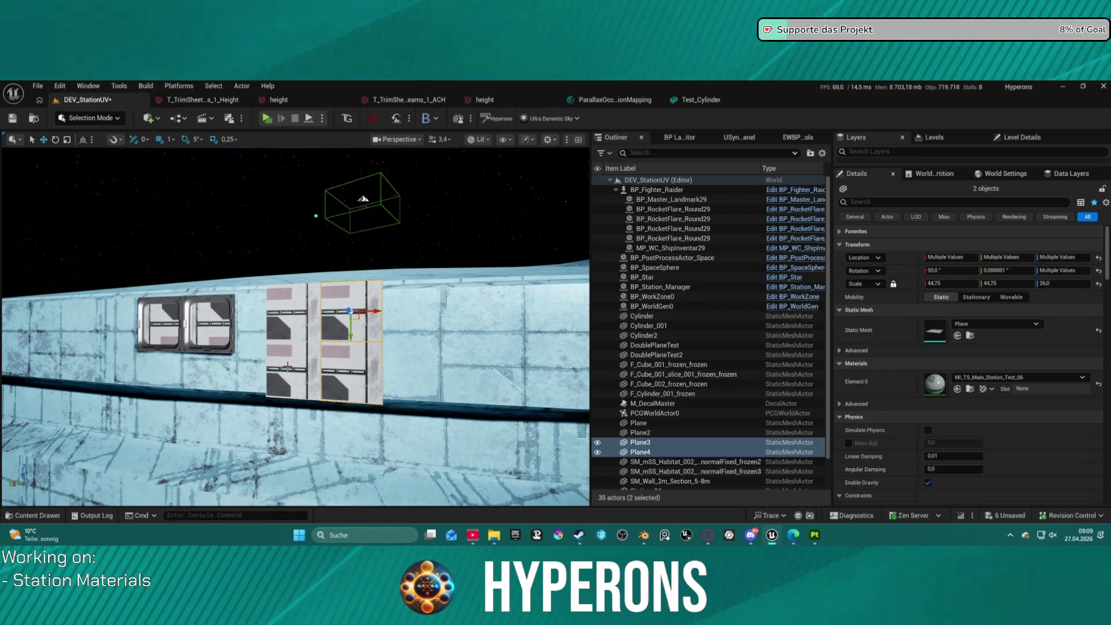
- Bring up Blender's recently opened files list from the taskbar
{"action": "mouse_move", "coordinate": [820, 539]}
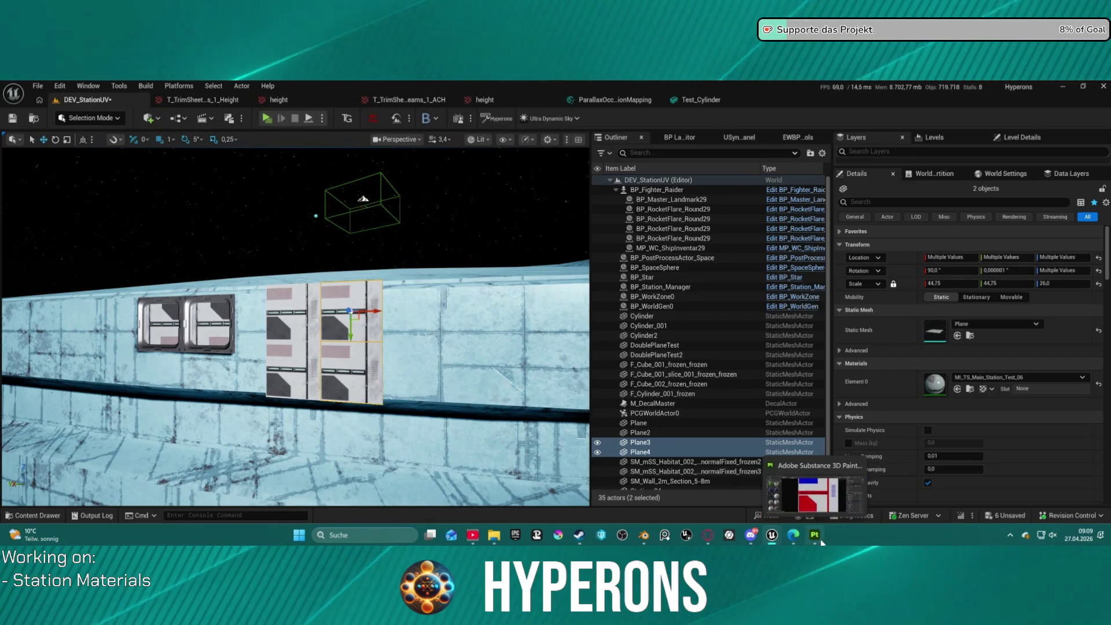
{"action": "mouse_move", "coordinate": [648, 539]}
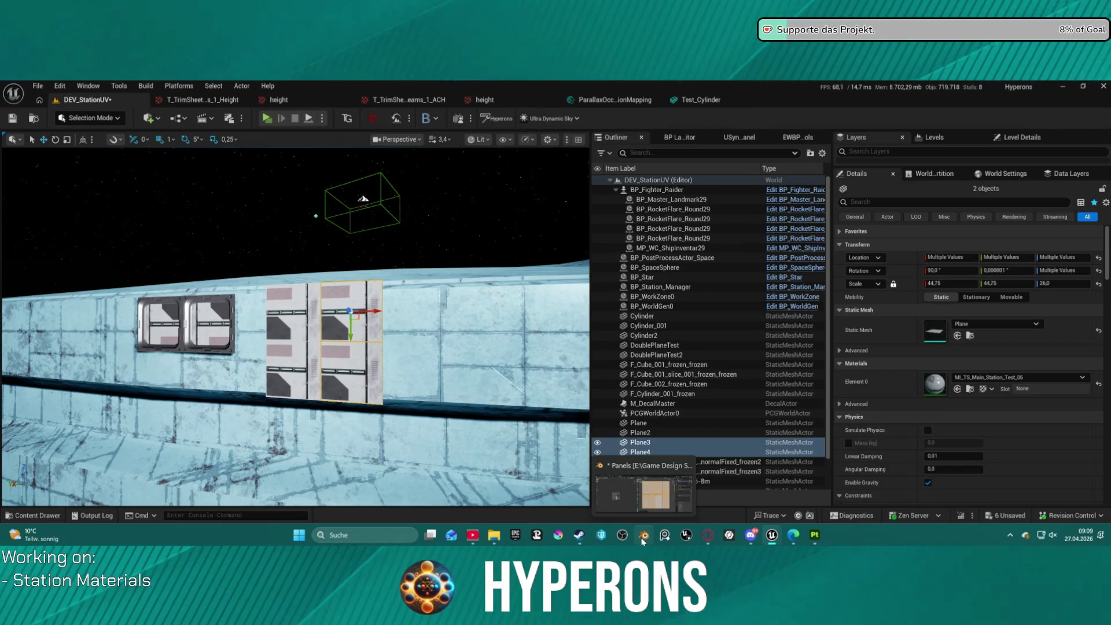
{"action": "right_click", "coordinate": [643, 535]}
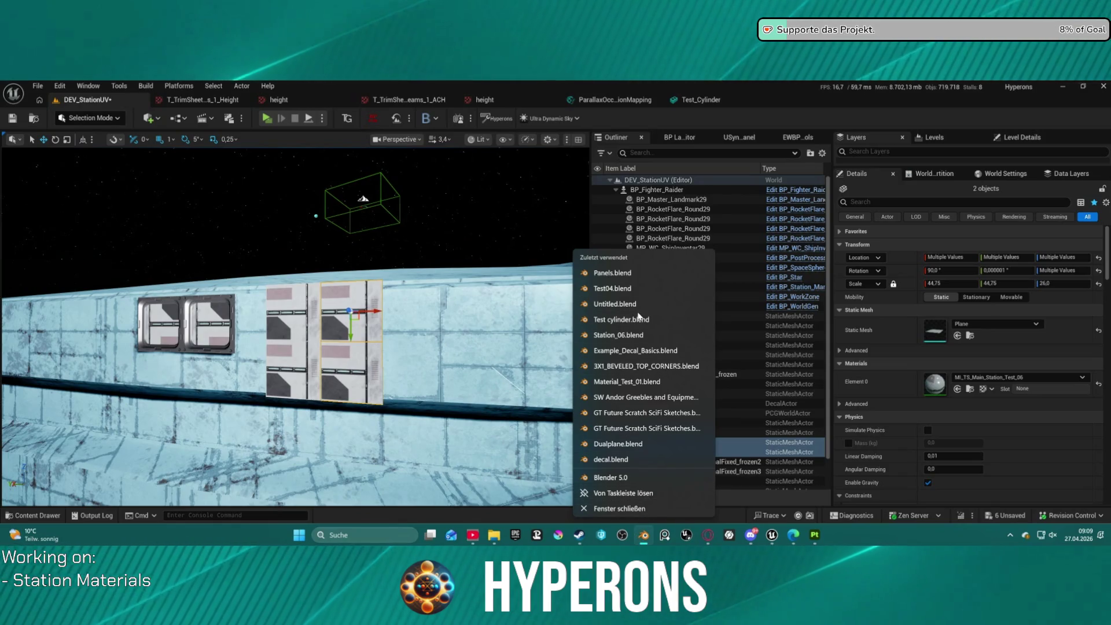
- Open Station_06.blend and orbit until the tall tower is centred in view
{"action": "left_click", "coordinate": [658, 335]}
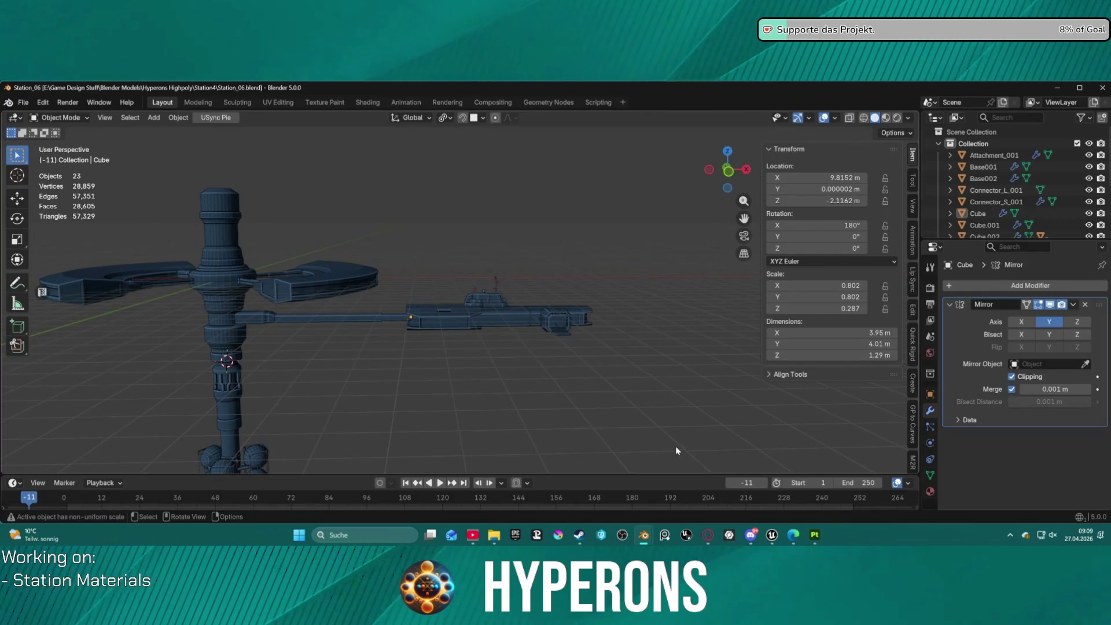
{"action": "scroll", "scroll_direction": "up", "scroll_amount": 3}
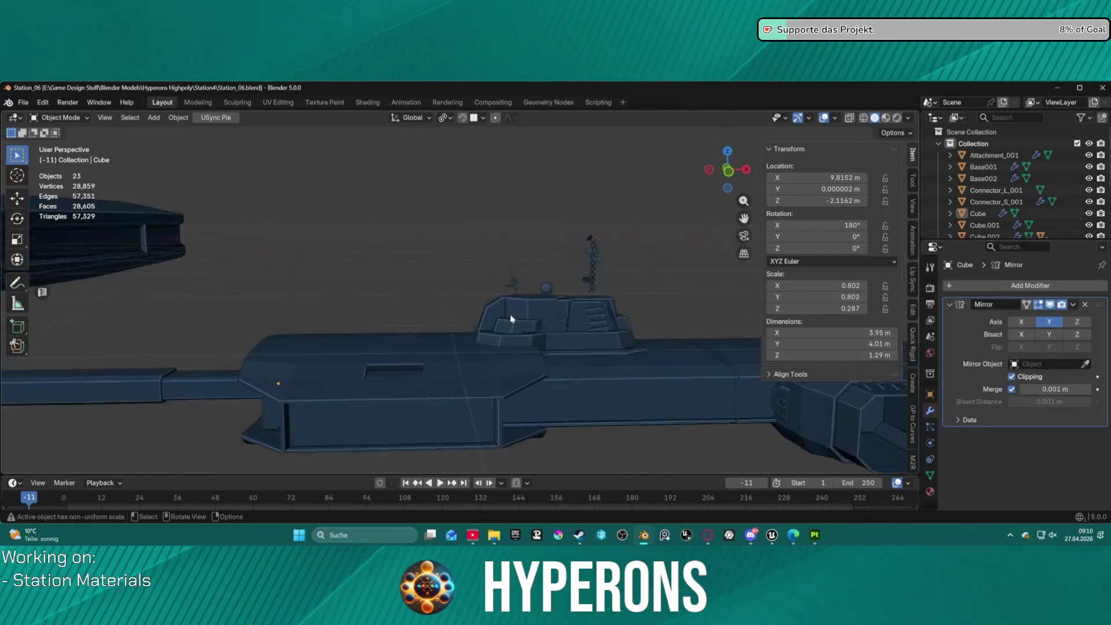
{"action": "scroll", "scroll_direction": "up", "scroll_amount": 3}
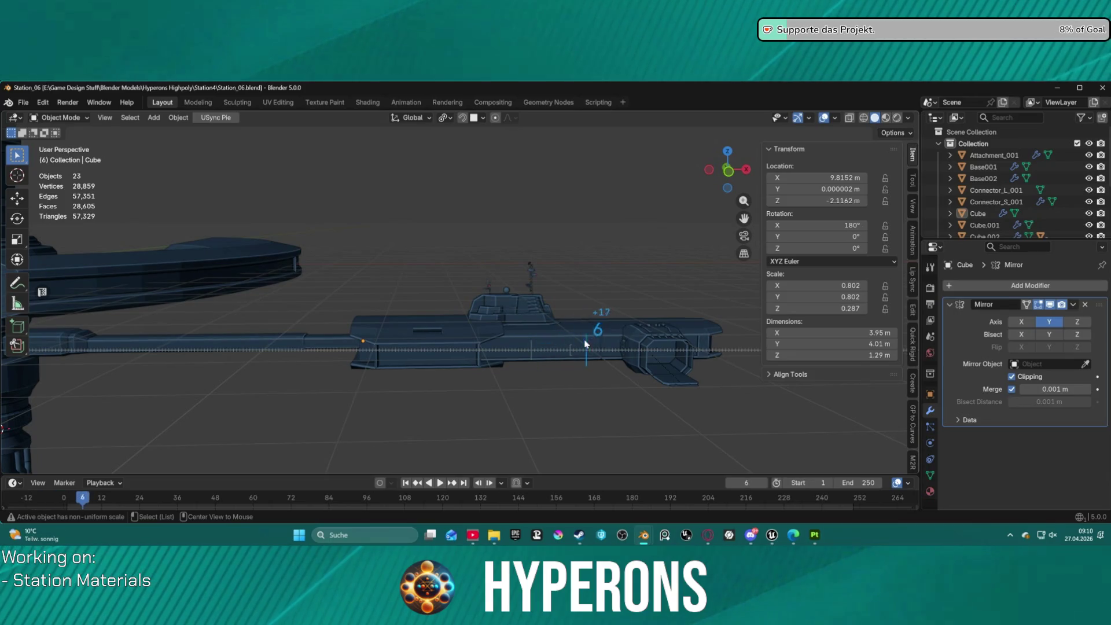
{"action": "scroll", "scroll_direction": "up", "scroll_amount": 3}
{"action": "scroll", "scroll_direction": "down", "scroll_amount": 3}
{"action": "left_click_drag", "start_coordinate": [377, 425], "coordinate": [438, 380]}
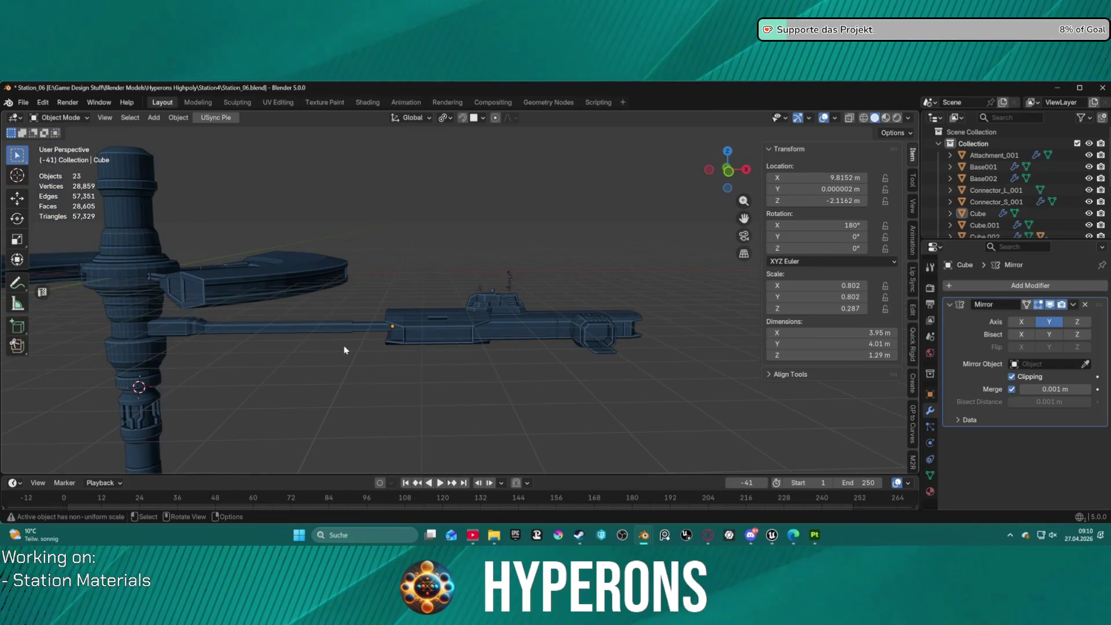
{"action": "left_click_drag", "start_coordinate": [386, 353], "coordinate": [439, 350]}
- Select the tower Base001, toggle its Edit Mode, and switch to the UV Editing workspace
{"action": "left_click", "coordinate": [548, 332]}
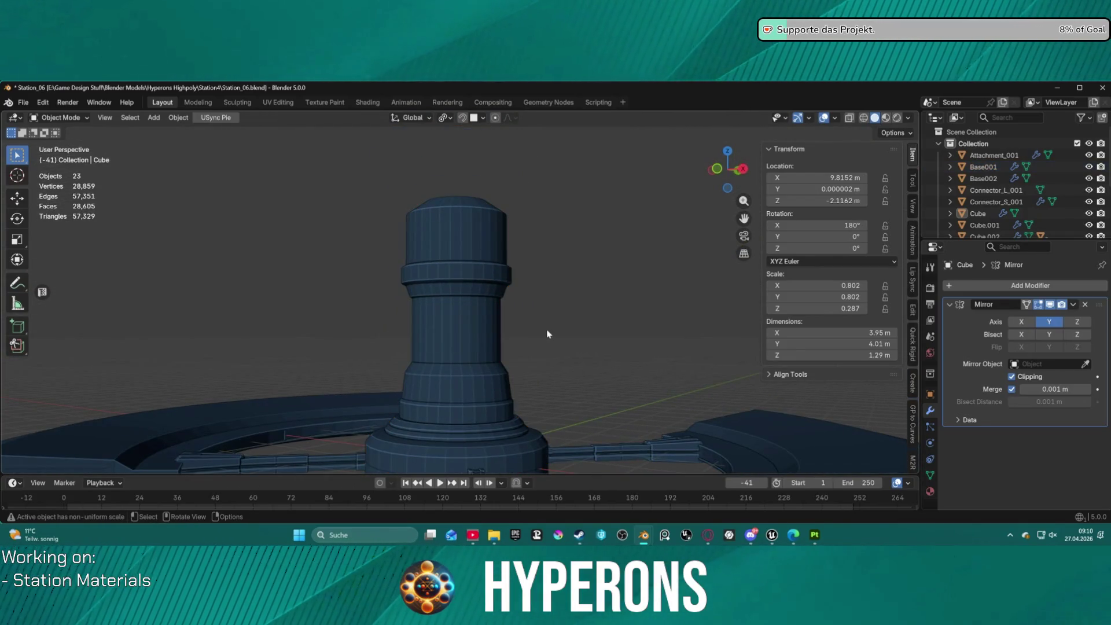
{"action": "scroll", "scroll_direction": "up", "scroll_amount": 3}
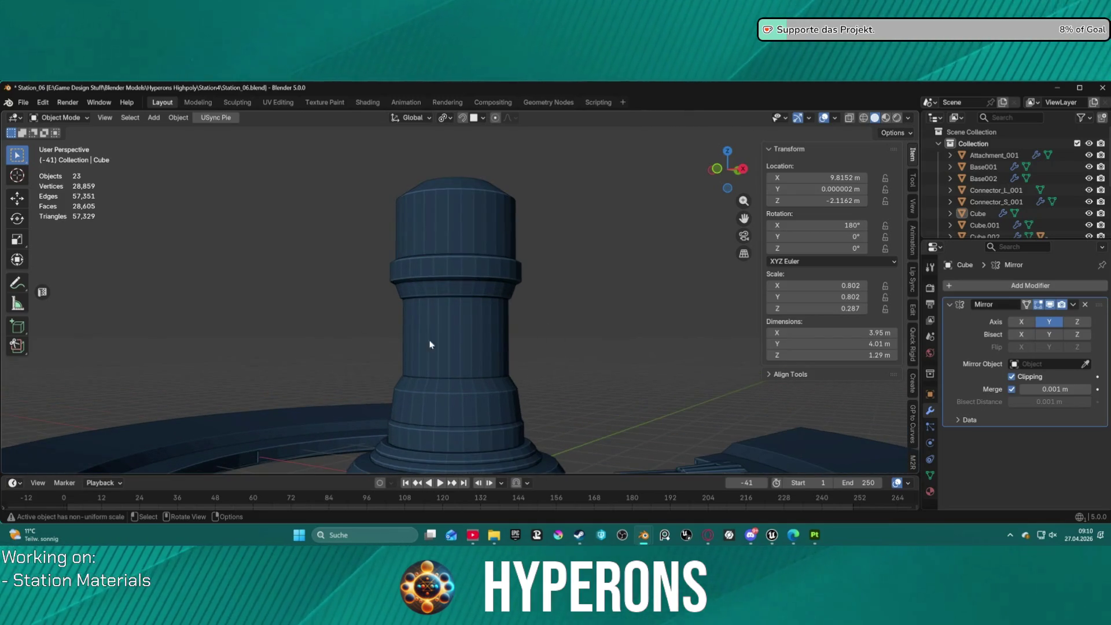
{"action": "left_click", "coordinate": [457, 330]}
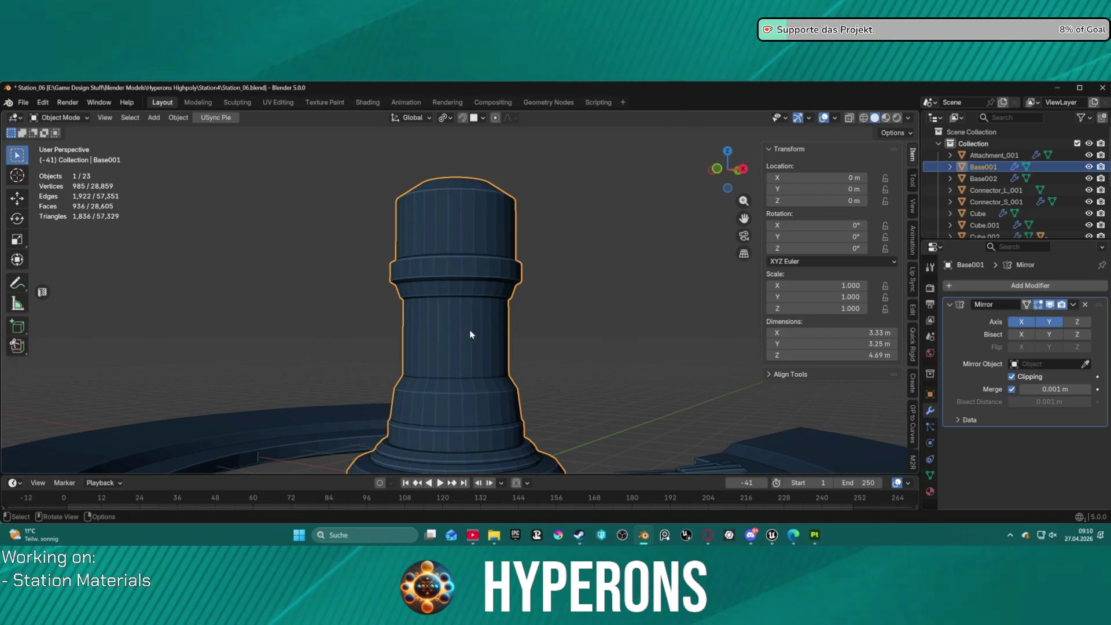
{"action": "scroll", "scroll_direction": "down", "scroll_amount": 3}
{"action": "key", "text": "ctrl+Tab"}
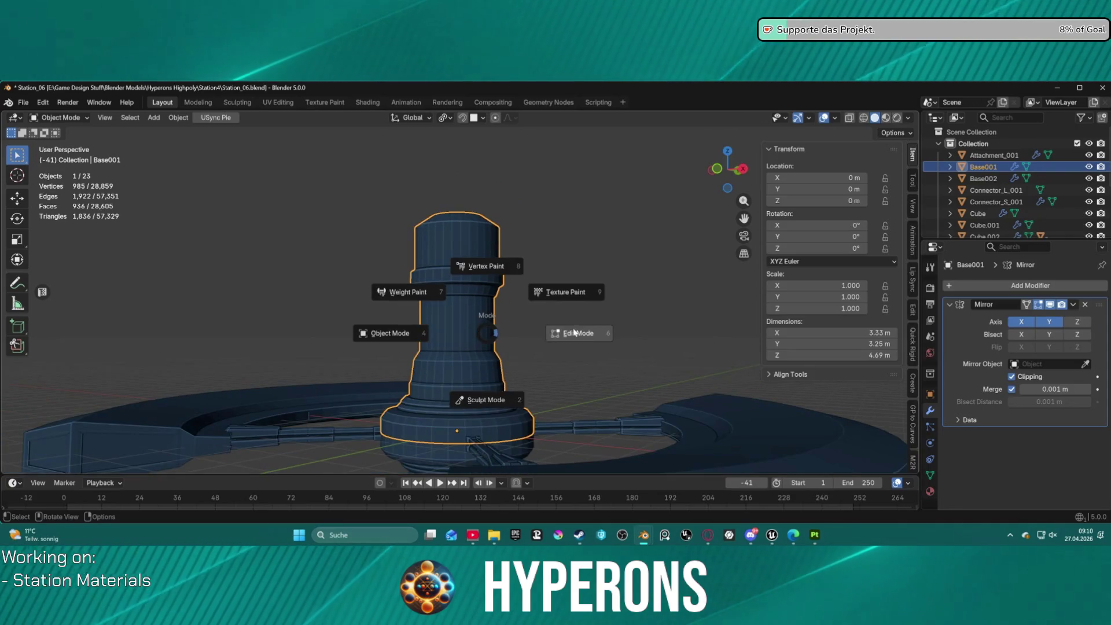
{"action": "left_click", "coordinate": [573, 330]}
{"action": "key", "text": "ctrl+Tab"}
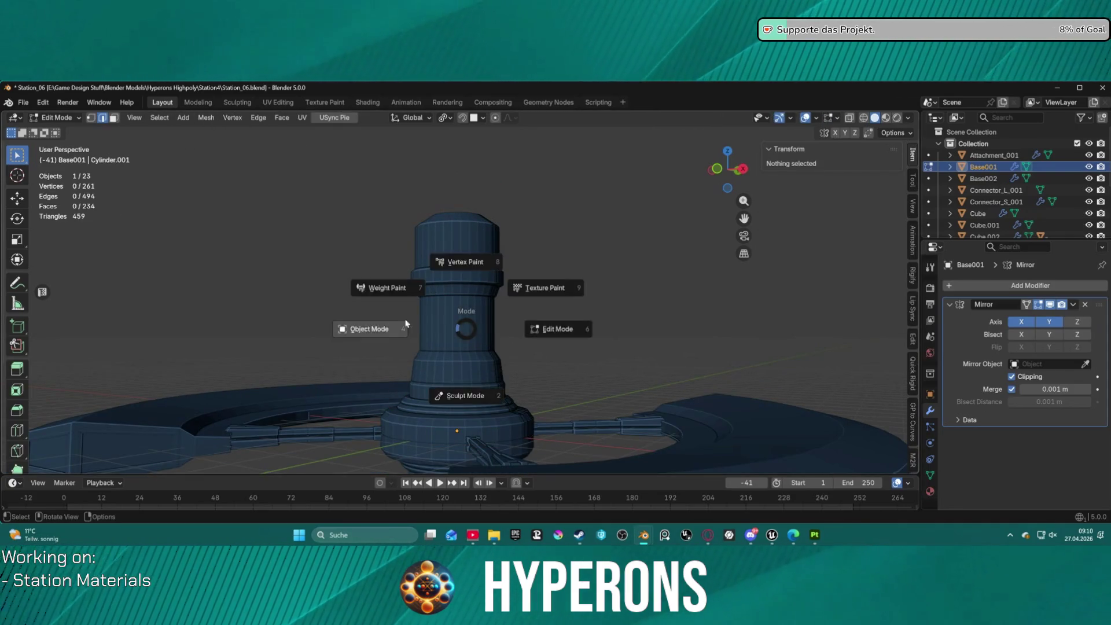
{"action": "left_click", "coordinate": [375, 325]}
{"action": "left_click", "coordinate": [284, 103]}
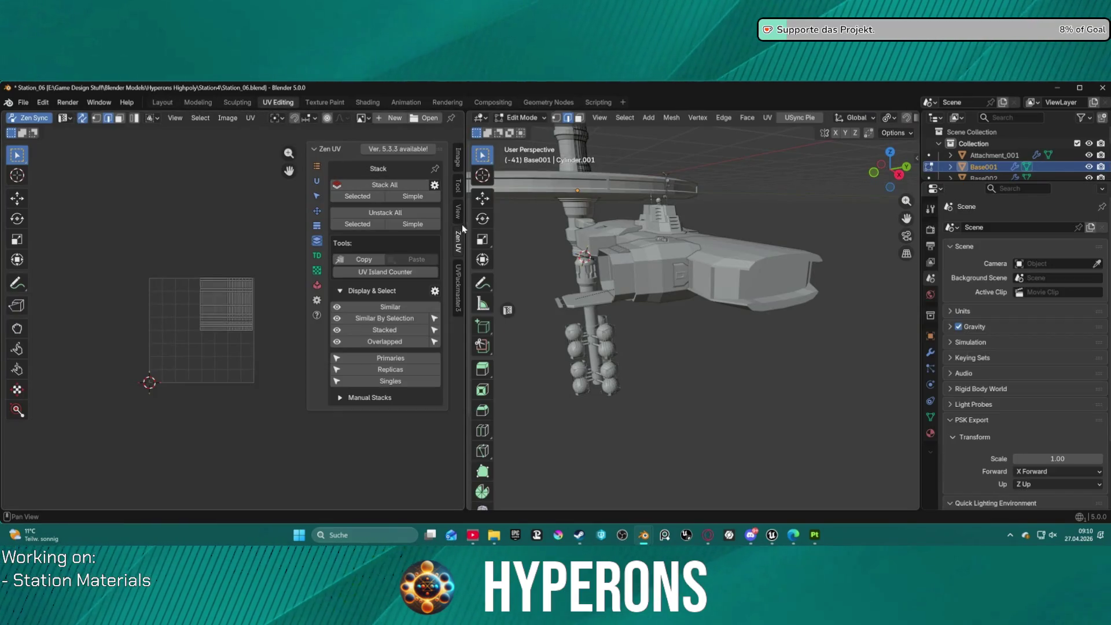
- Frame the tower and select its whole connected mesh with L
{"action": "scroll", "scroll_direction": "down", "scroll_amount": 3}
{"action": "left_click_drag", "start_coordinate": [576, 189], "coordinate": [684, 261]}
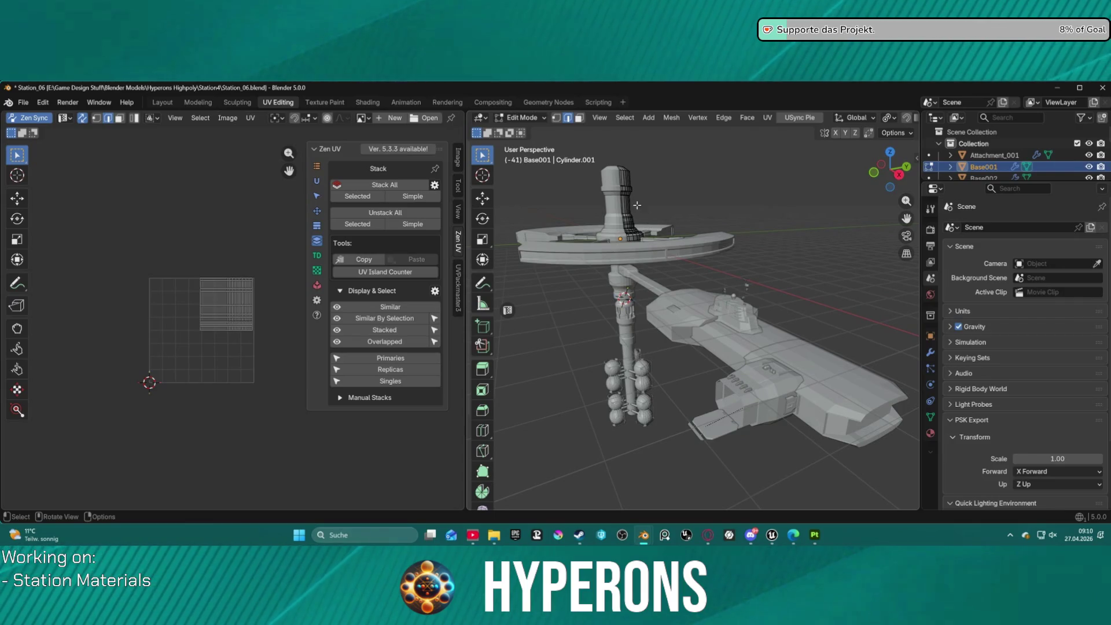
{"action": "key", "text": "KP_Decimal"}
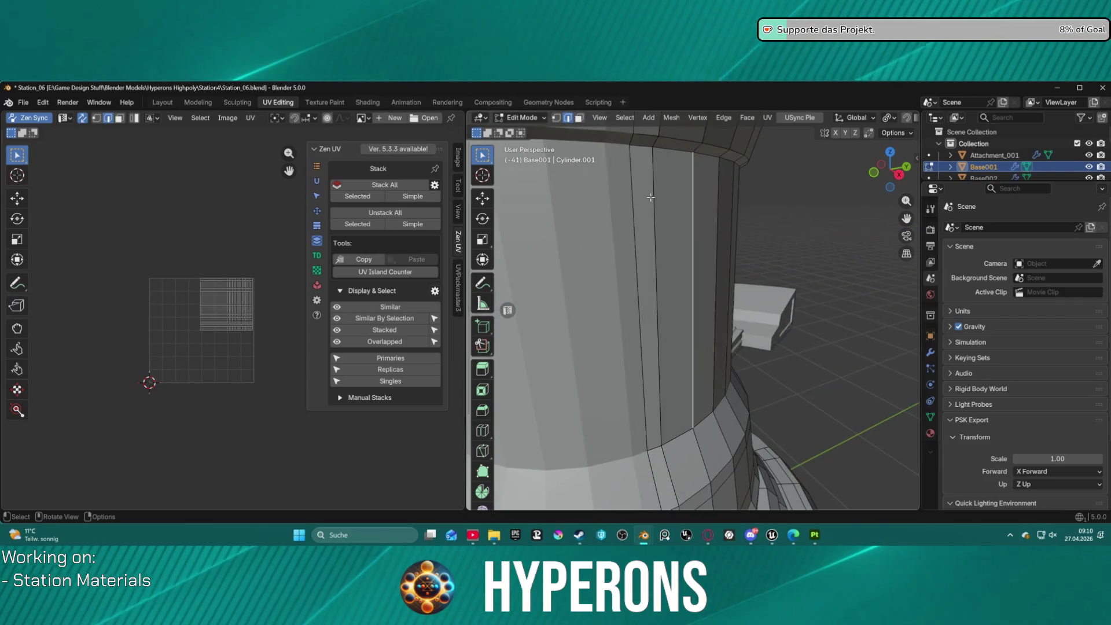
{"action": "left_click_drag", "start_coordinate": [689, 210], "coordinate": [670, 352]}
{"action": "scroll", "scroll_direction": "down", "scroll_amount": 3}
{"action": "scroll", "scroll_direction": "up", "scroll_amount": 3}
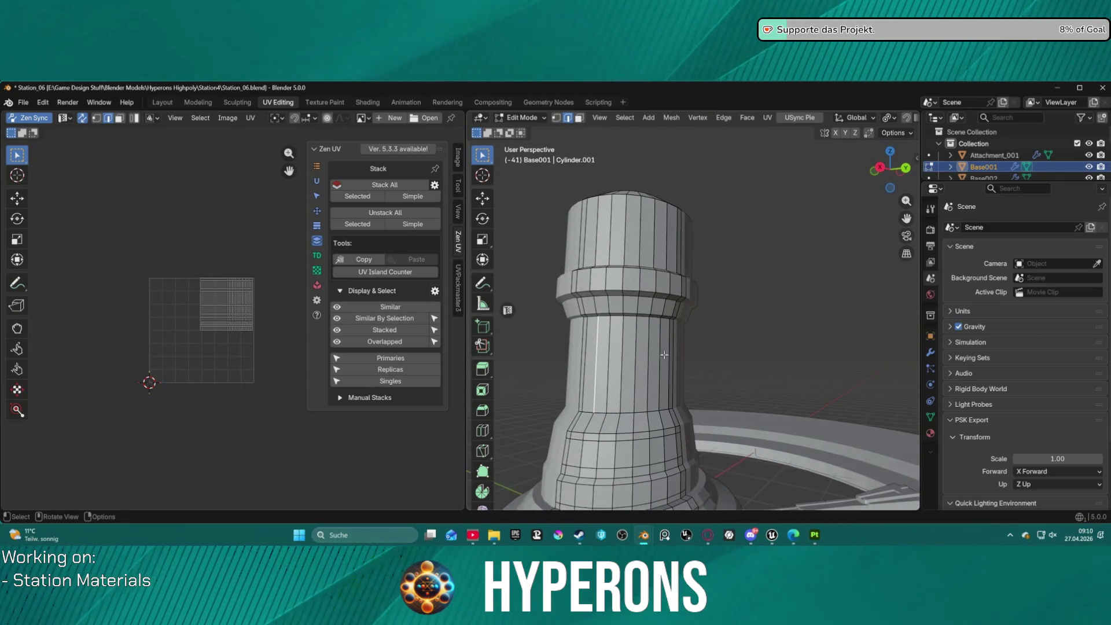
{"action": "scroll", "scroll_direction": "up", "scroll_amount": 3}
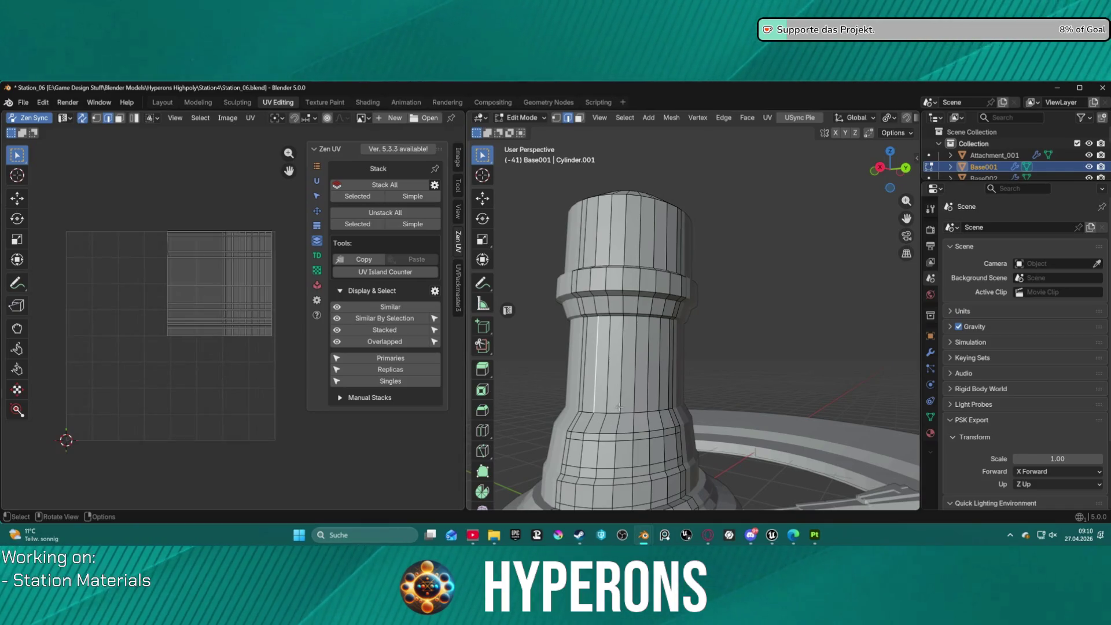
{"action": "key", "text": "l"}
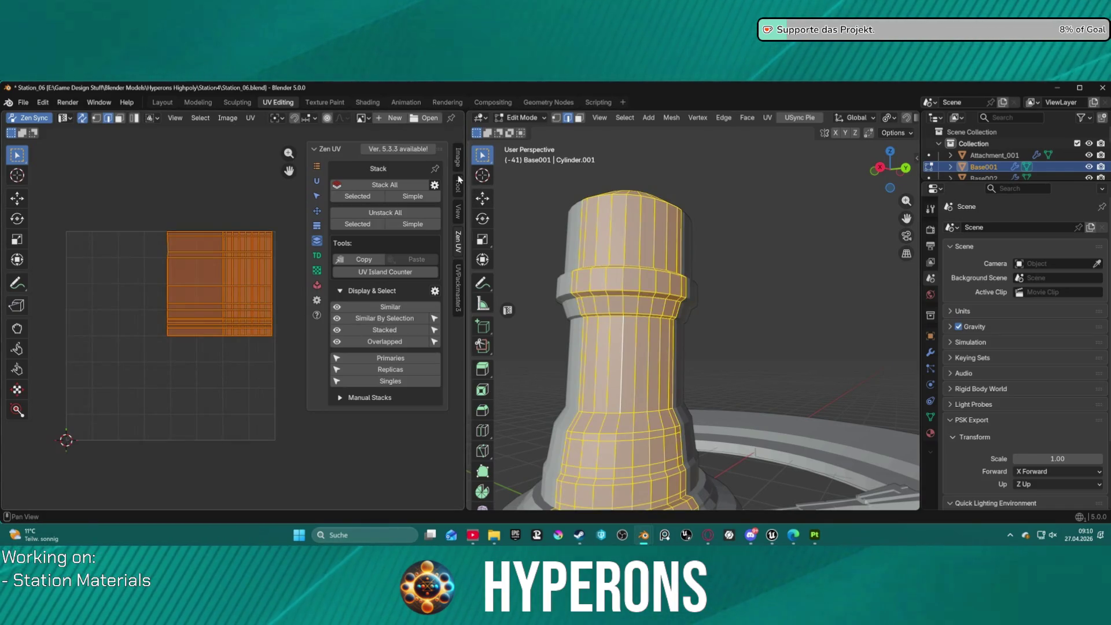
- Run Zen UV Auto Unwrap to unwrap and pack the tower's UVs
{"action": "left_click", "coordinate": [456, 249]}
{"action": "left_click", "coordinate": [457, 249]}
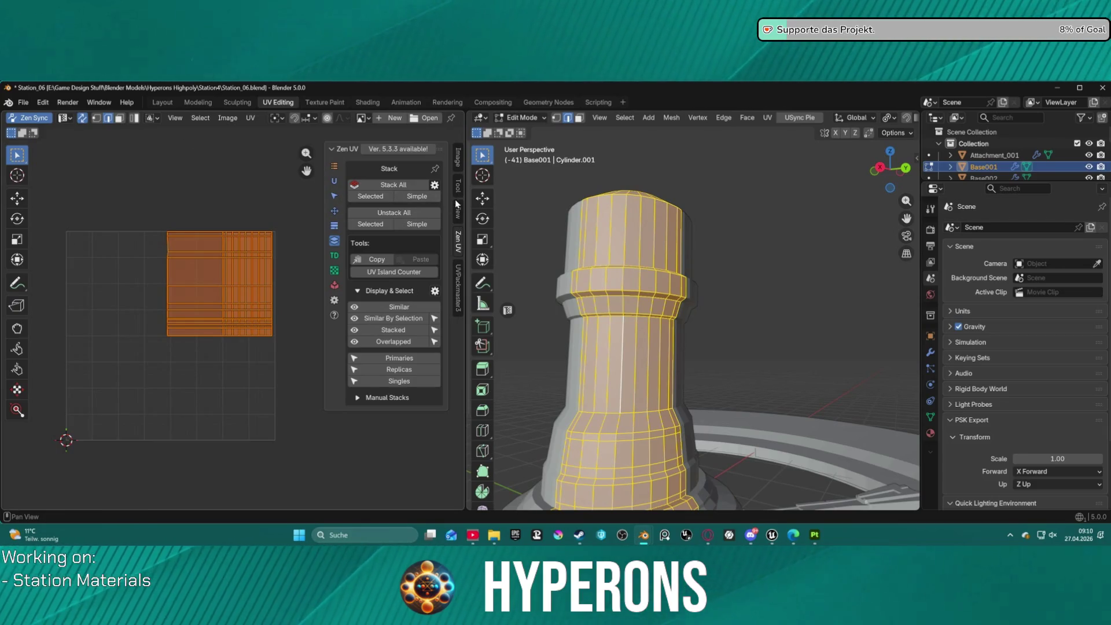
{"action": "left_click", "coordinate": [333, 181]}
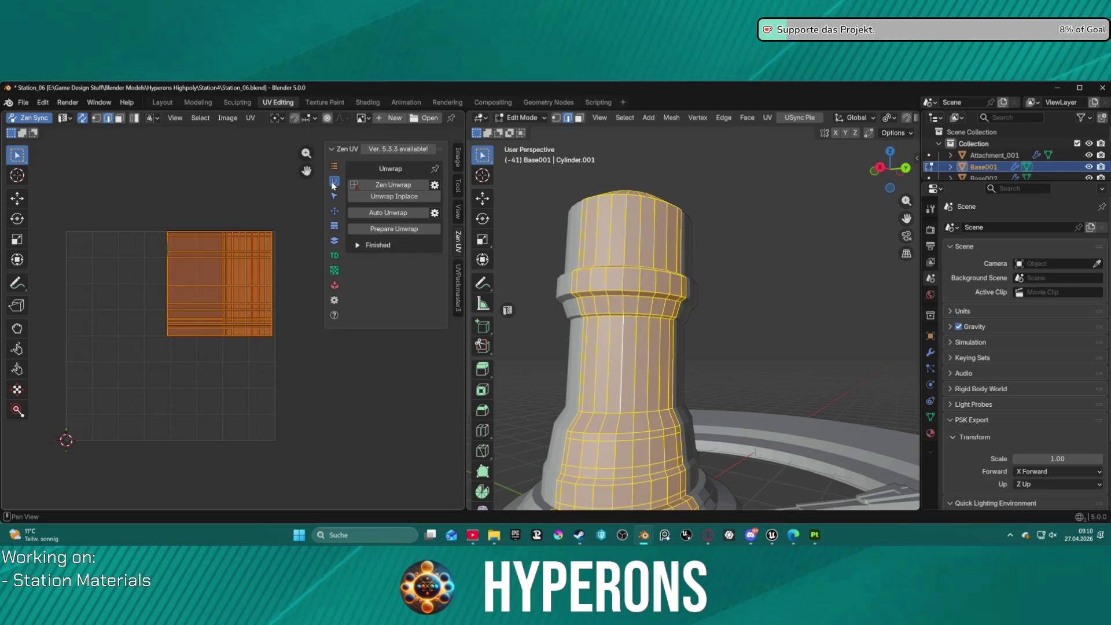
{"action": "left_click", "coordinate": [401, 213]}
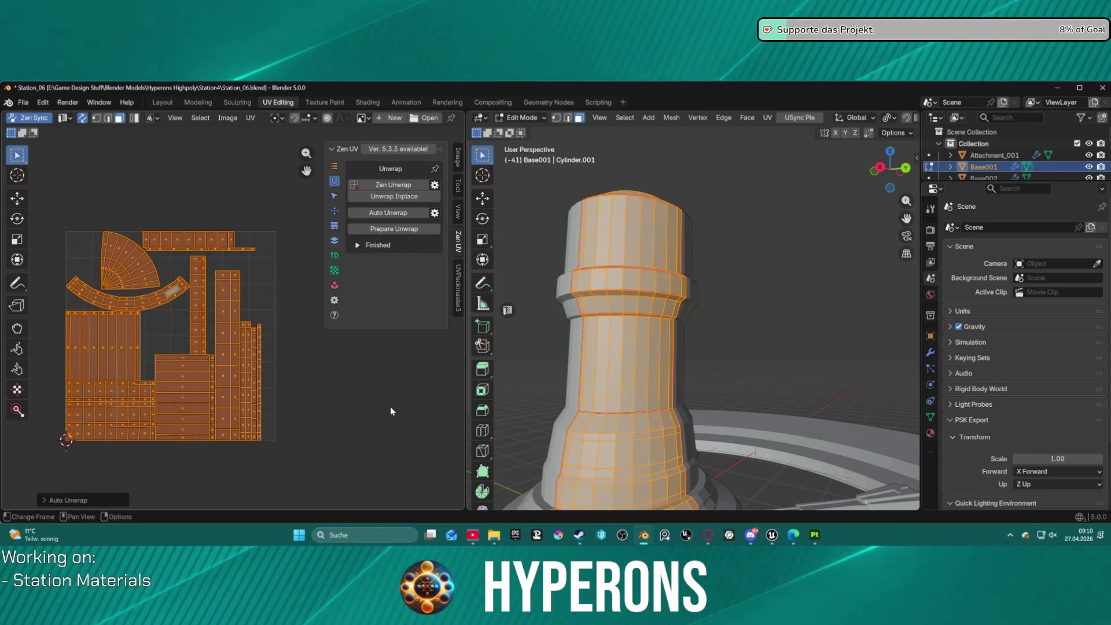
- Inspect the marked seams around the tower, then select all with A
{"action": "left_click", "coordinate": [706, 396]}
{"action": "scroll", "scroll_direction": "down", "scroll_amount": 3}
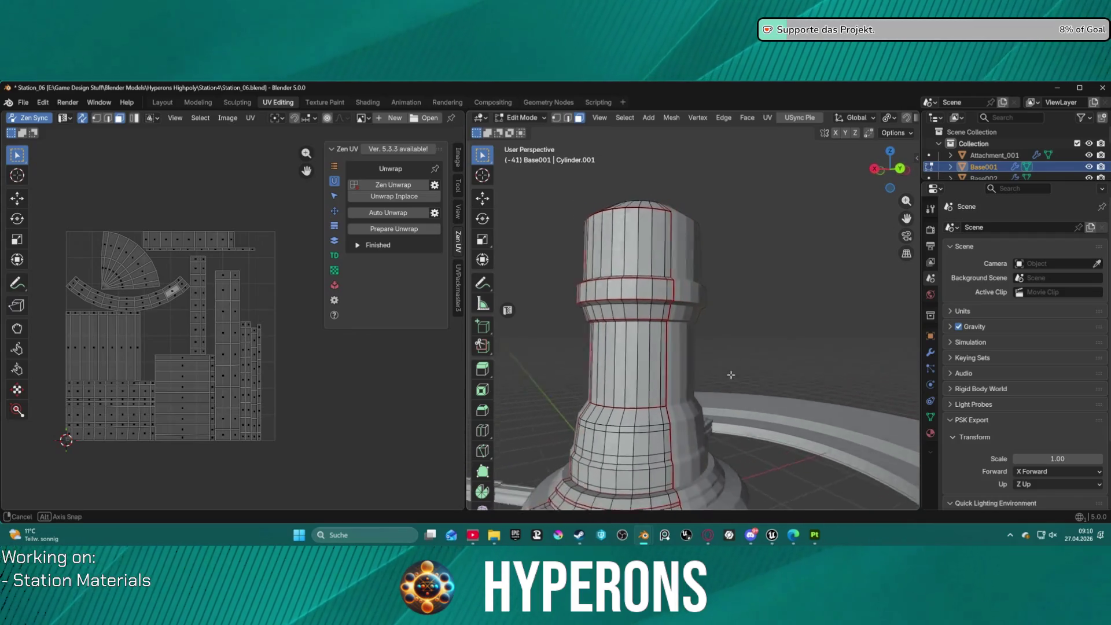
{"action": "scroll", "scroll_direction": "up", "scroll_amount": 3}
{"action": "left_click_drag", "start_coordinate": [707, 357], "coordinate": [685, 334]}
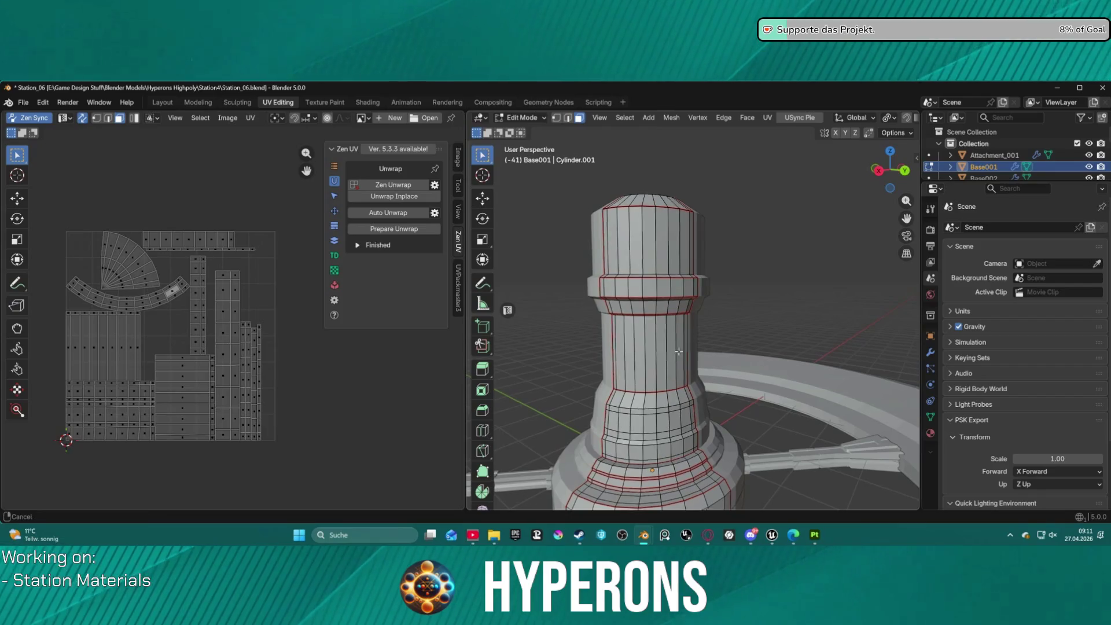
{"action": "scroll", "scroll_direction": "up", "scroll_amount": 3}
{"action": "left_click_drag", "start_coordinate": [637, 320], "coordinate": [623, 322]}
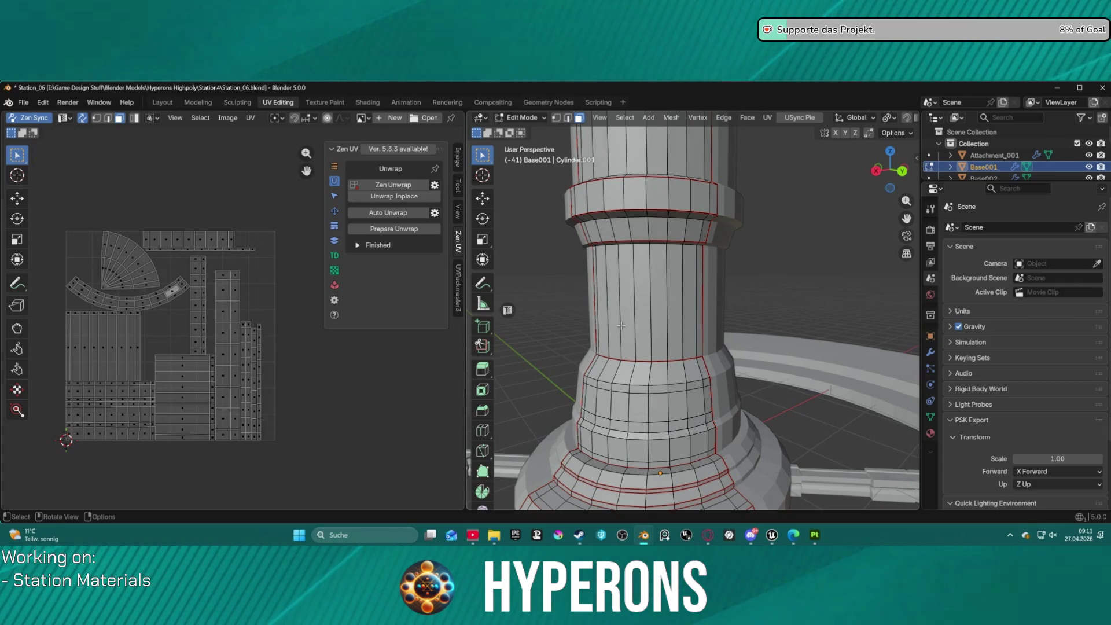
{"action": "key", "text": "a"}
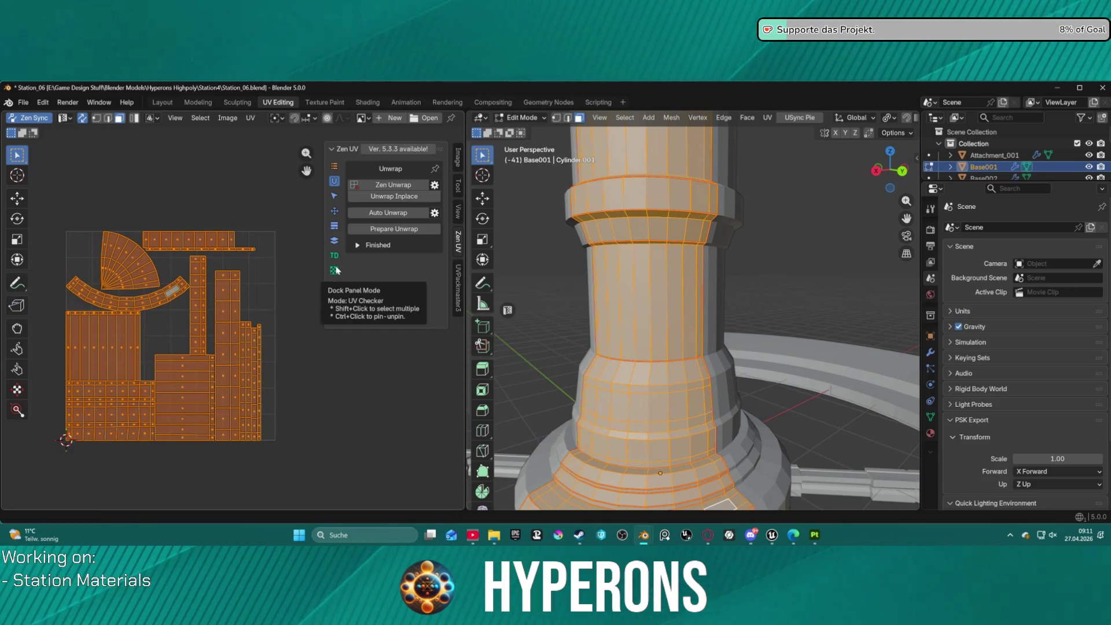
- Enable the UV checker and look down over the column and its lower bulge
{"action": "left_click", "coordinate": [335, 270]}
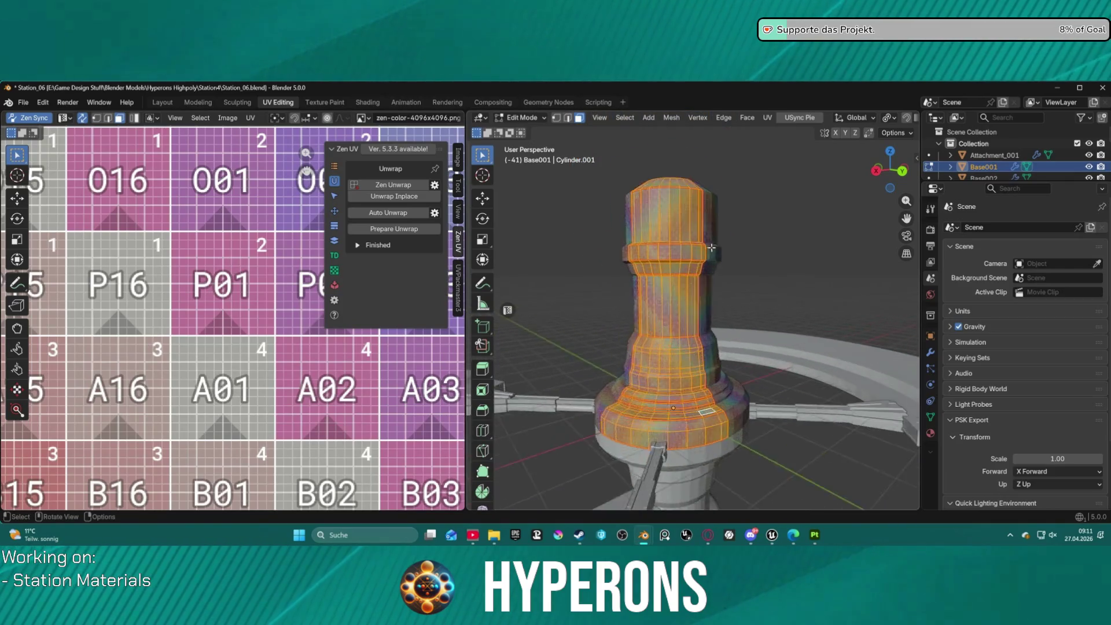
{"action": "scroll", "scroll_direction": "up", "scroll_amount": 3}
{"action": "scroll", "scroll_direction": "up", "scroll_amount": 3}
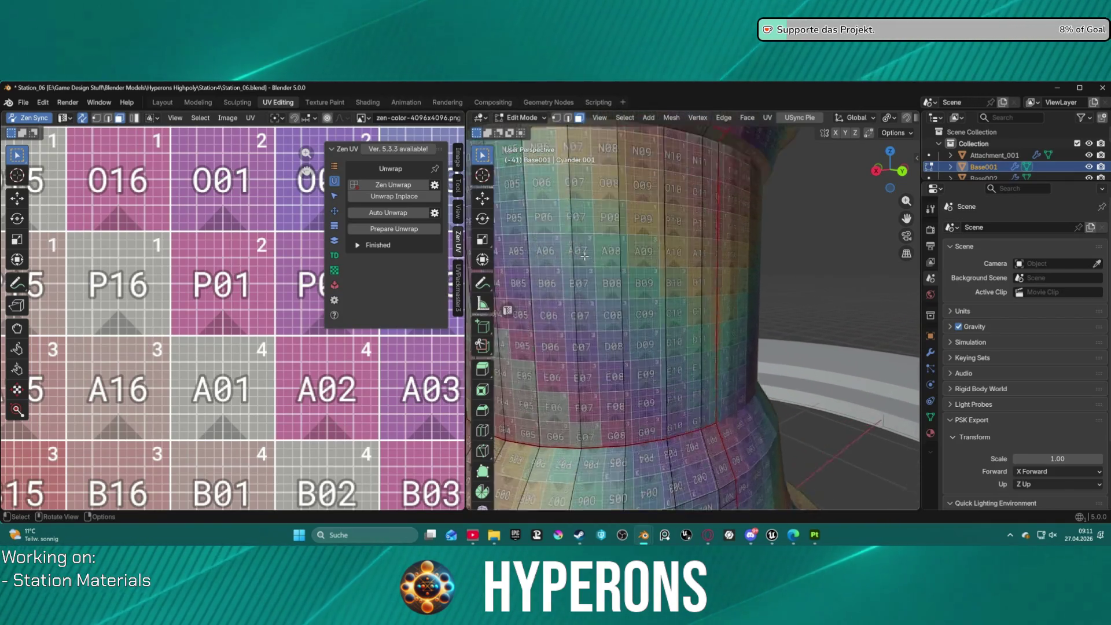
{"action": "scroll", "scroll_direction": "down", "scroll_amount": 3}
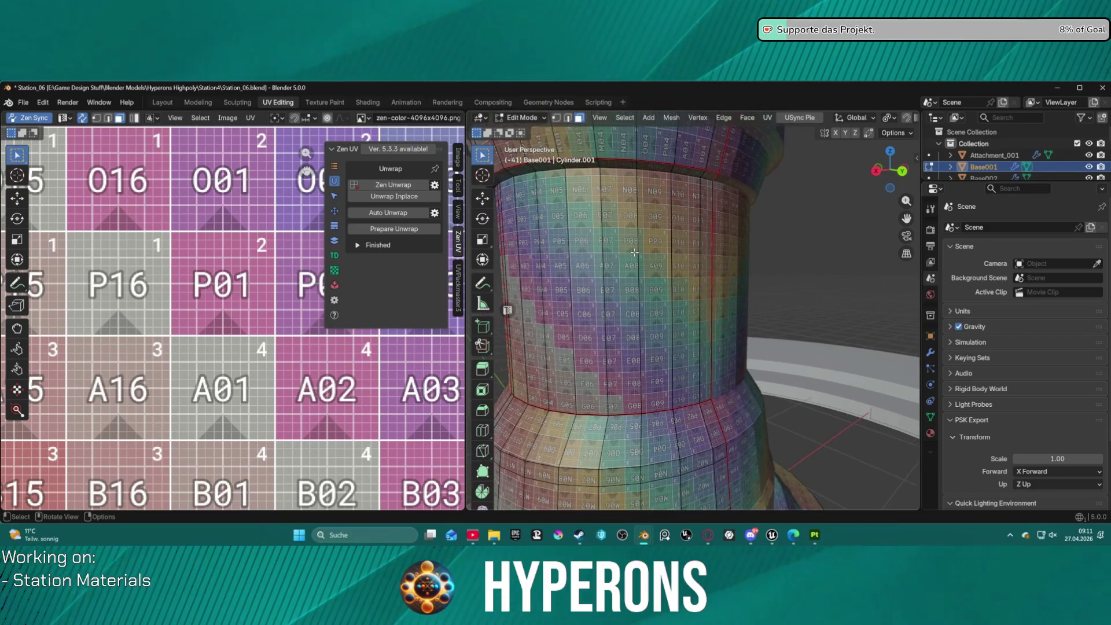
{"action": "left_click_drag", "start_coordinate": [646, 268], "coordinate": [673, 287]}
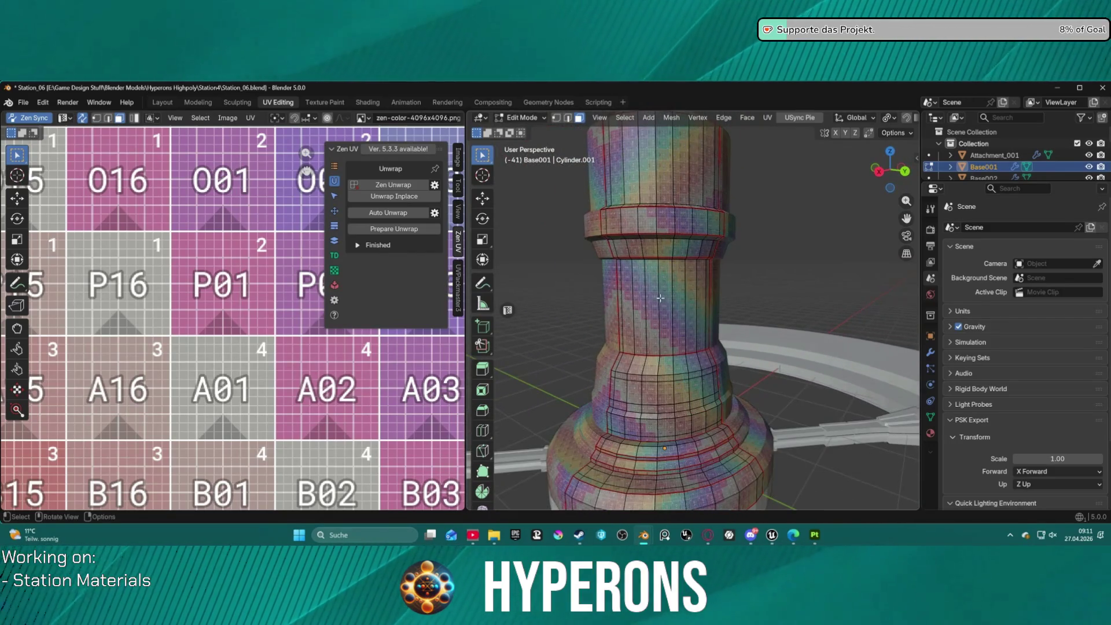
{"action": "scroll", "scroll_direction": "down", "scroll_amount": 3}
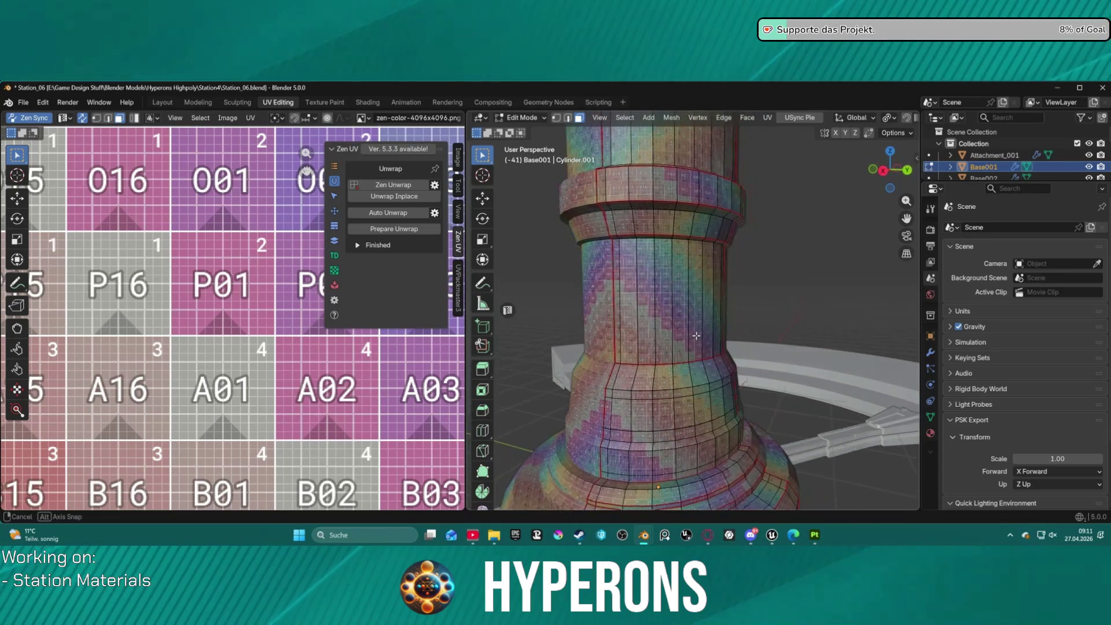
{"action": "left_click_drag", "start_coordinate": [696, 336], "coordinate": [693, 301]}
{"action": "scroll", "scroll_direction": "up", "scroll_amount": 3}
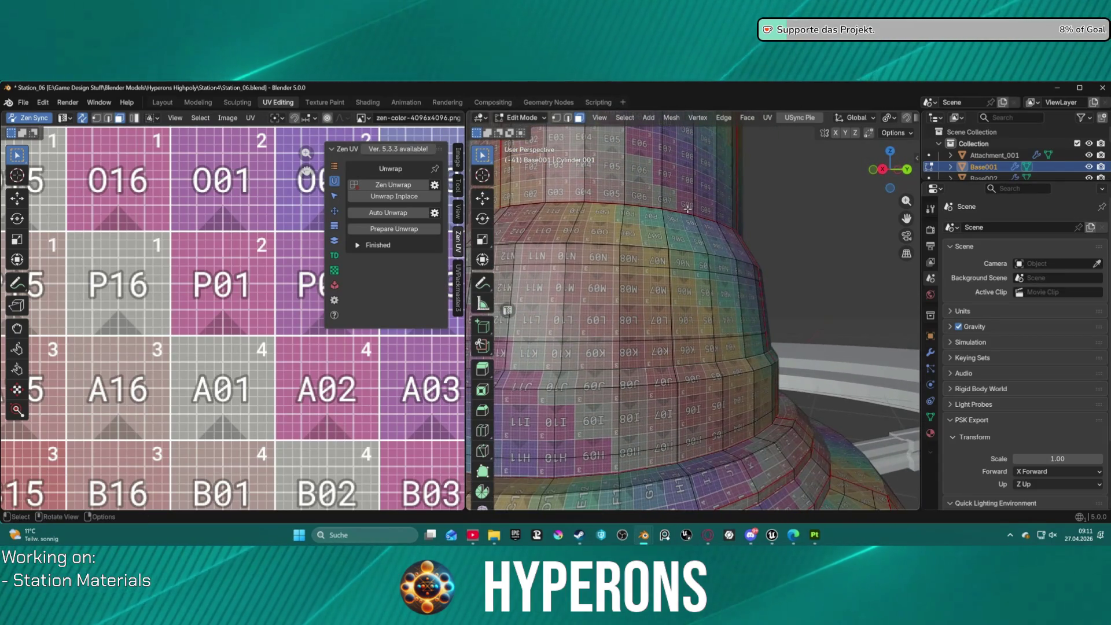
- Check the column's other side, then apply Round UV Coordinates from the Transform tools
{"action": "scroll", "scroll_direction": "down", "scroll_amount": 3}
{"action": "scroll", "scroll_direction": "up", "scroll_amount": 3}
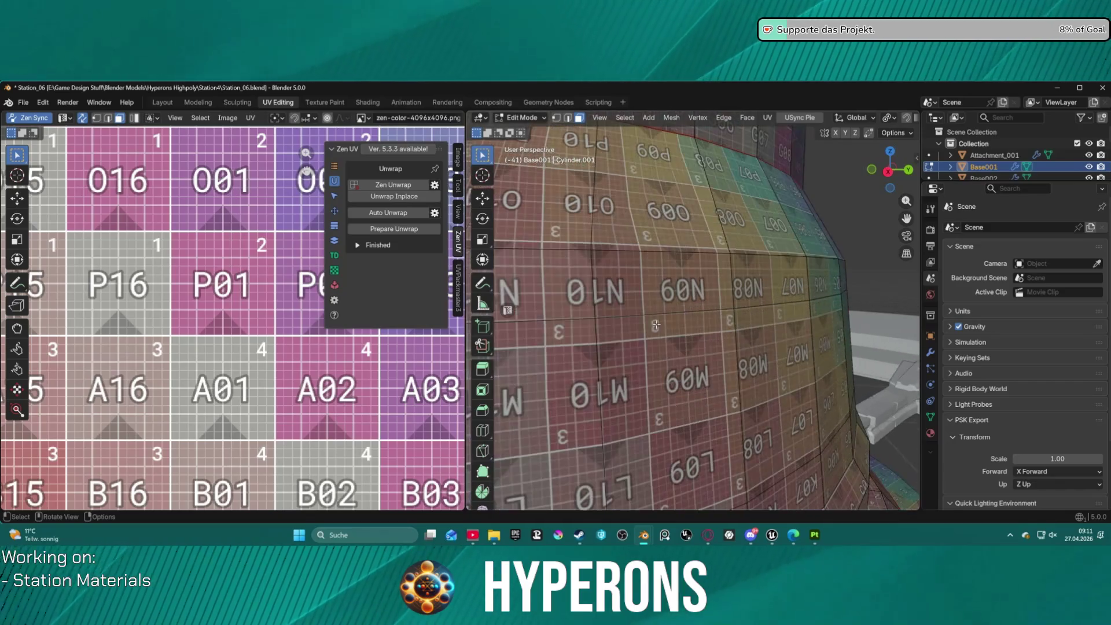
{"action": "scroll", "scroll_direction": "down", "scroll_amount": 3}
{"action": "left_click_drag", "start_coordinate": [652, 328], "coordinate": [332, 207]}
{"action": "scroll", "scroll_direction": "up", "scroll_amount": 3}
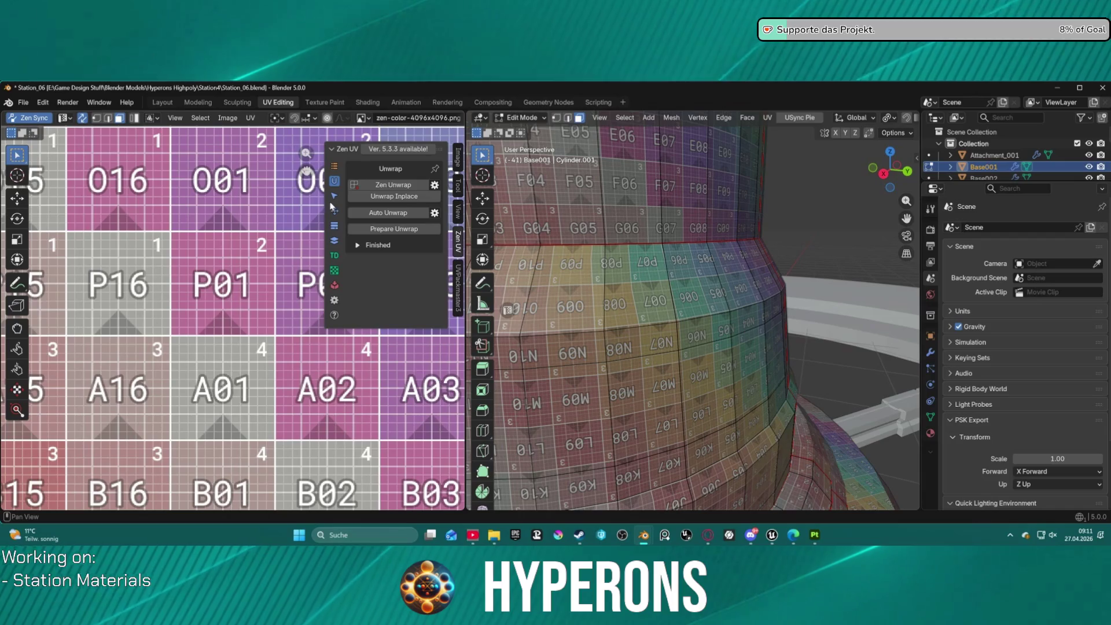
{"action": "left_click", "coordinate": [334, 211]}
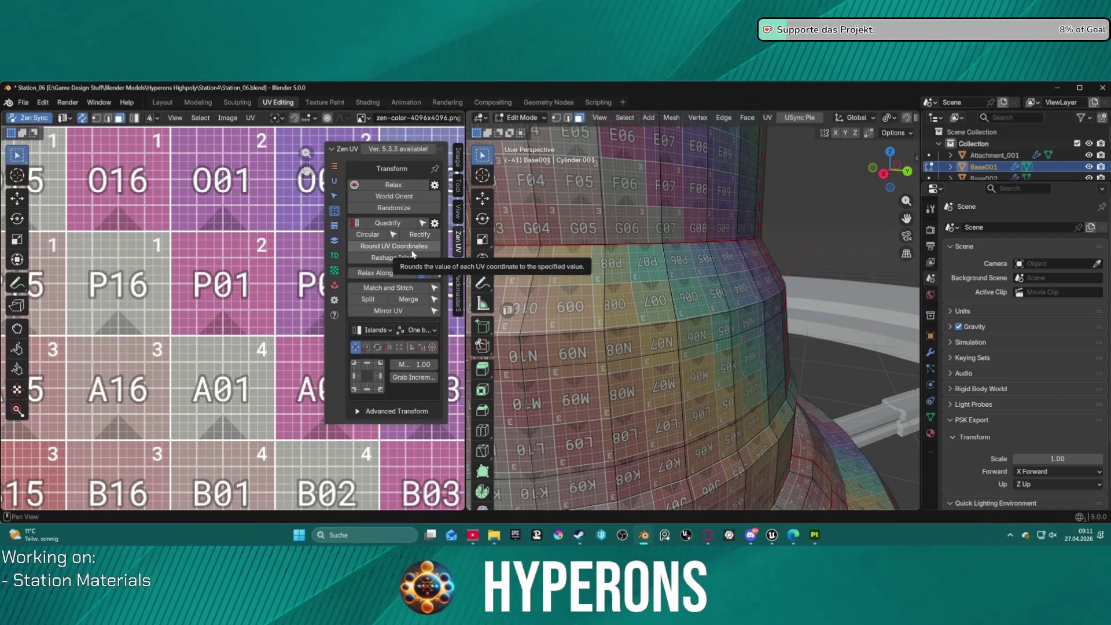
{"action": "left_click", "coordinate": [407, 246]}
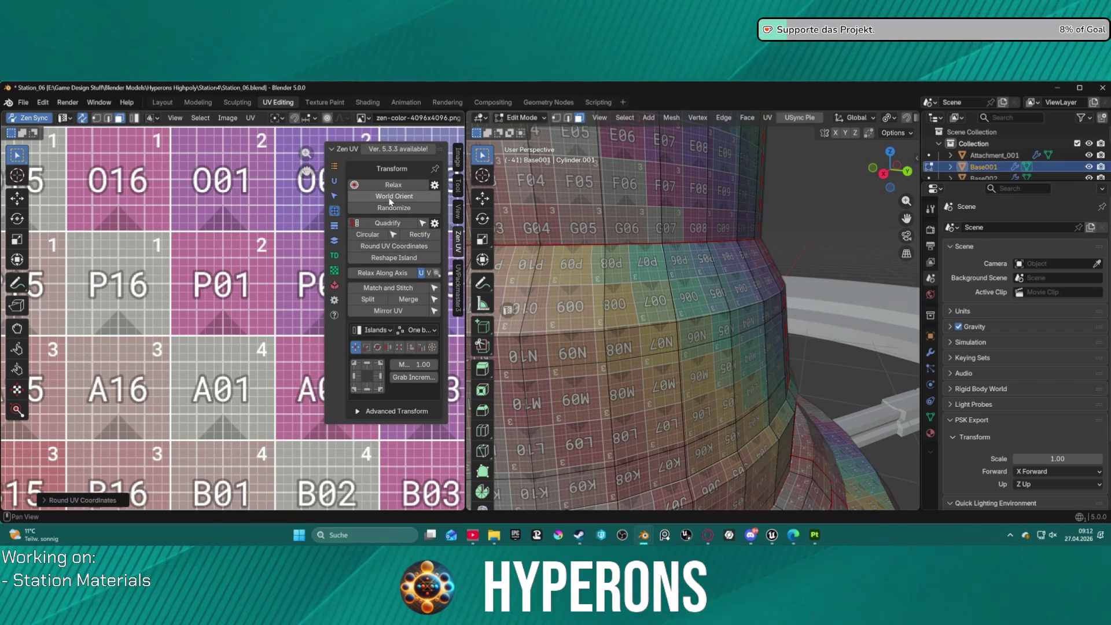
- Select all the column's faces and apply World Orient, Relax Along Axis, then World Orient again
{"action": "left_click", "coordinate": [390, 198]}
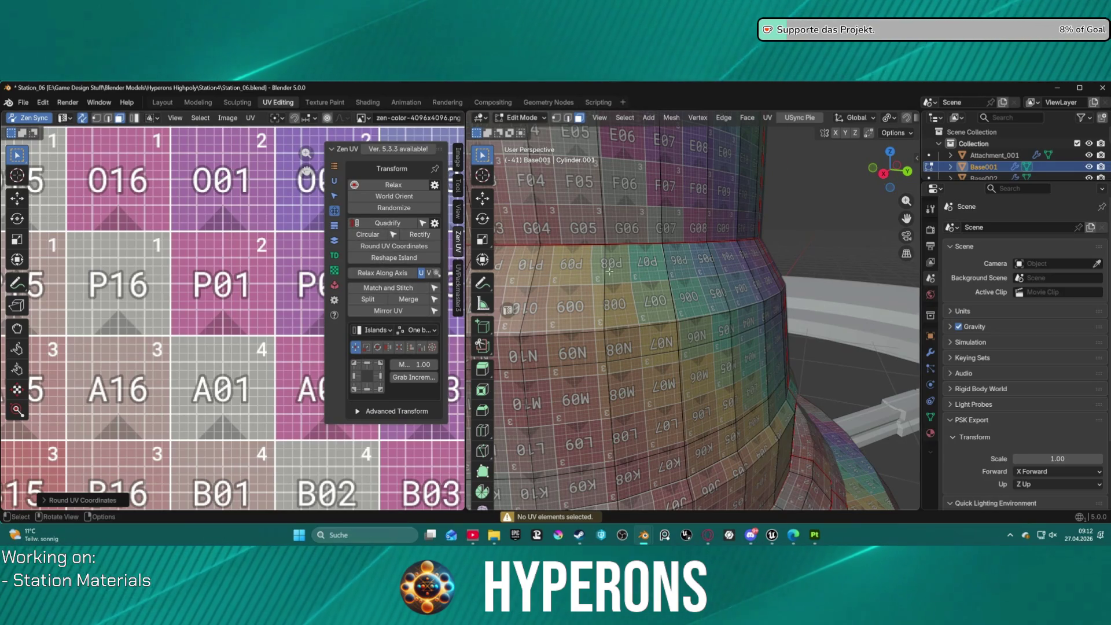
{"action": "scroll", "scroll_direction": "down", "scroll_amount": 3}
{"action": "key", "text": "a"}
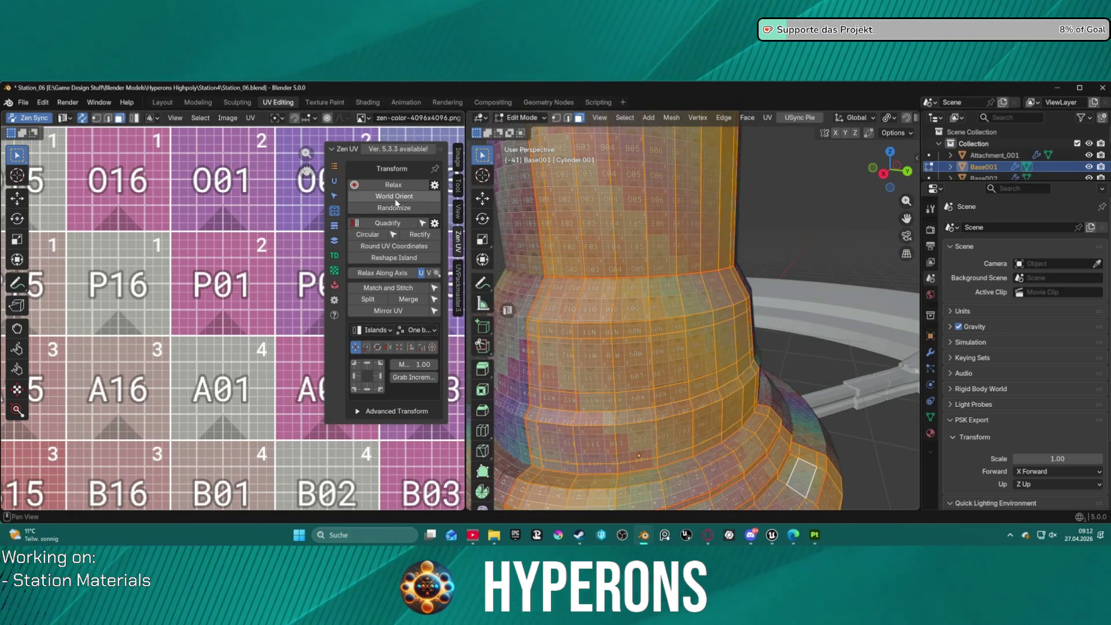
{"action": "left_click", "coordinate": [395, 197]}
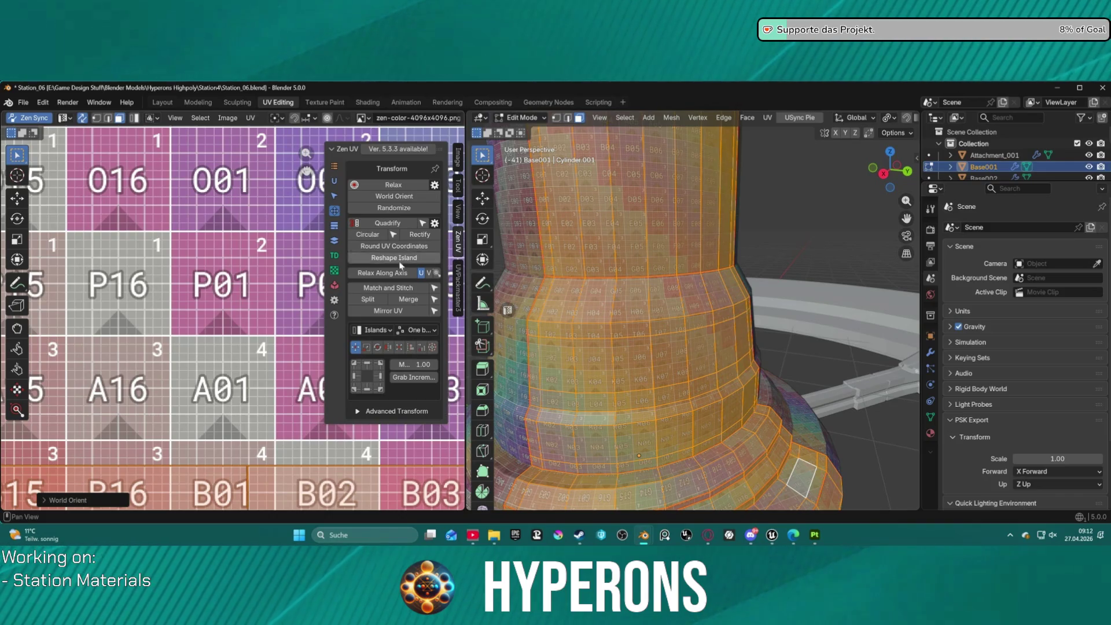
{"action": "left_click", "coordinate": [390, 273]}
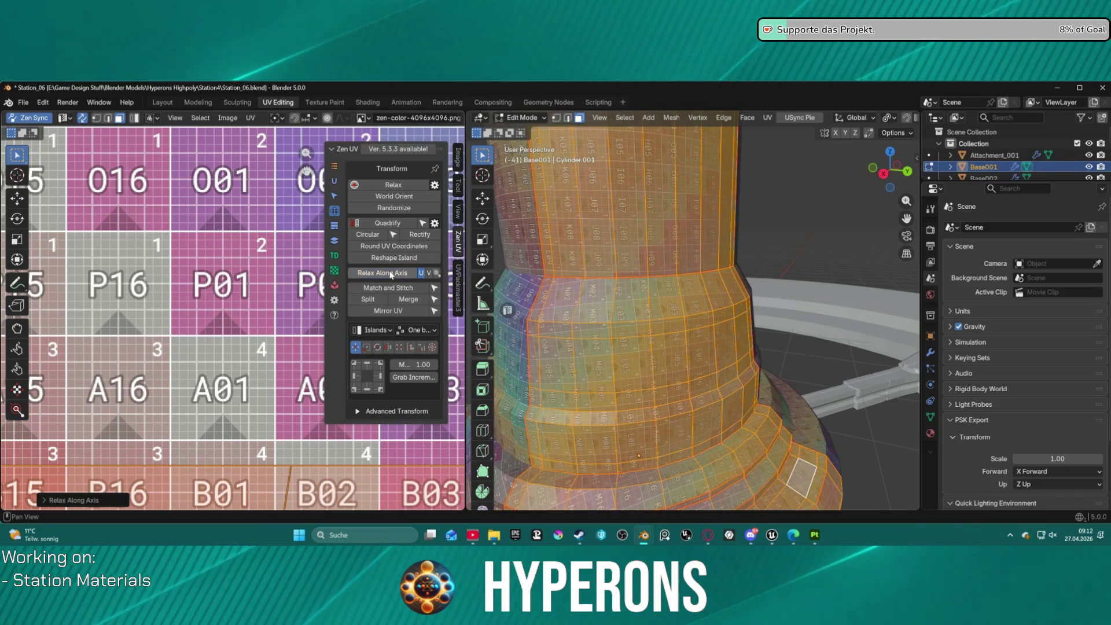
{"action": "left_click", "coordinate": [391, 197]}
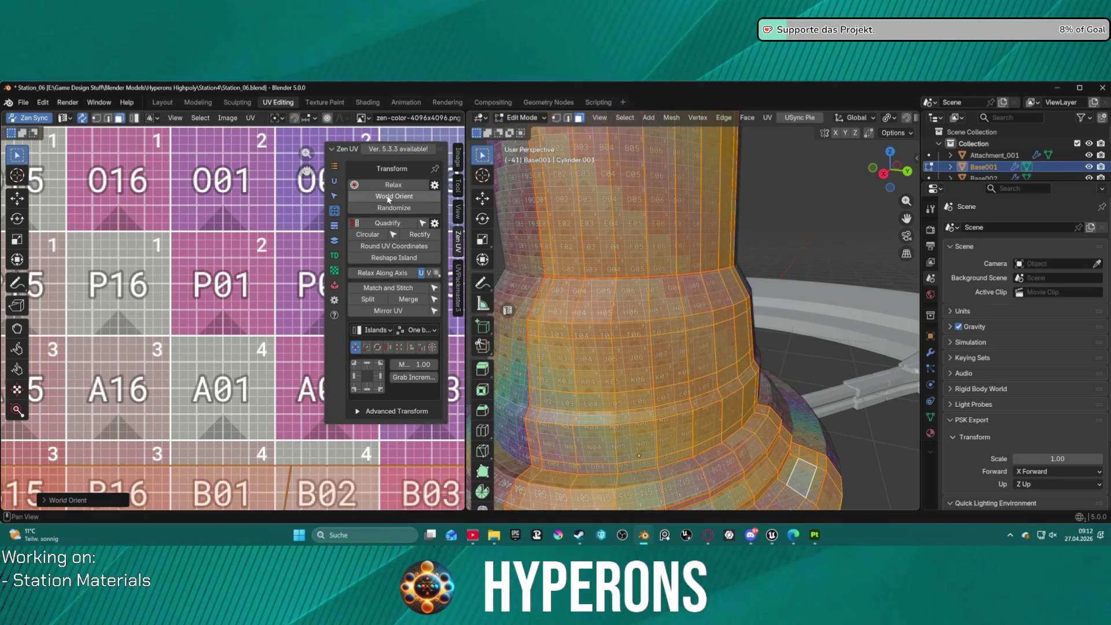
- Make the UV islands Circular, Relax them, and re-apply World Orient
{"action": "scroll", "scroll_direction": "up", "scroll_amount": 3}
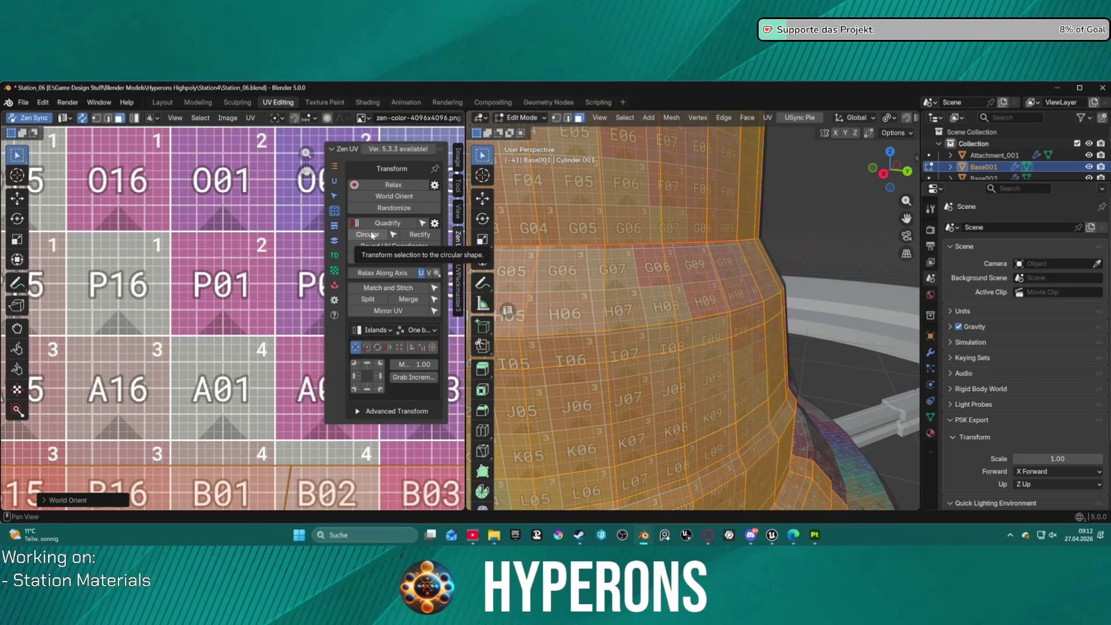
{"action": "left_click", "coordinate": [371, 234]}
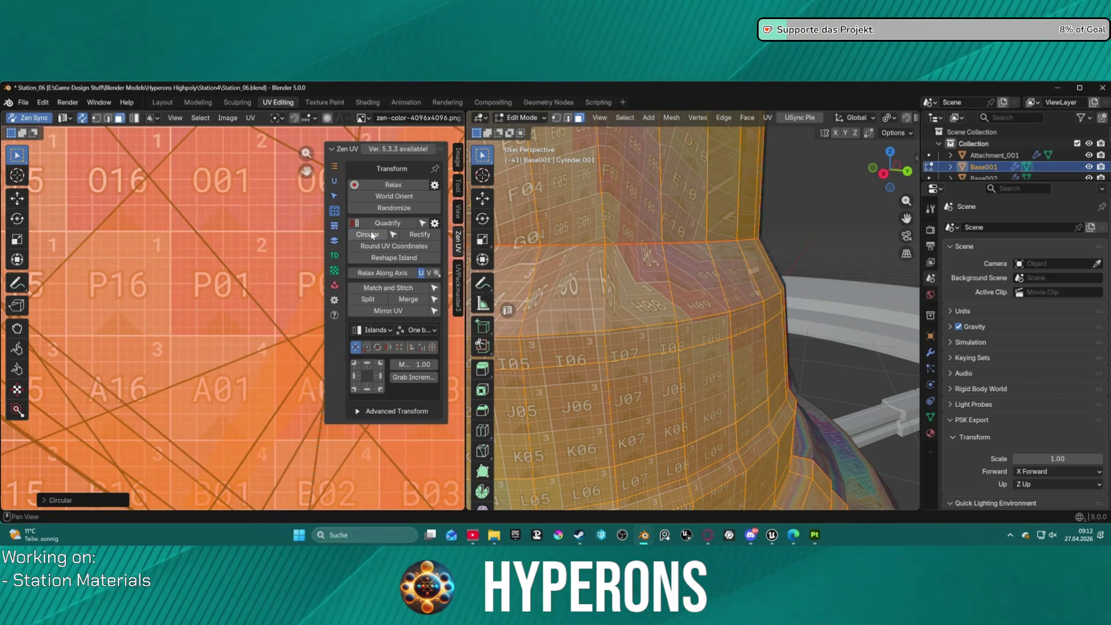
{"action": "left_click", "coordinate": [385, 186]}
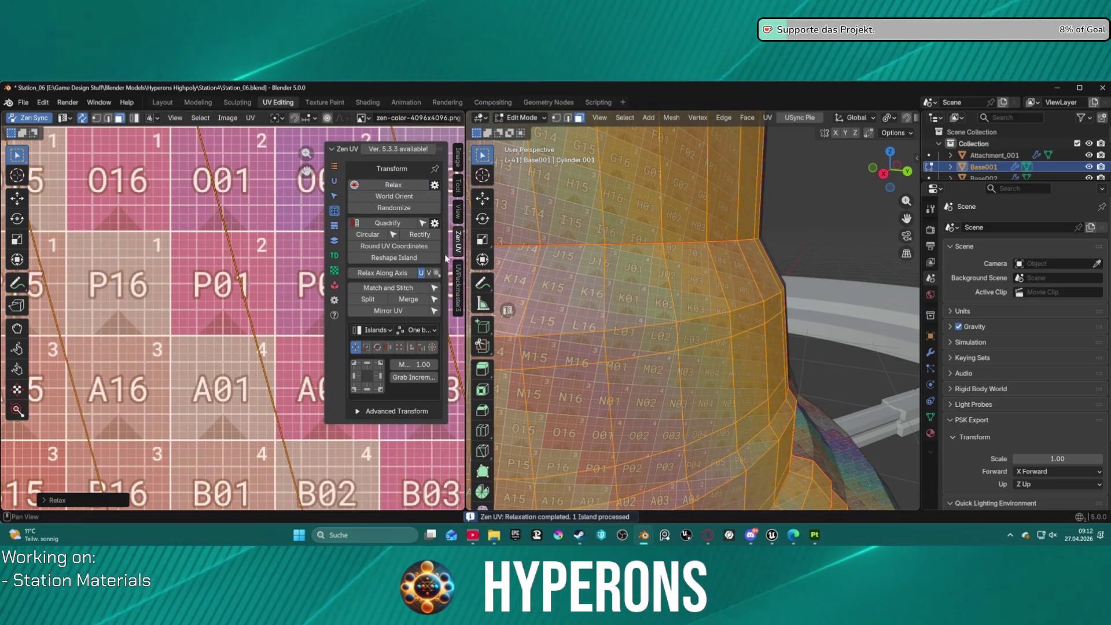
{"action": "left_click", "coordinate": [392, 198]}
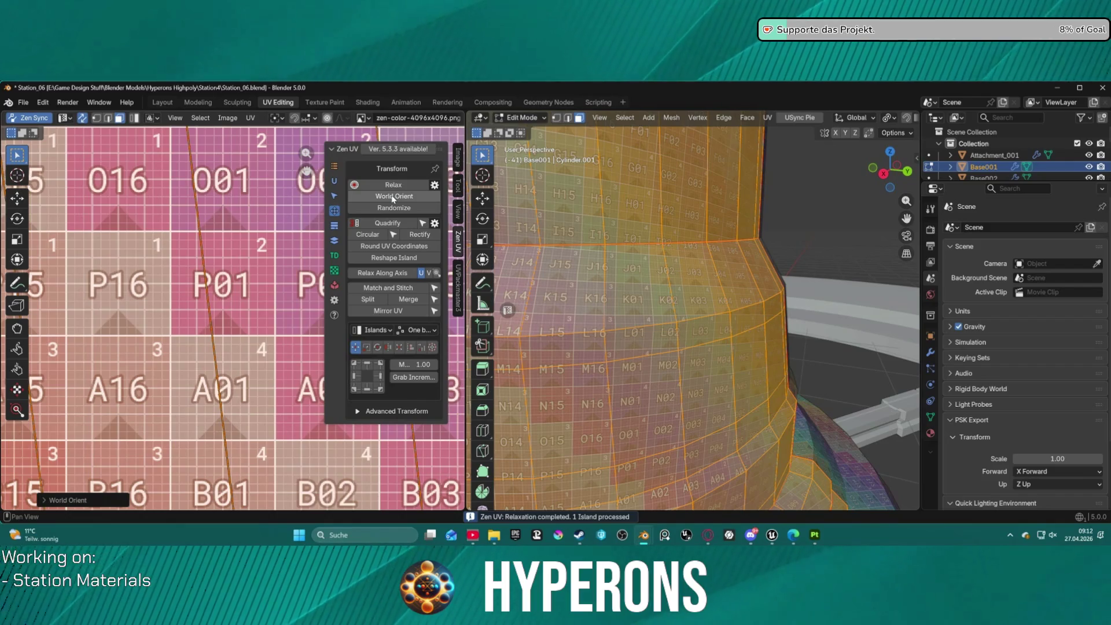
- Quadrify the tower's UV grid and orient it to the world axes
{"action": "left_click_drag", "start_coordinate": [637, 289], "coordinate": [730, 282]}
{"action": "left_click_drag", "start_coordinate": [660, 269], "coordinate": [723, 188]}
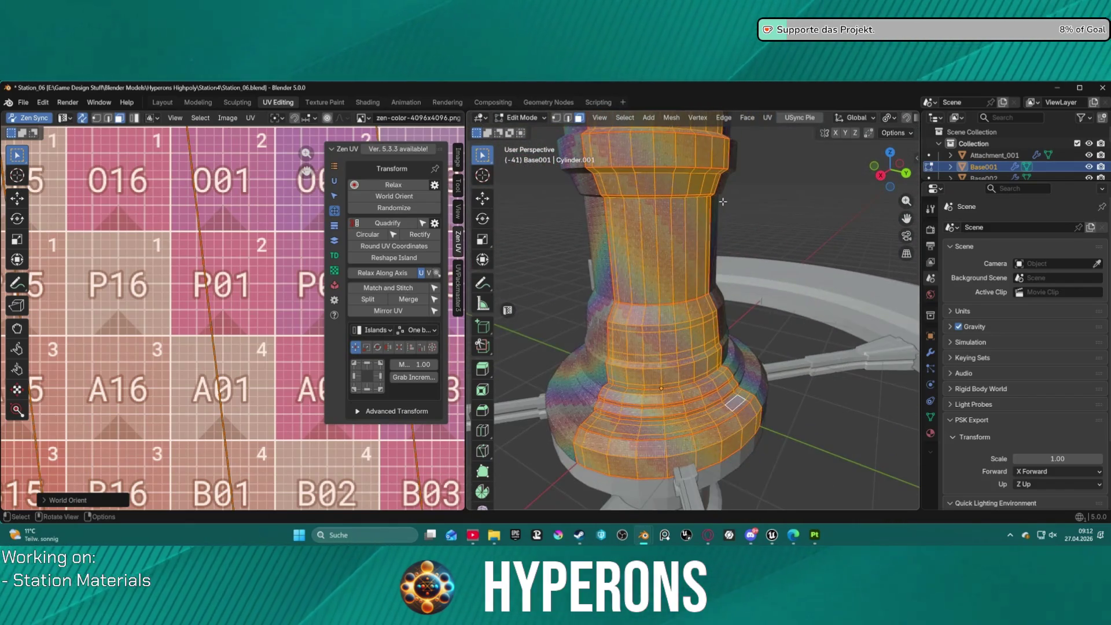
{"action": "left_click", "coordinate": [382, 224]}
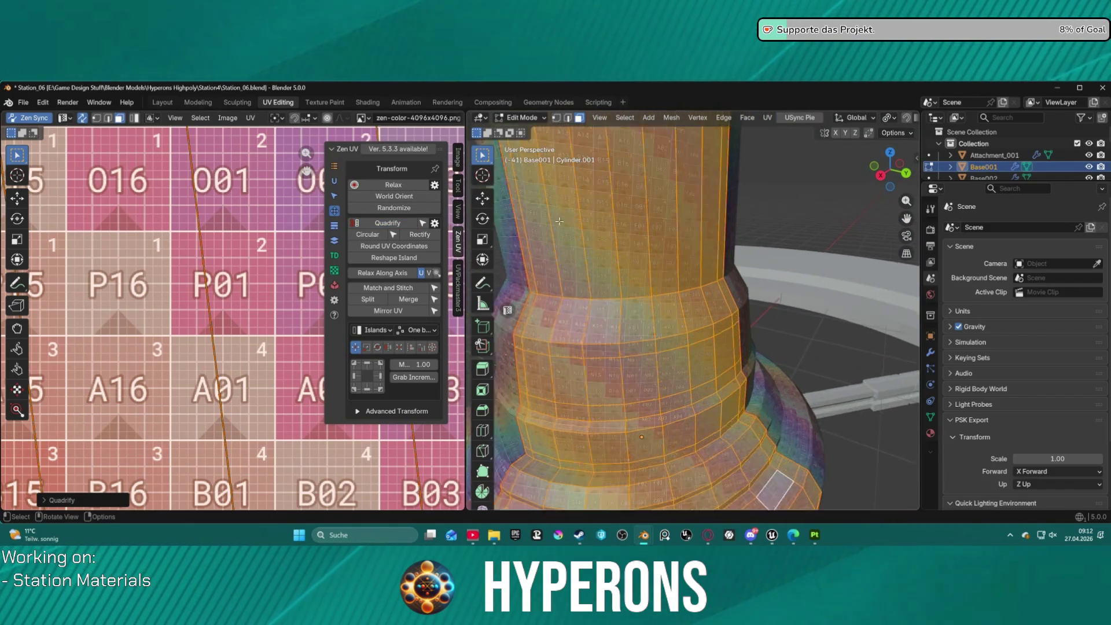
{"action": "left_click", "coordinate": [393, 196]}
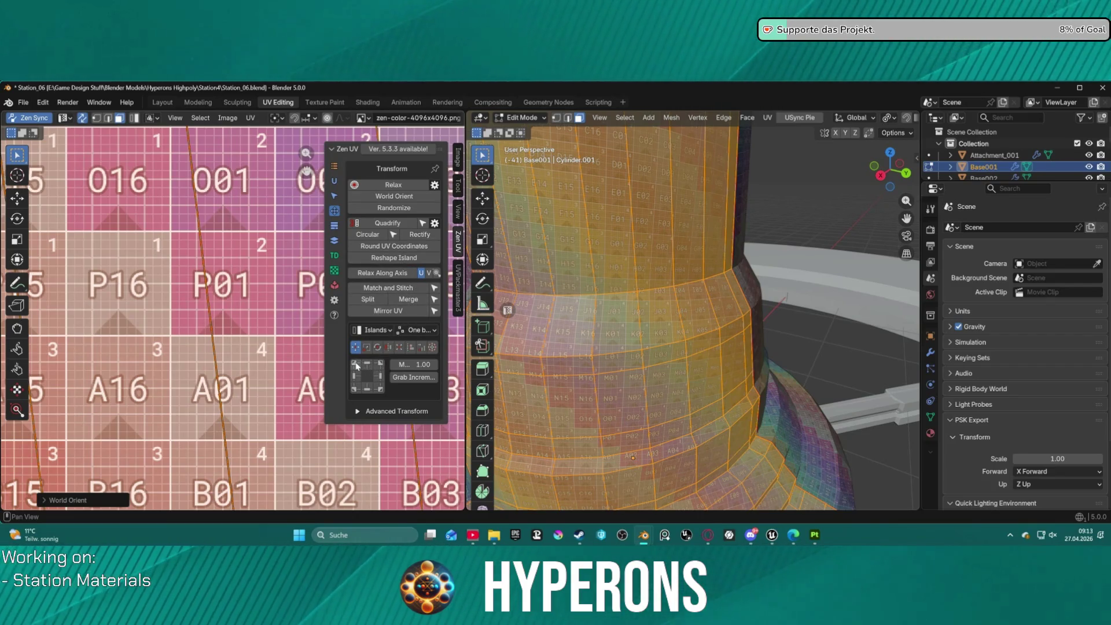
{"action": "left_click", "coordinate": [377, 347]}
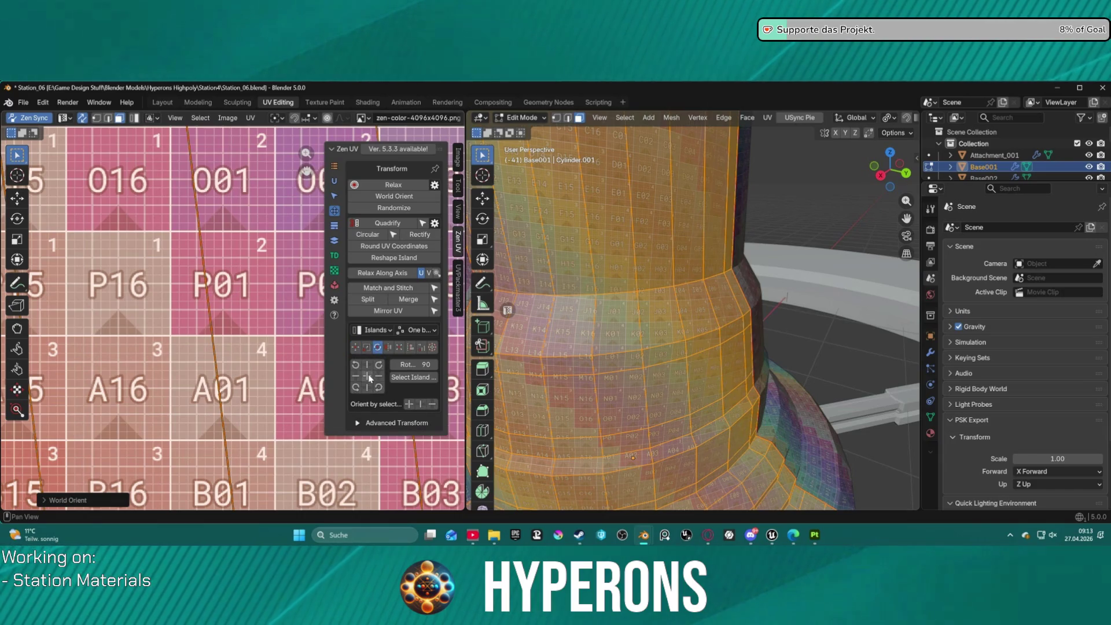
- Lower the Zen UV rotation angle two steps, then switch to alignment, keeping whole-island mode
{"action": "left_click", "coordinate": [370, 377]}
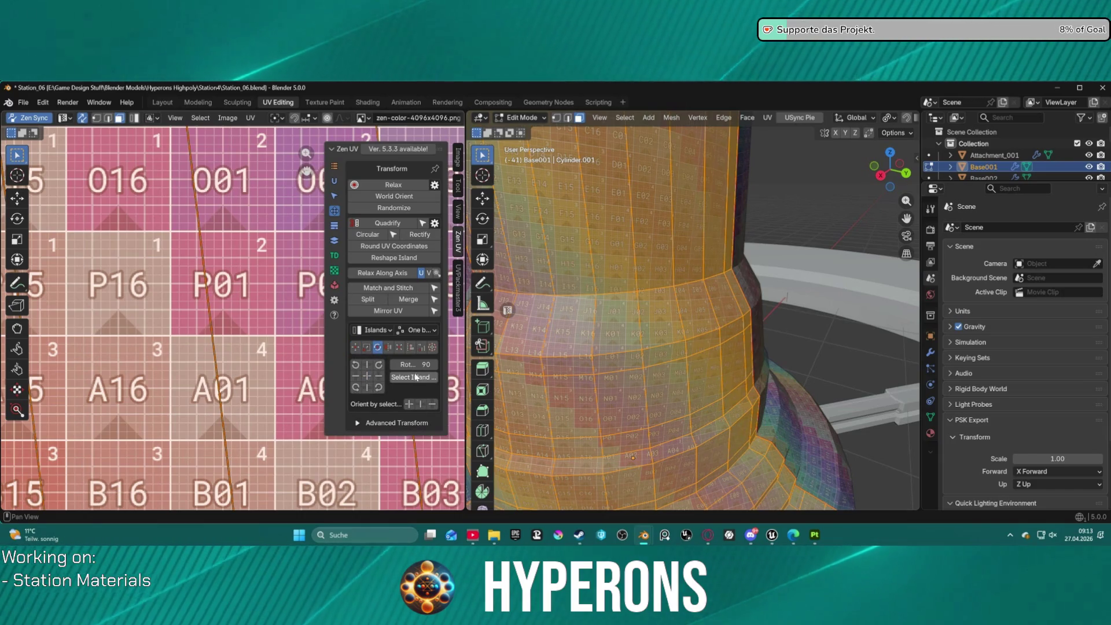
{"action": "left_click", "coordinate": [394, 366]}
{"action": "left_click", "coordinate": [394, 367]}
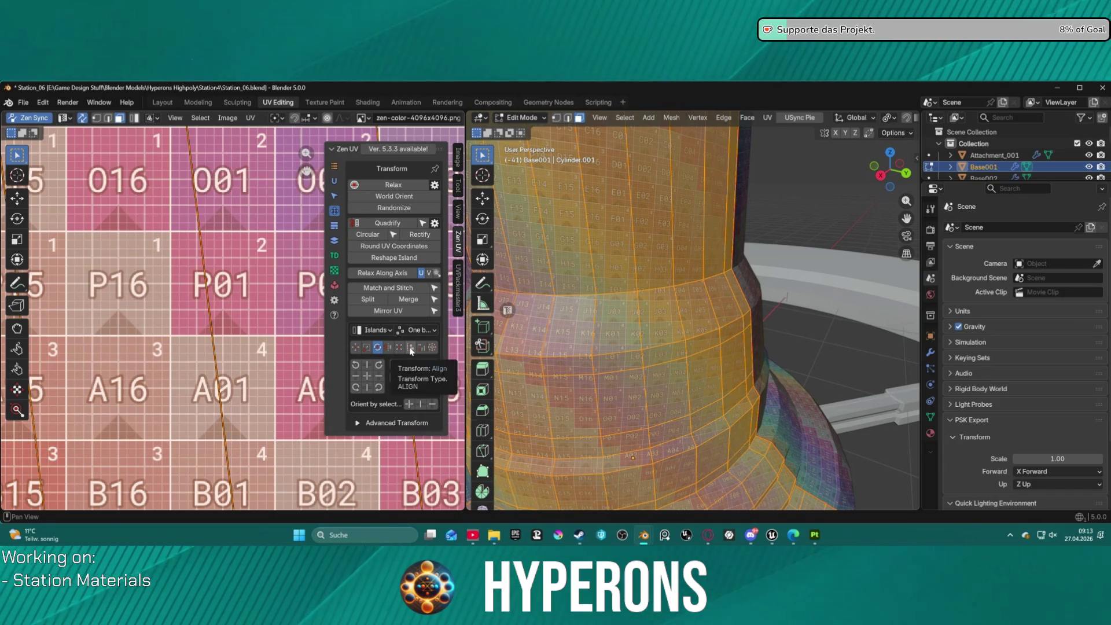
{"action": "left_click", "coordinate": [410, 347]}
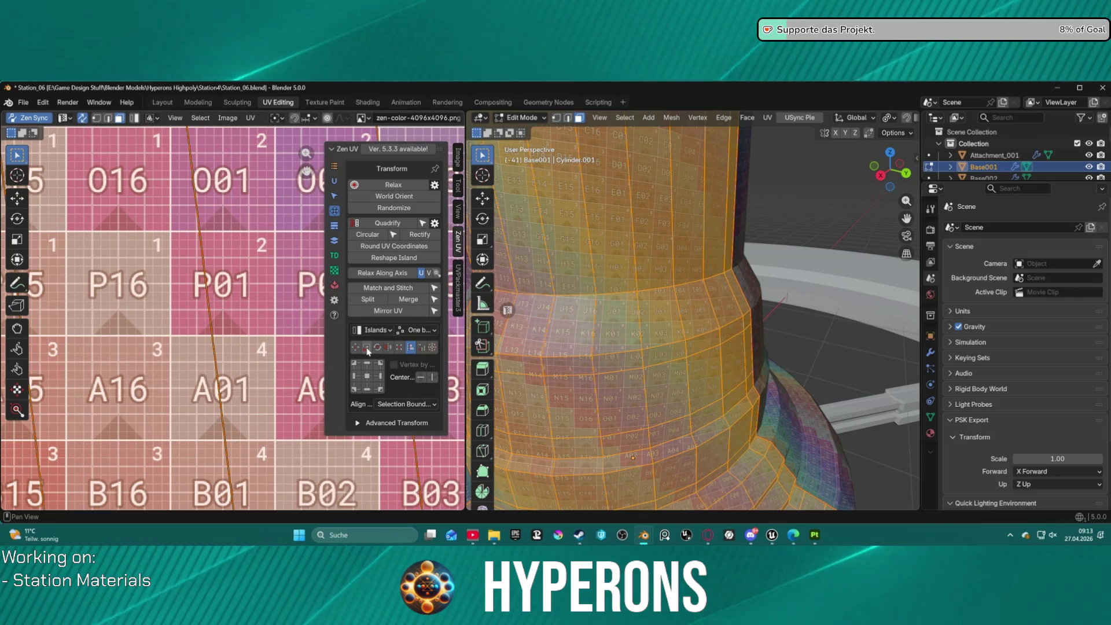
{"action": "left_click", "coordinate": [376, 329]}
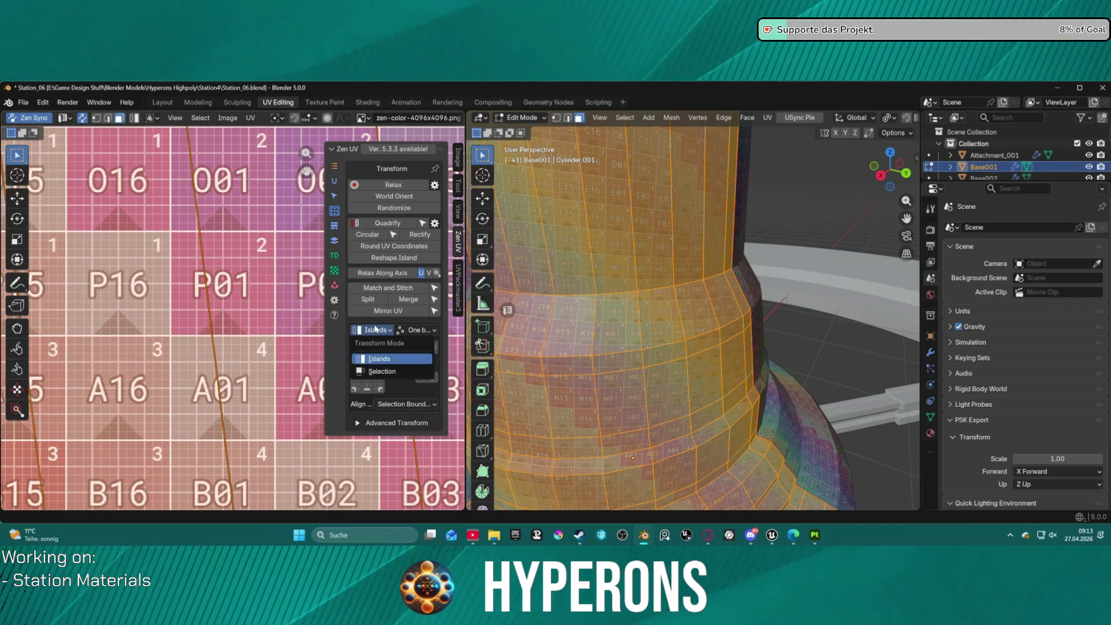
{"action": "left_click", "coordinate": [376, 329]}
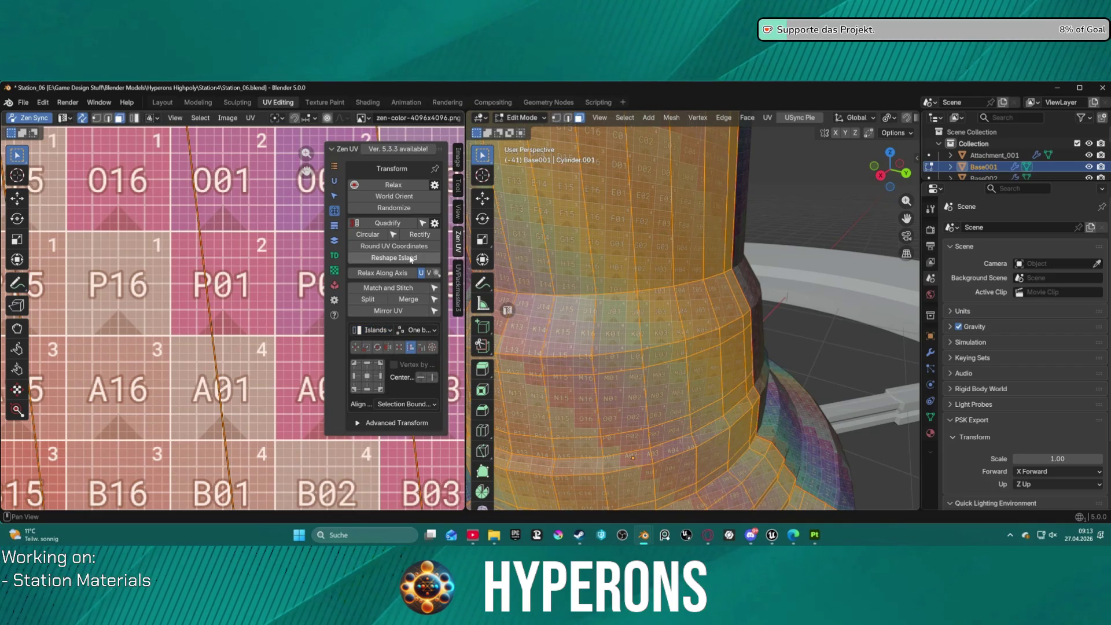
- Relax the tower UVs along the U axis and apply World Orient
{"action": "left_click", "coordinate": [393, 274]}
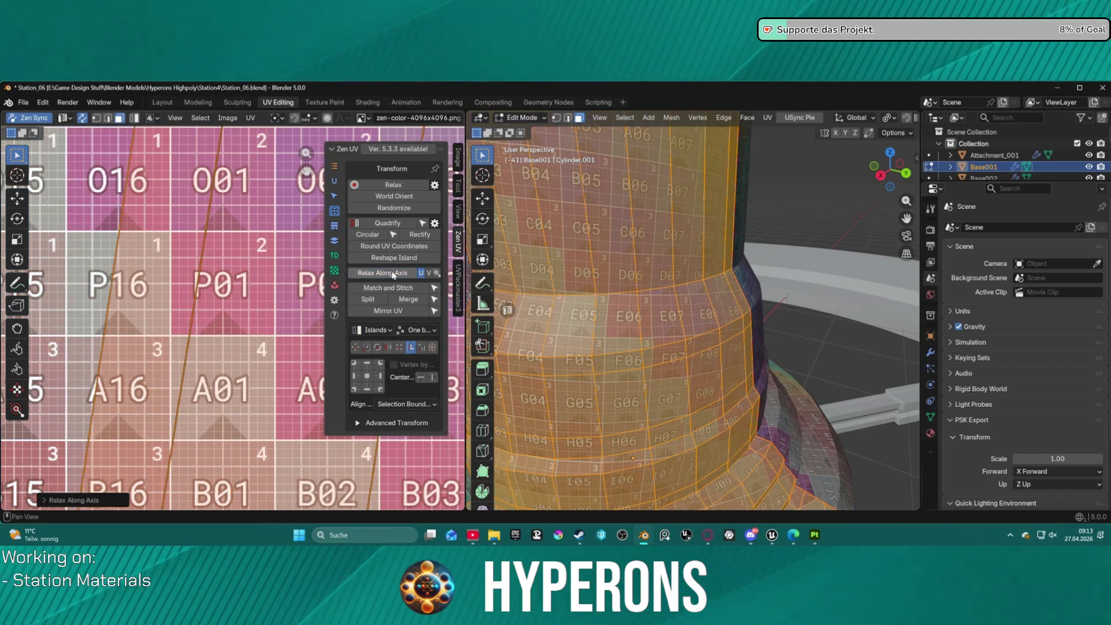
{"action": "left_click", "coordinate": [428, 273]}
{"action": "left_click", "coordinate": [418, 276]}
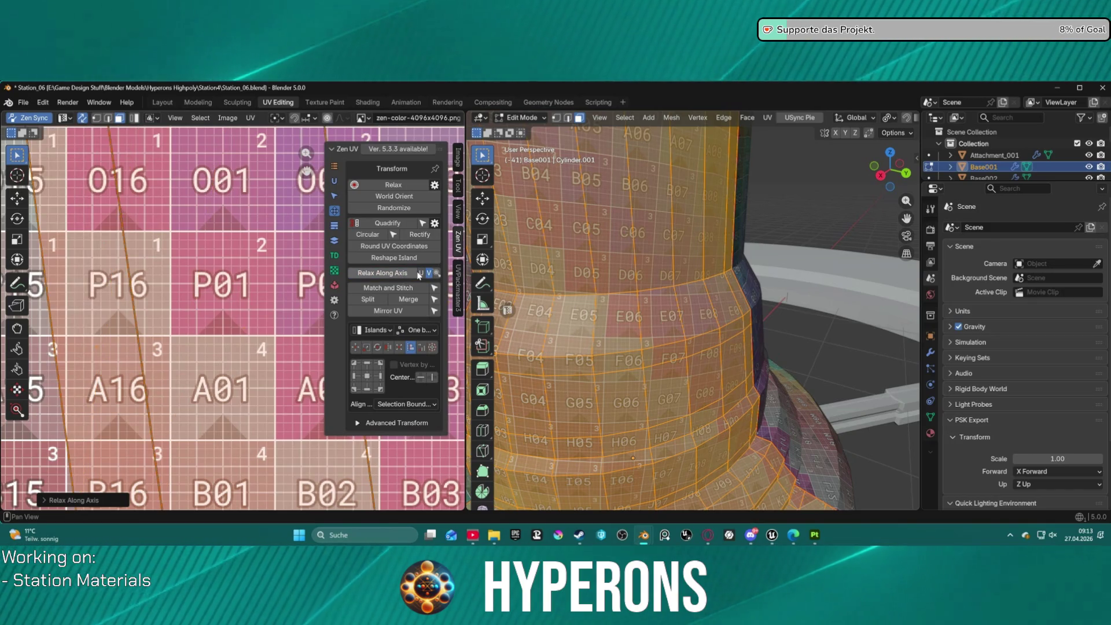
{"action": "left_click", "coordinate": [421, 274]}
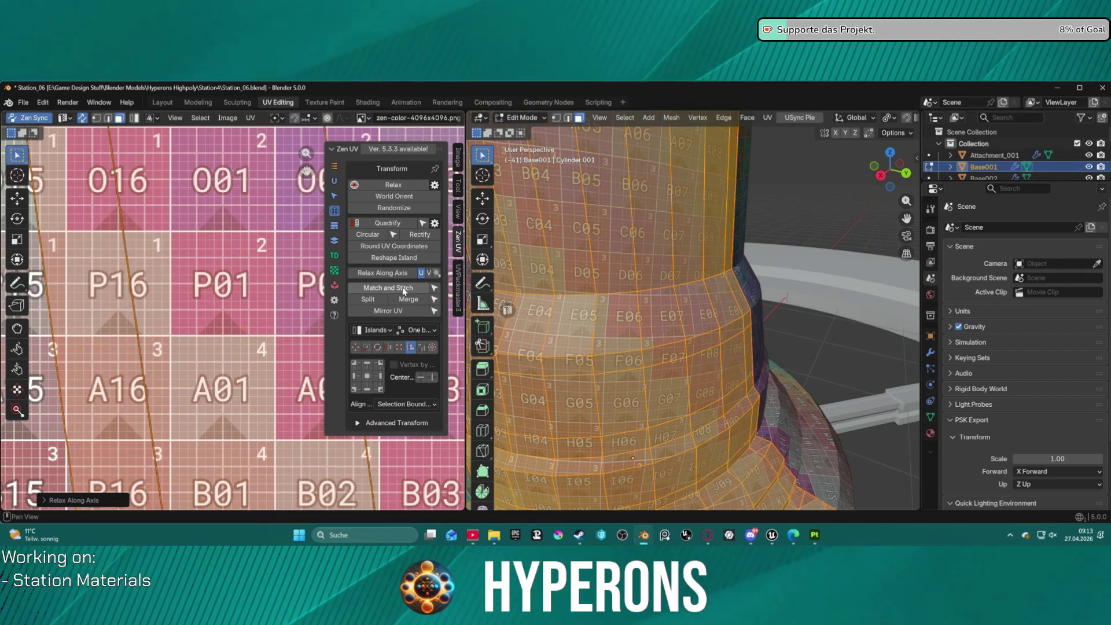
{"action": "left_click", "coordinate": [411, 197]}
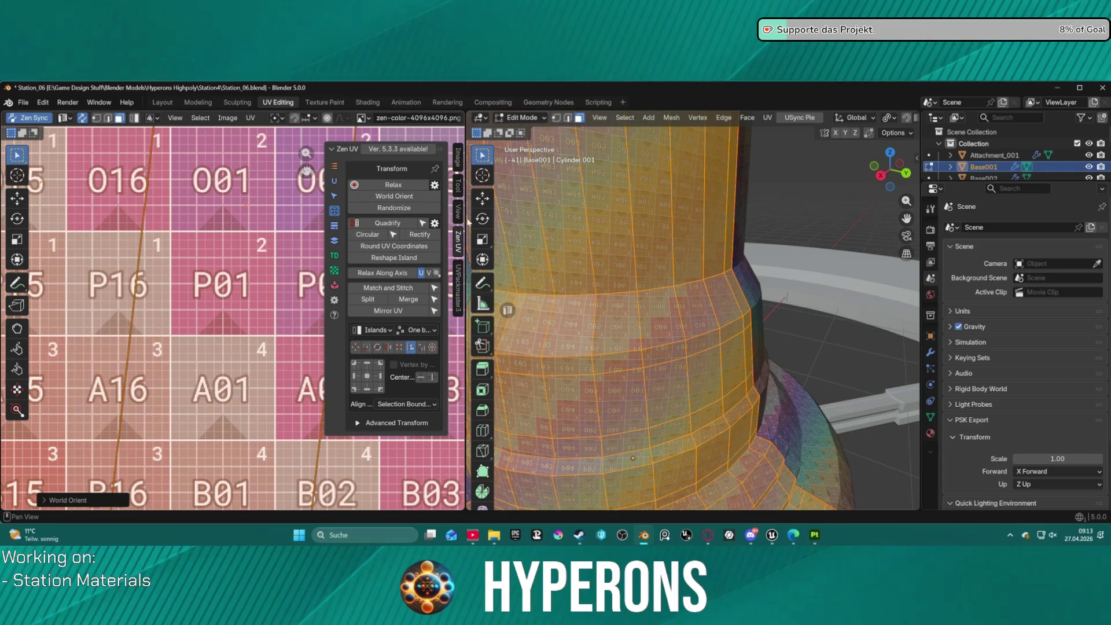
{"action": "scroll", "scroll_direction": "down", "scroll_amount": 3}
{"action": "left_click_drag", "start_coordinate": [699, 264], "coordinate": [699, 264]}
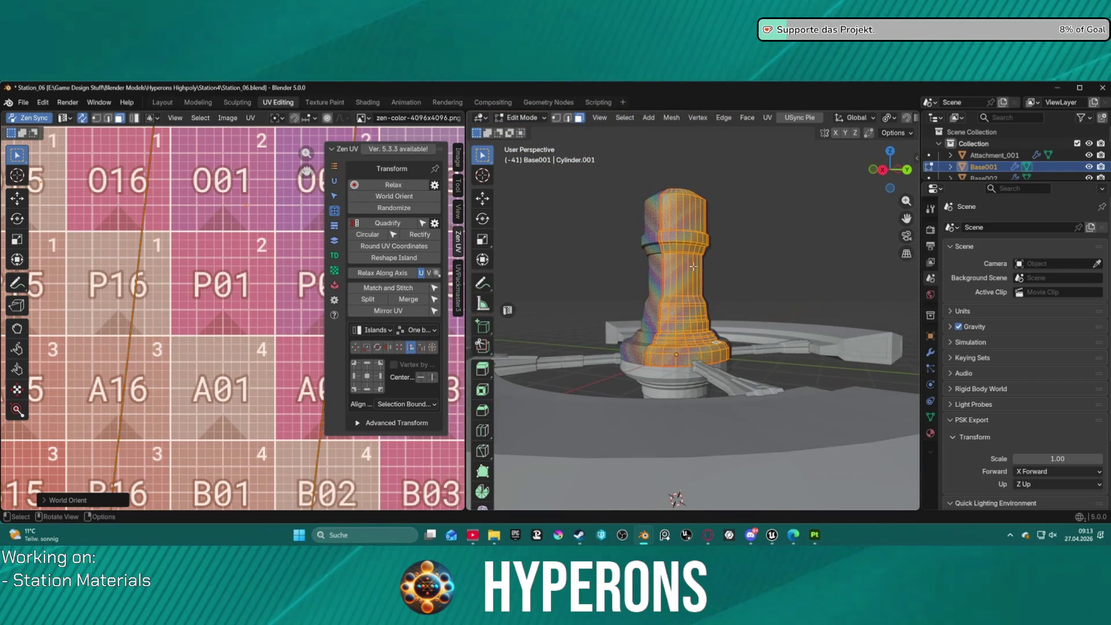
- In Right Orthographic view, apply Zen UV Relax and World Orient to the tower, then deselect
{"action": "key", "text": "KP_3"}
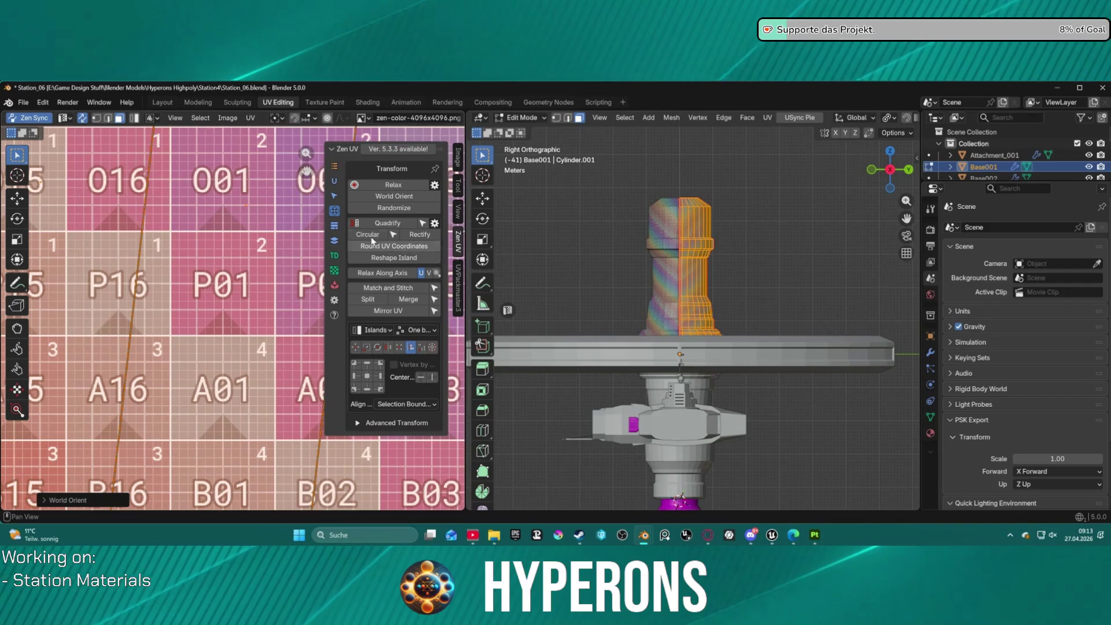
{"action": "left_click", "coordinate": [394, 185]}
{"action": "scroll", "scroll_direction": "up", "scroll_amount": 3}
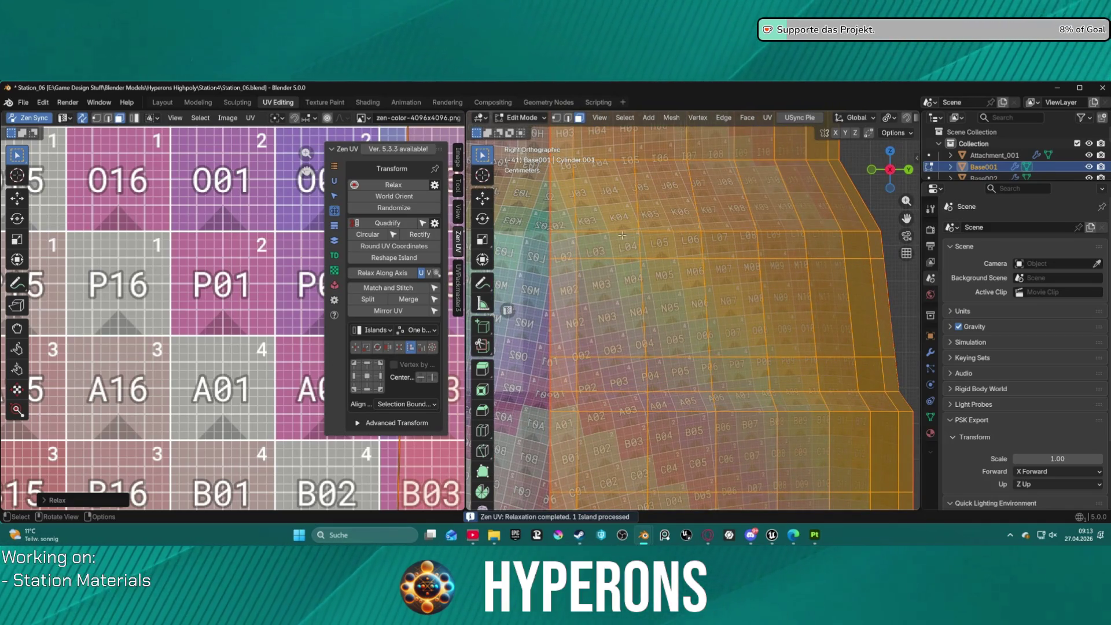
{"action": "left_click", "coordinate": [383, 199]}
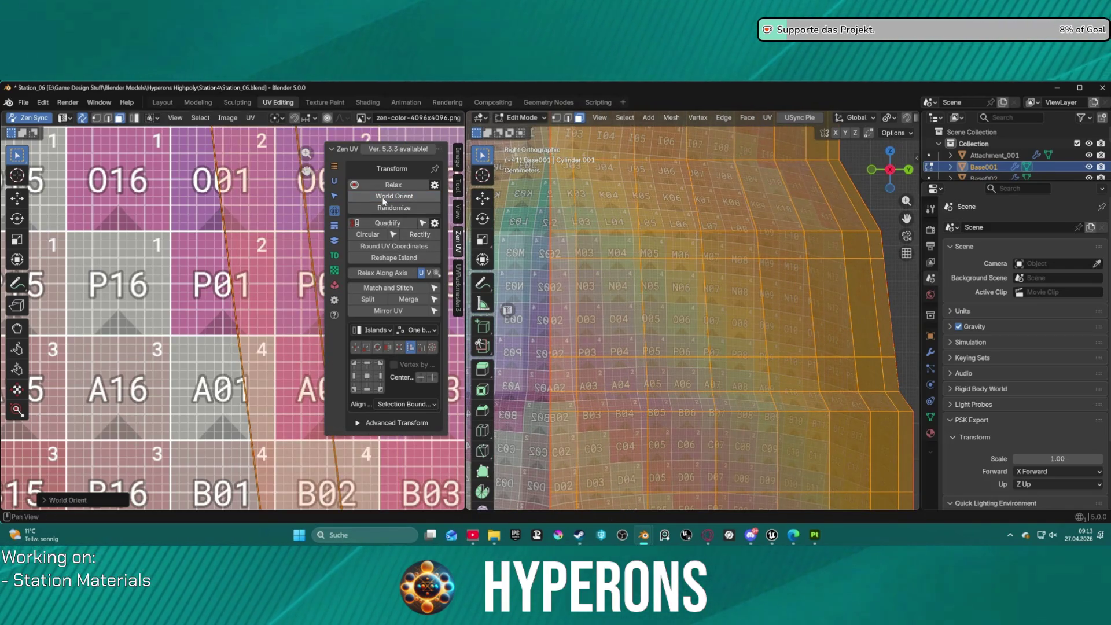
{"action": "scroll", "scroll_direction": "down", "scroll_amount": 3}
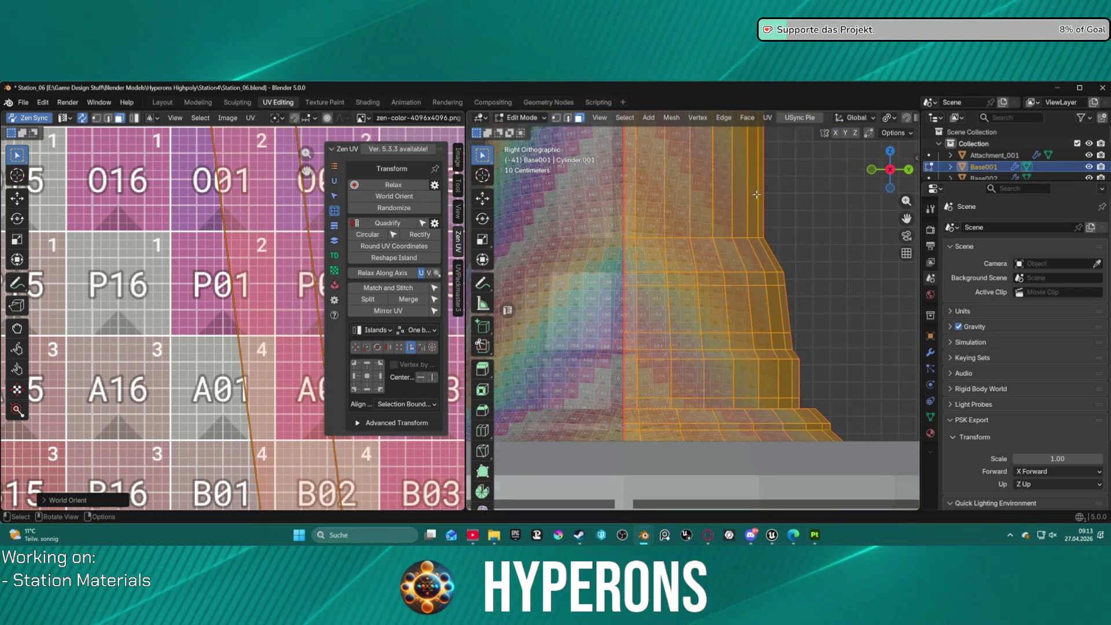
{"action": "scroll", "scroll_direction": "down", "scroll_amount": 3}
{"action": "left_click_drag", "start_coordinate": [756, 194], "coordinate": [767, 218]}
{"action": "left_click", "coordinate": [792, 207]}
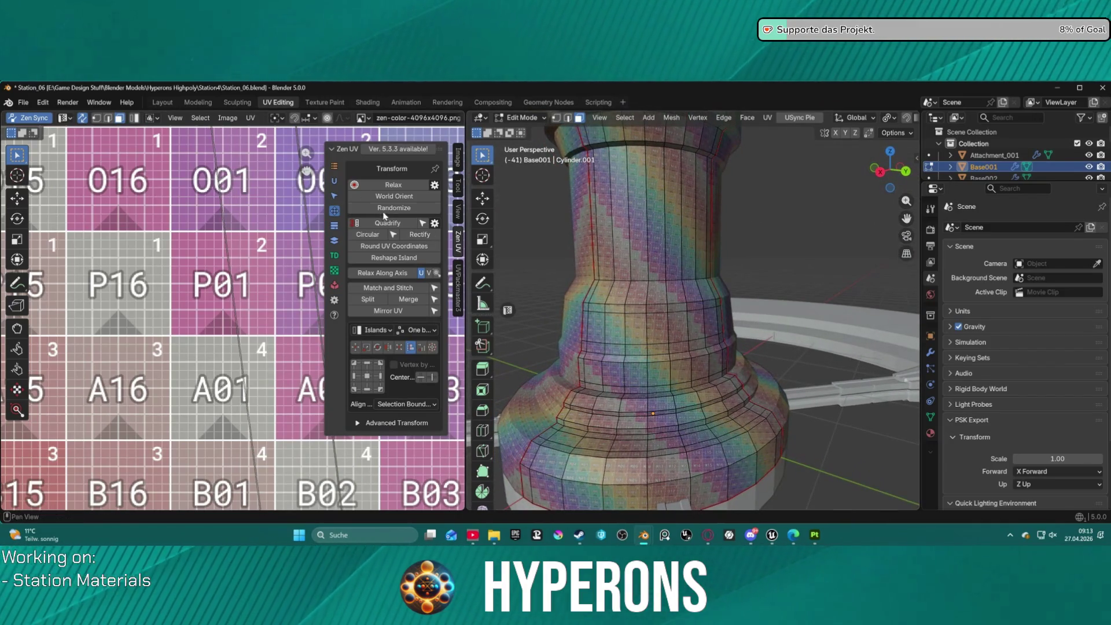
- Check the Auto Unwrap settings and run Auto Unwrap on the tower mesh
{"action": "left_click", "coordinate": [335, 195]}
{"action": "left_click", "coordinate": [334, 181]}
{"action": "left_click", "coordinate": [403, 216]}
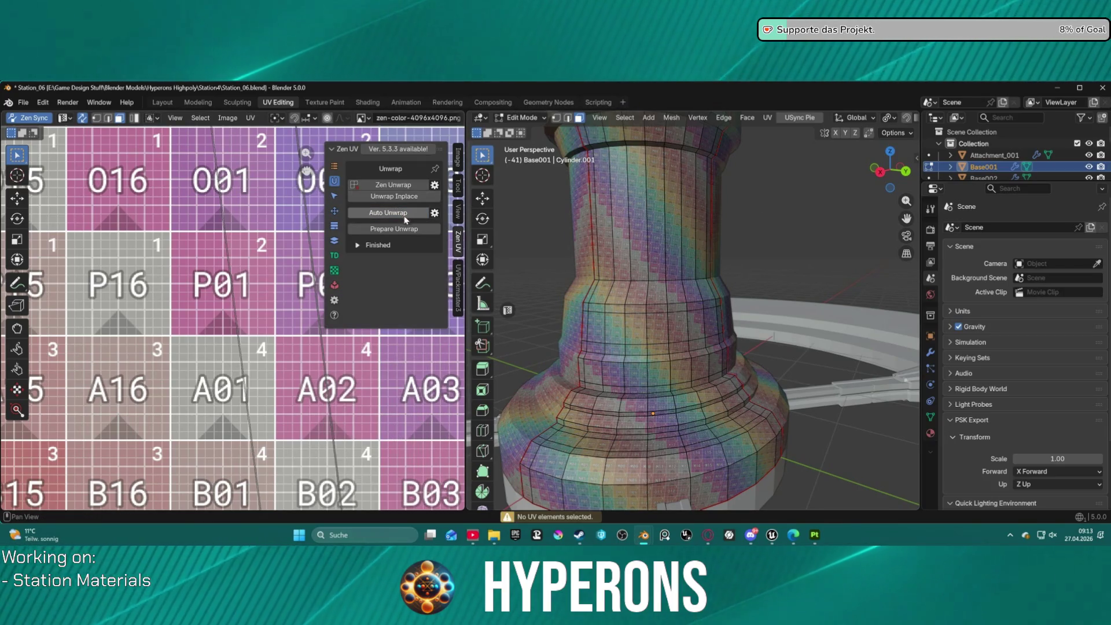
{"action": "left_click", "coordinate": [435, 212]}
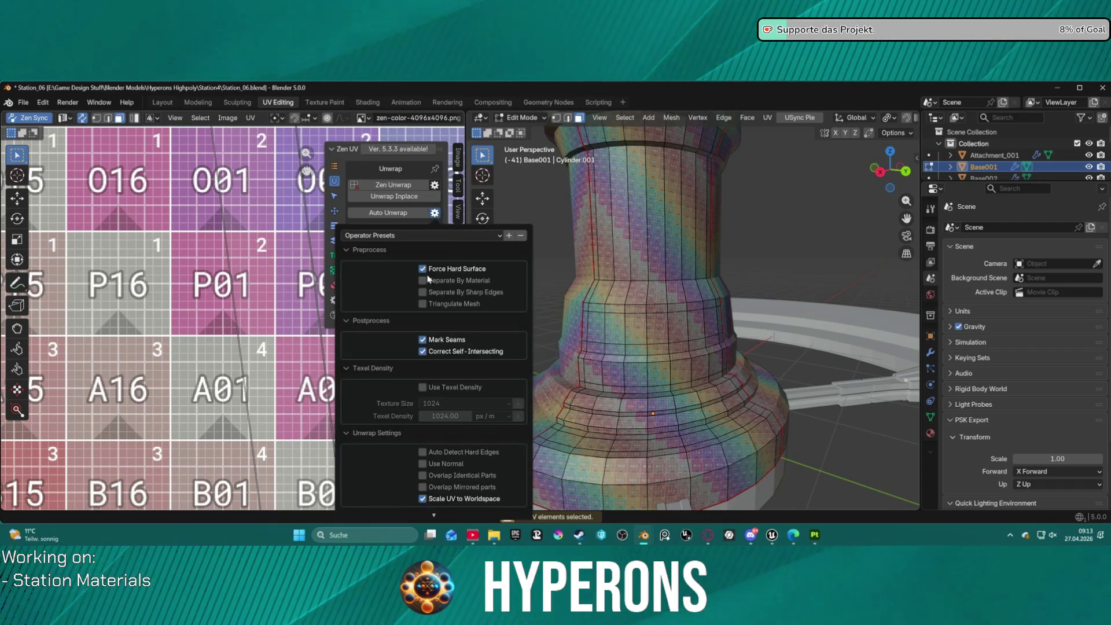
{"action": "left_click", "coordinate": [375, 212]}
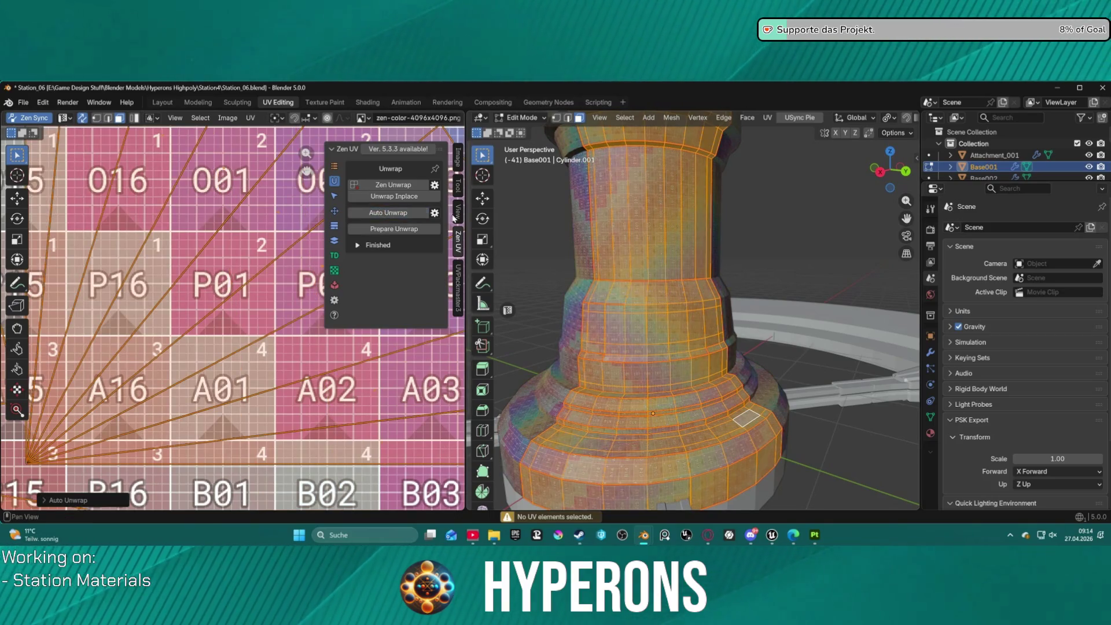
- Clear the selection, then invert it with Ctrl+I to select the whole tower mesh
{"action": "left_click", "coordinate": [771, 250]}
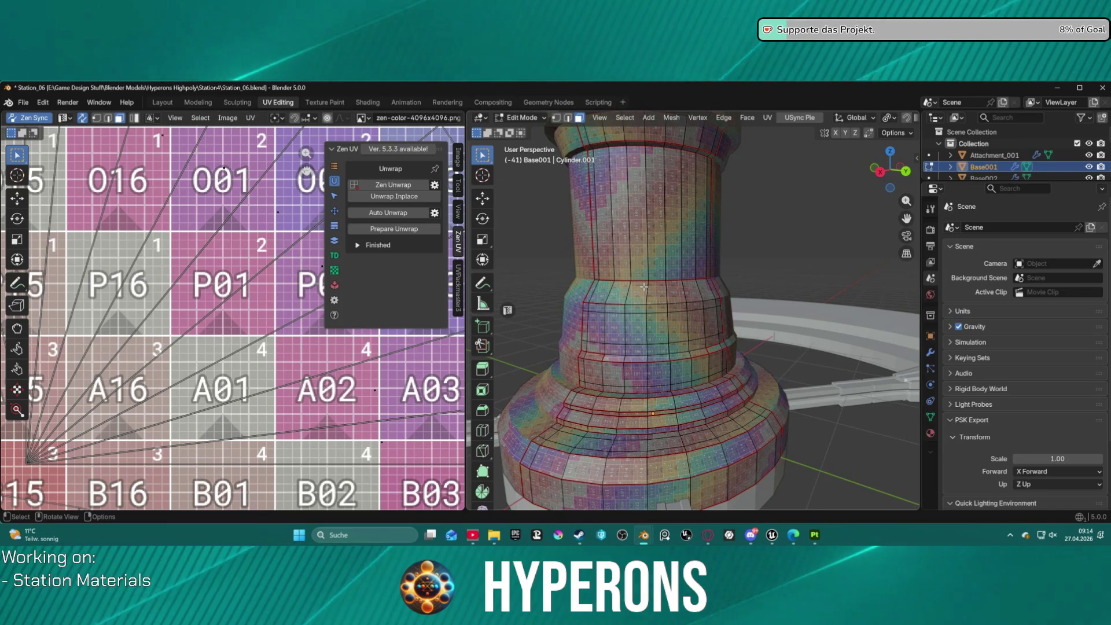
{"action": "key", "text": "ctrl+i"}
{"action": "key", "text": "ctrl+i"}
{"action": "key", "text": "ctrl+i"}
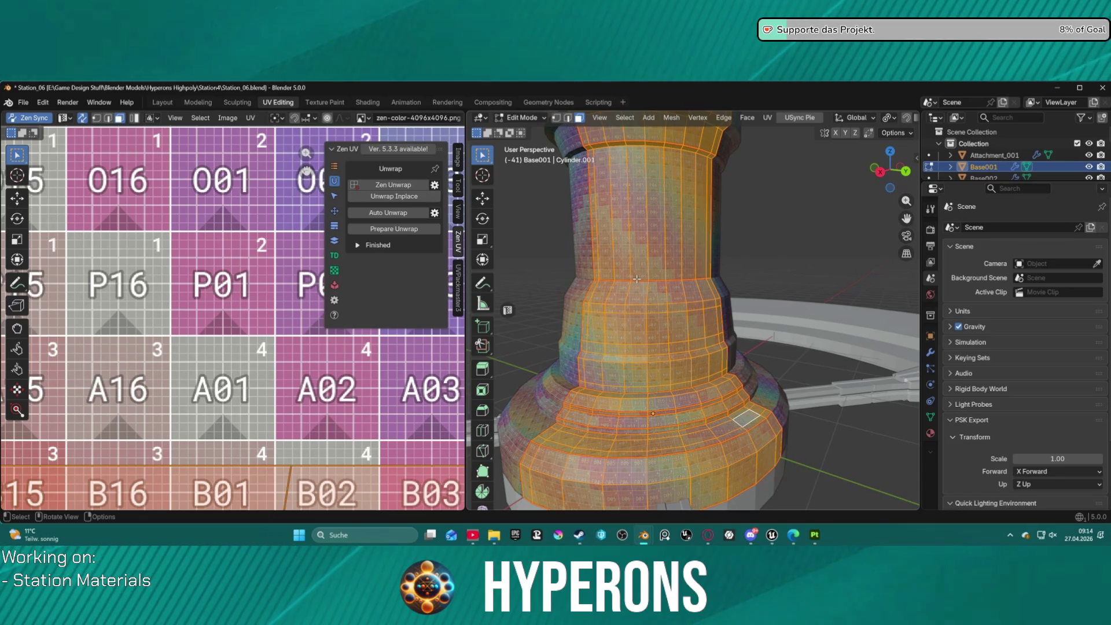
{"action": "scroll", "scroll_direction": "up", "scroll_amount": 3}
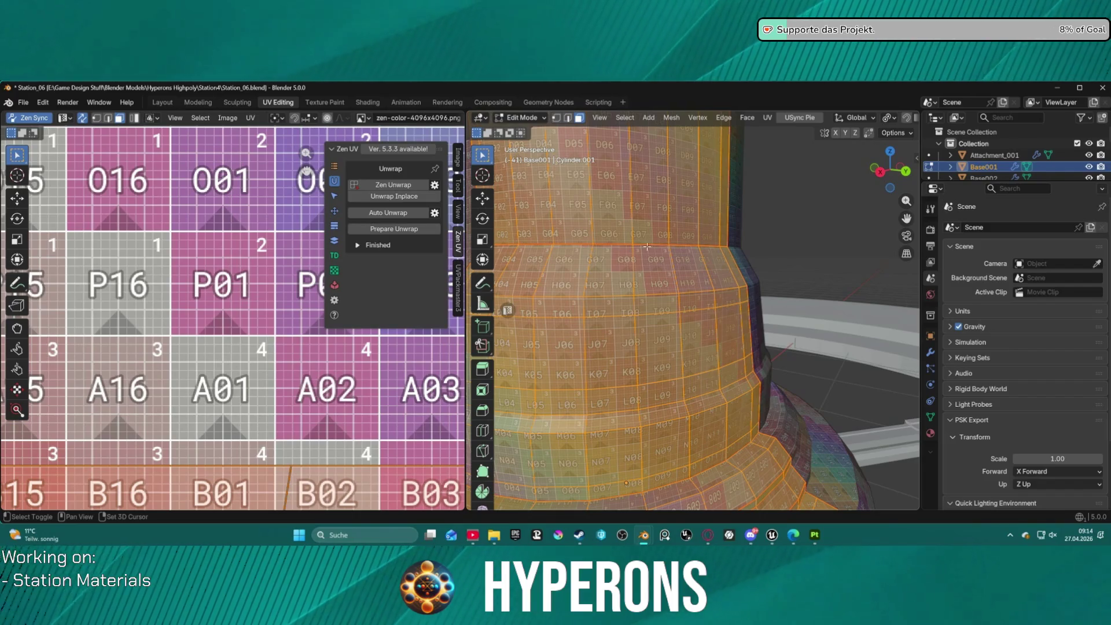
{"action": "left_click", "coordinate": [334, 256]}
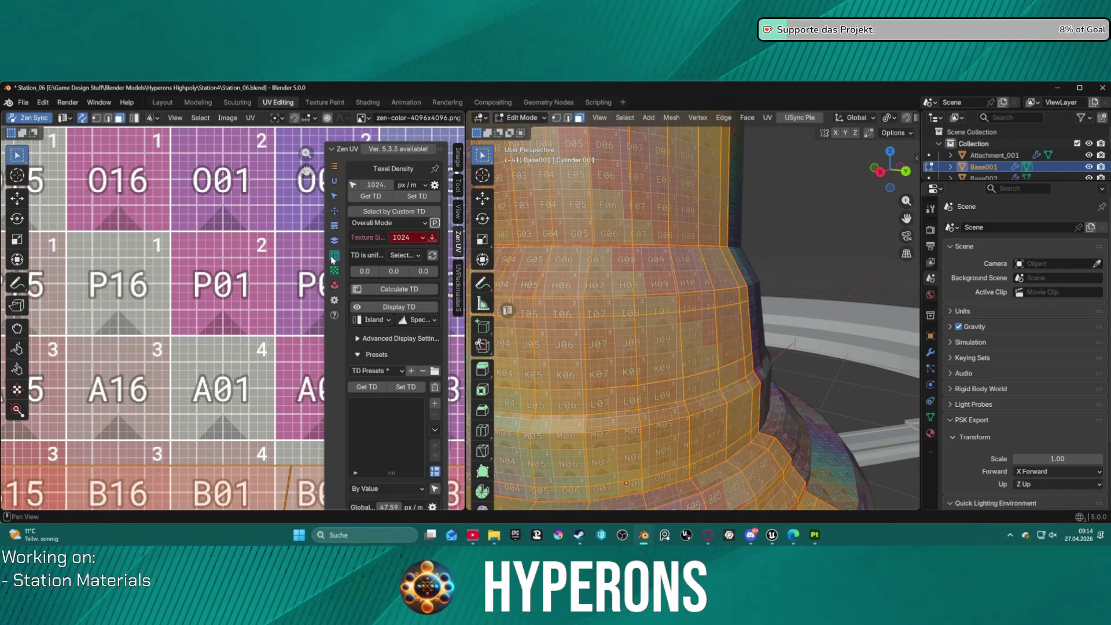
- Set the texel density texture size to 4096 and apply Set TD with the whole tower selected
{"action": "left_click", "coordinate": [412, 198]}
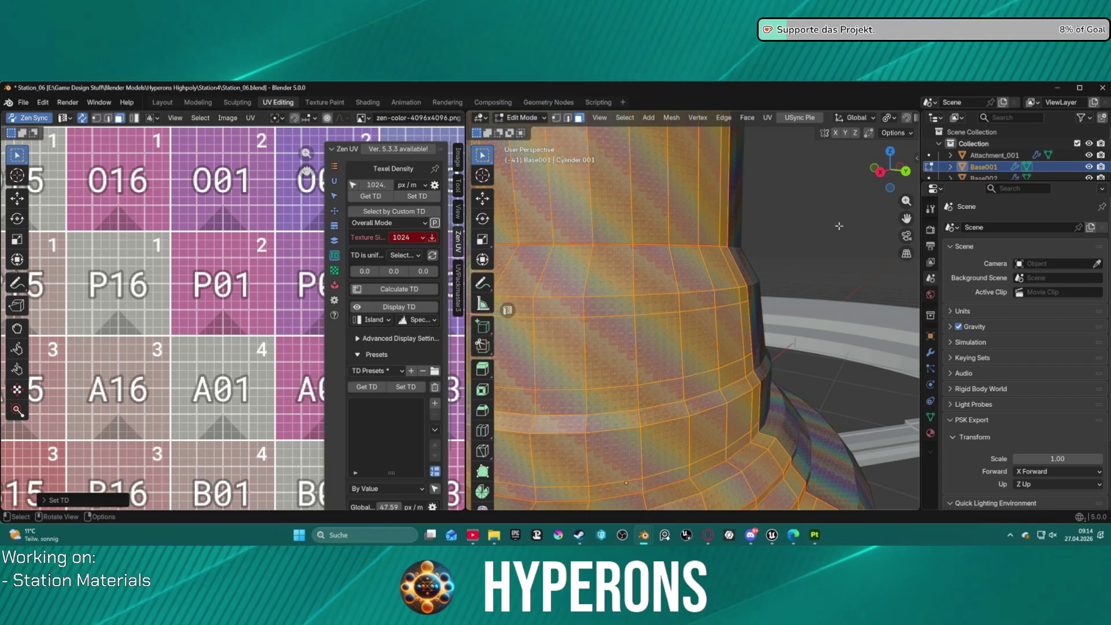
{"action": "key", "text": "alt+a"}
{"action": "left_click", "coordinate": [421, 236]}
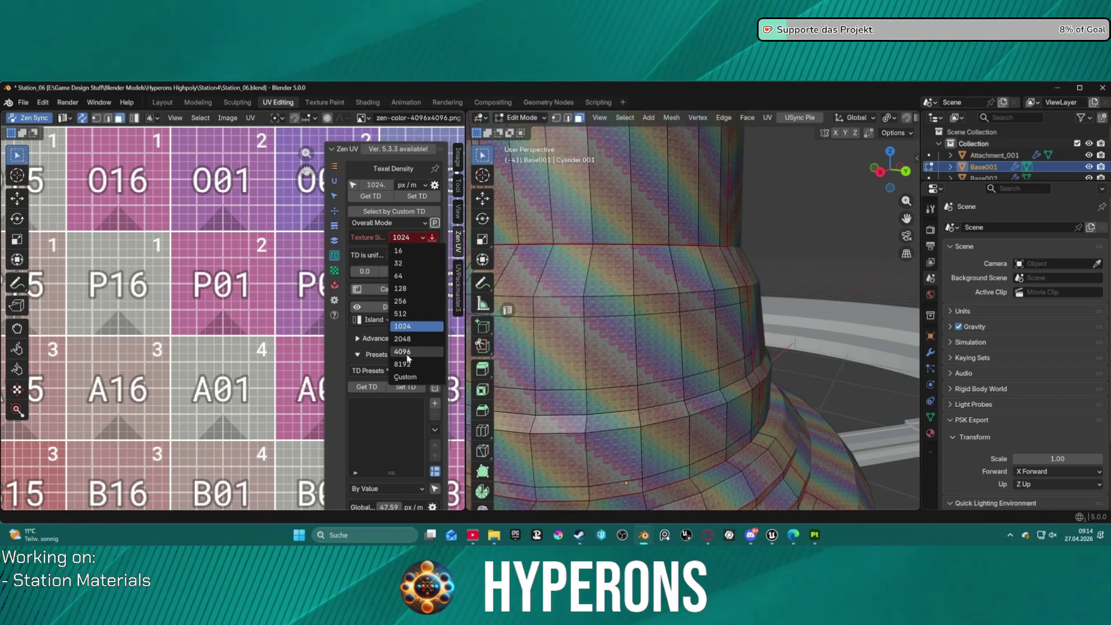
{"action": "left_click", "coordinate": [402, 352]}
{"action": "left_click", "coordinate": [407, 198]}
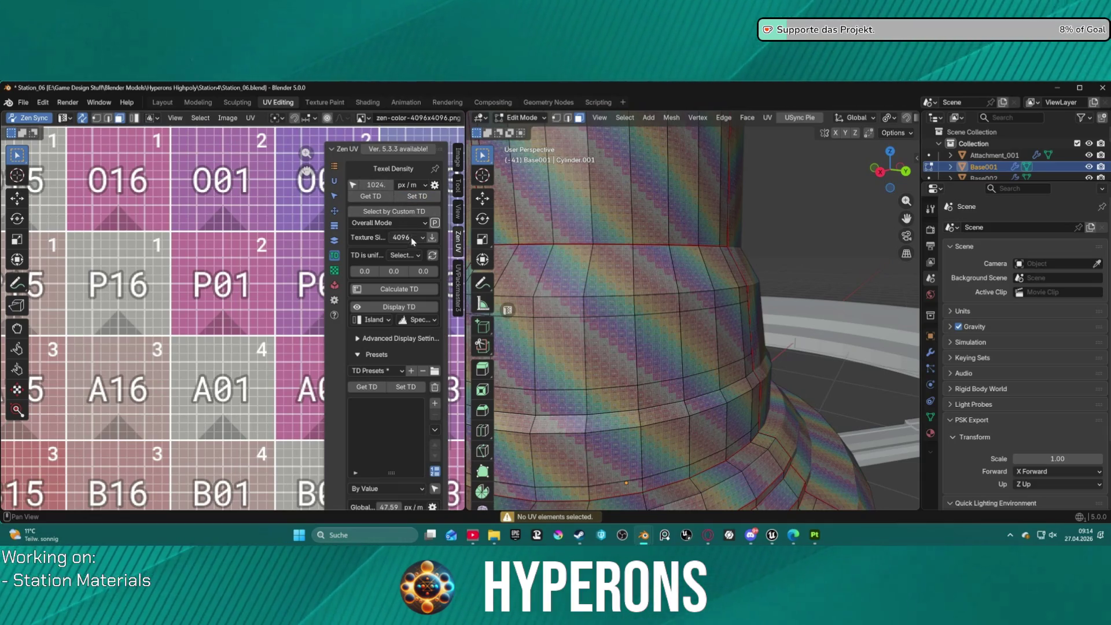
{"action": "key", "text": "a"}
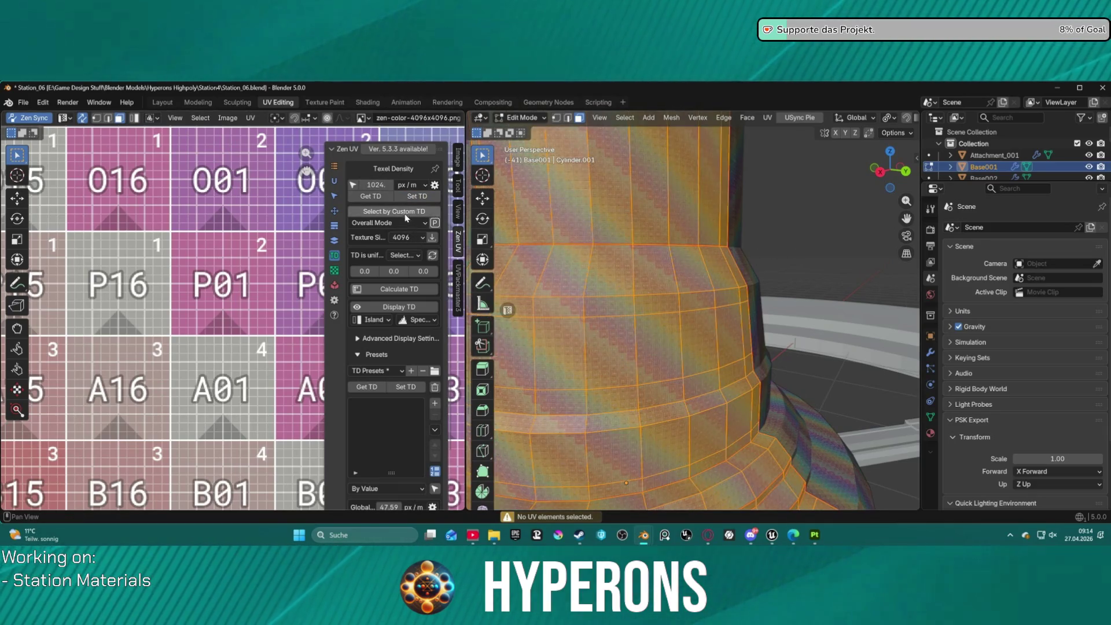
{"action": "left_click", "coordinate": [400, 200]}
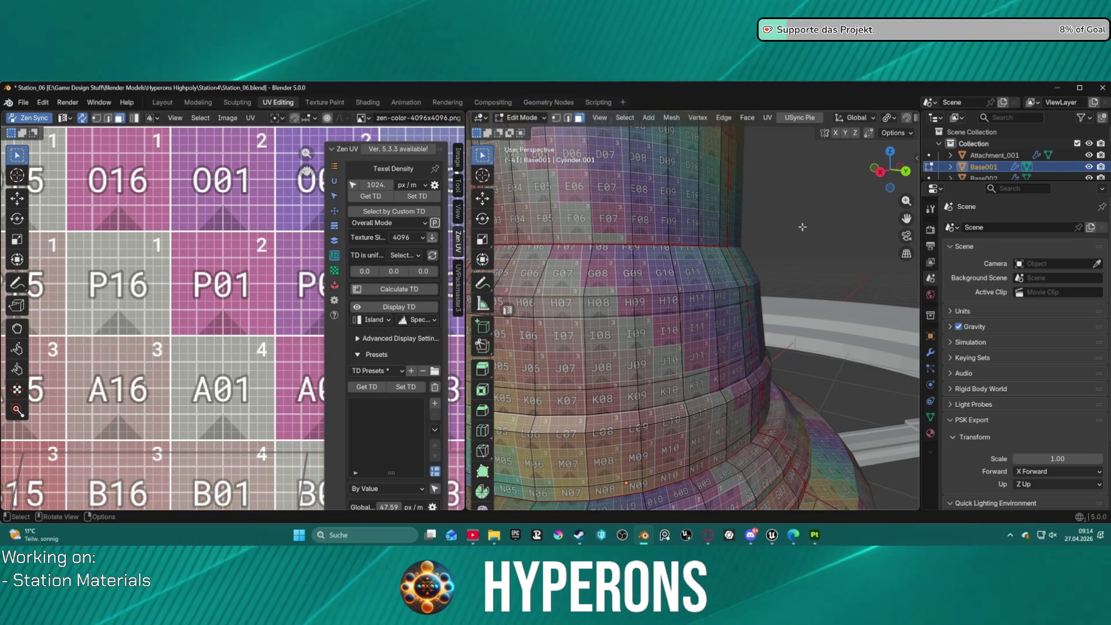
{"action": "key", "text": "alt+a"}
{"action": "key", "text": "a"}
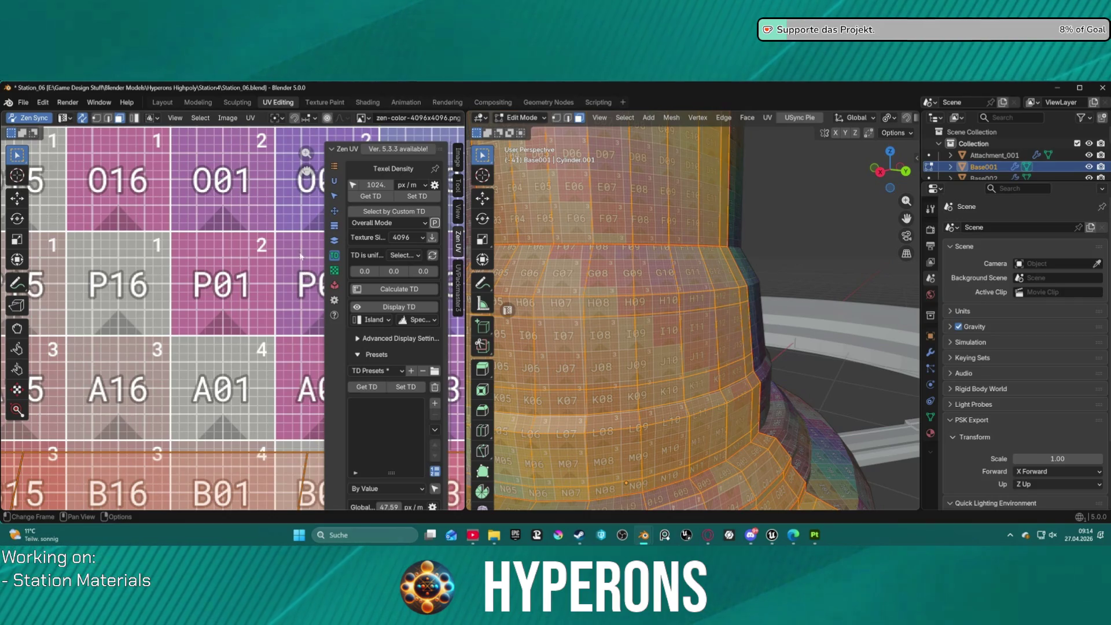
{"action": "left_click", "coordinate": [334, 211]}
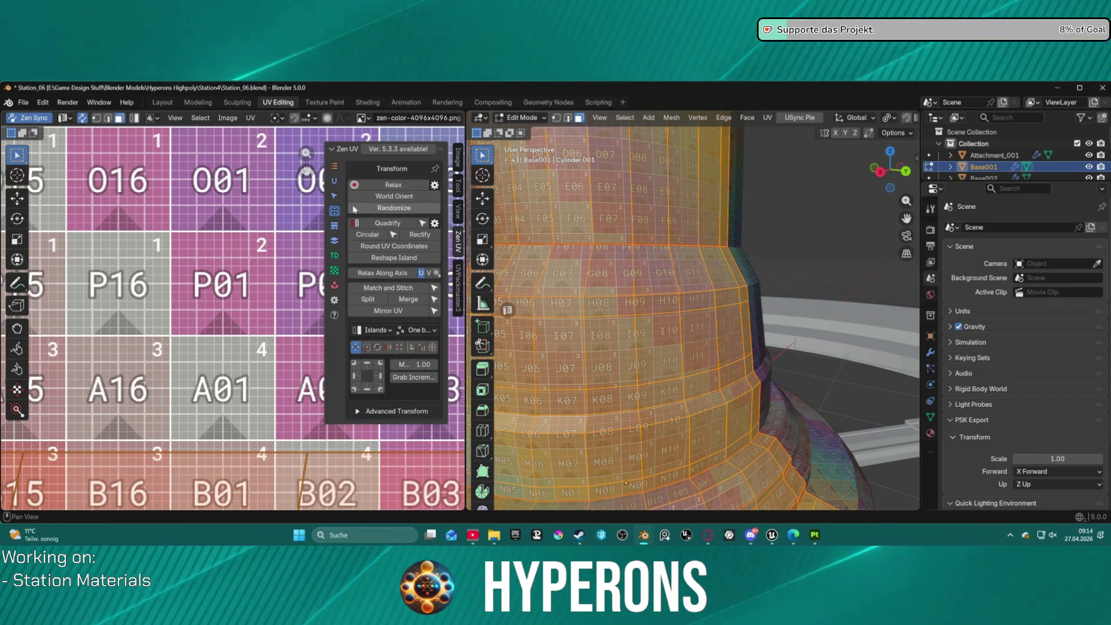
- Apply World Orient, then align and stack the tower's UV islands at the centre
{"action": "left_click", "coordinate": [403, 195]}
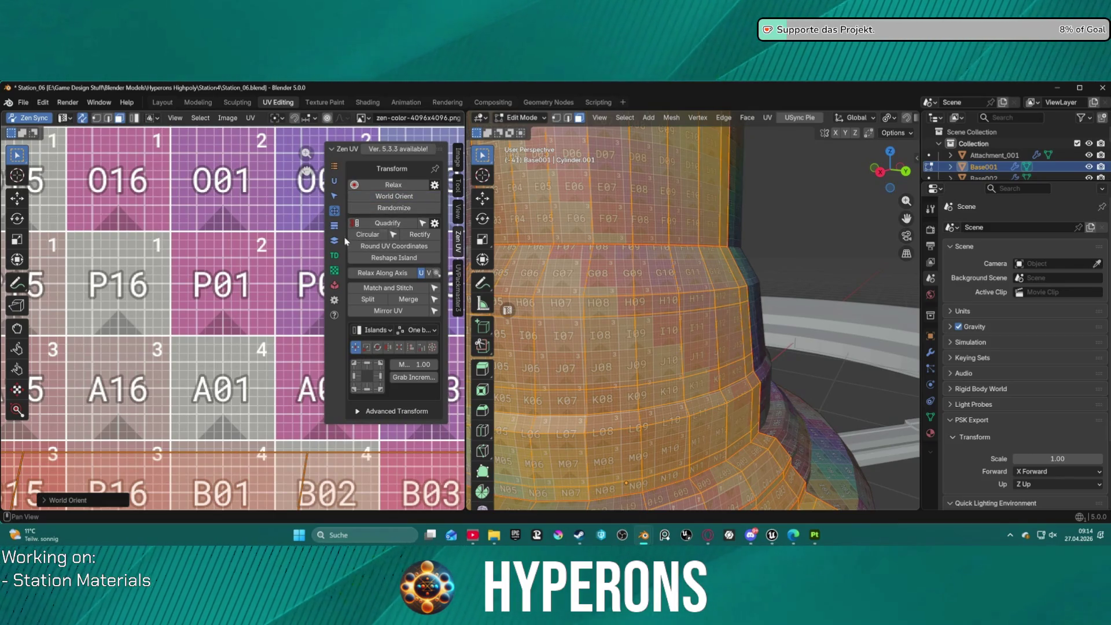
{"action": "left_click", "coordinate": [408, 349]}
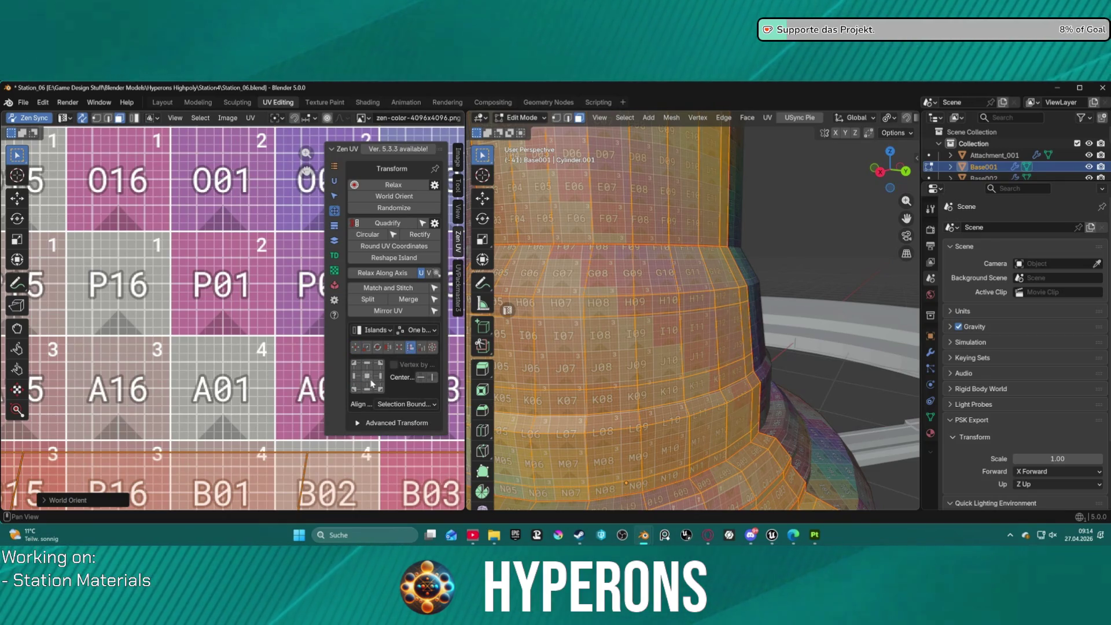
{"action": "left_click", "coordinate": [371, 384]}
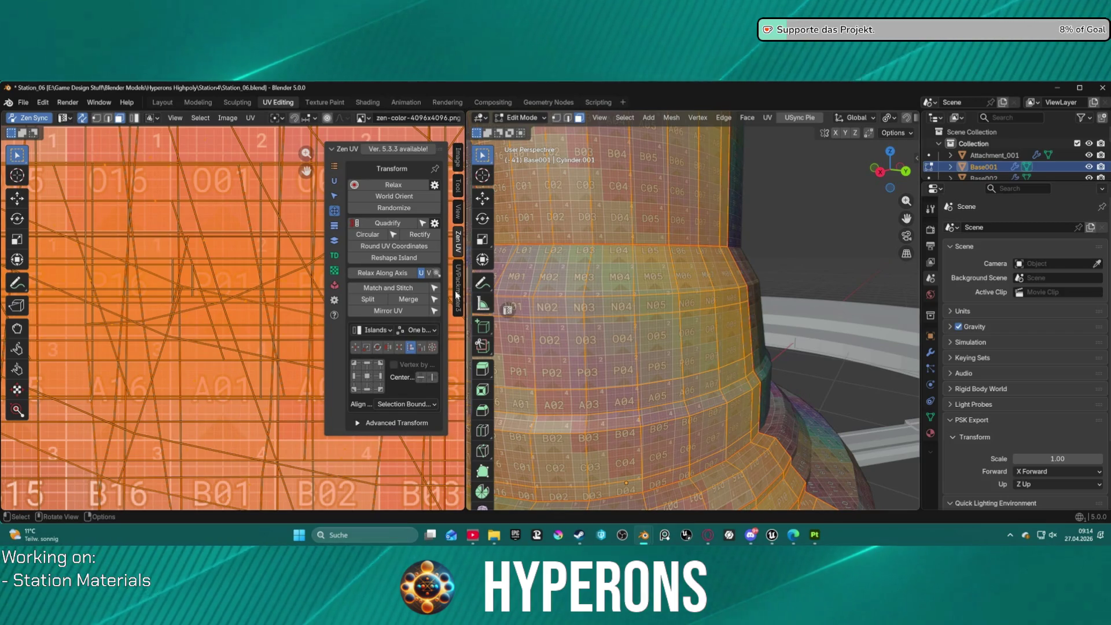
{"action": "left_click", "coordinate": [356, 379]}
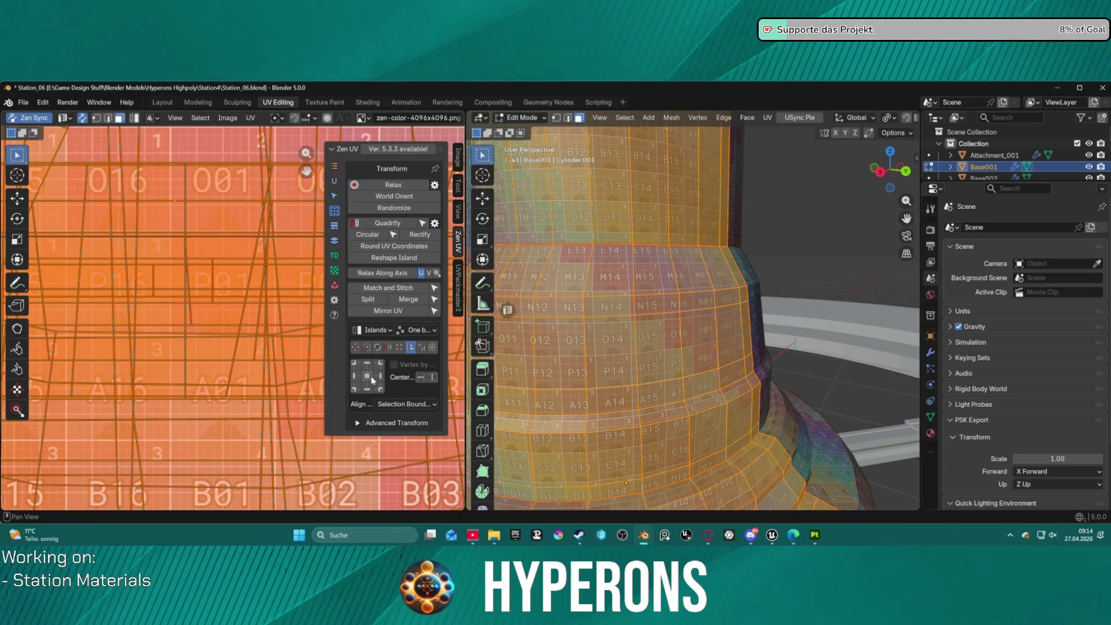
{"action": "left_click", "coordinate": [370, 377]}
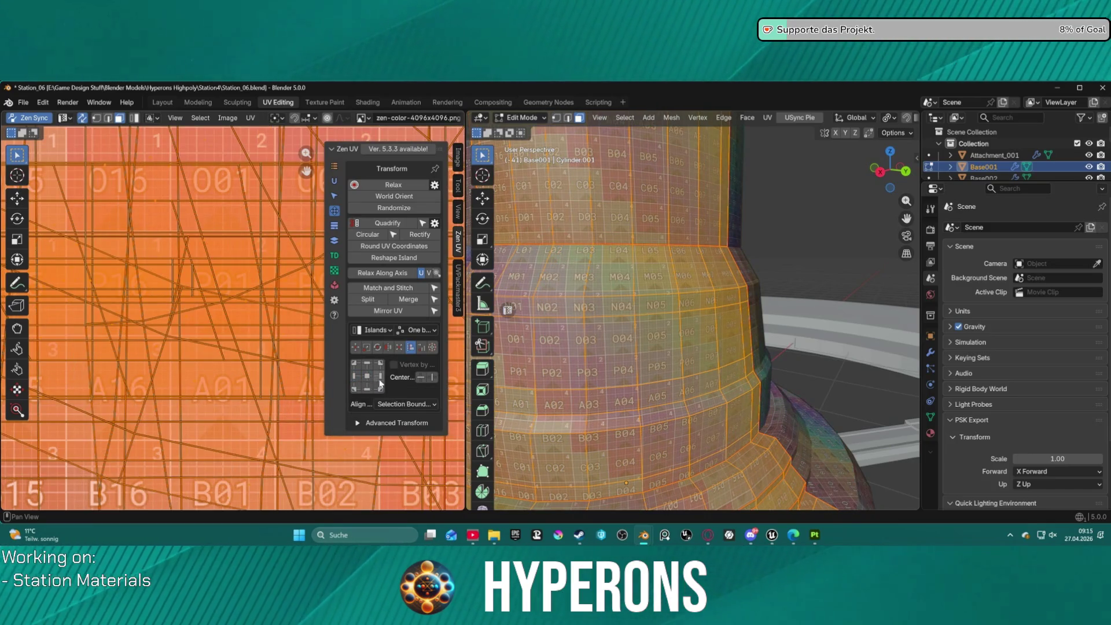
{"action": "left_click", "coordinate": [381, 381]}
{"action": "left_click", "coordinate": [368, 383]}
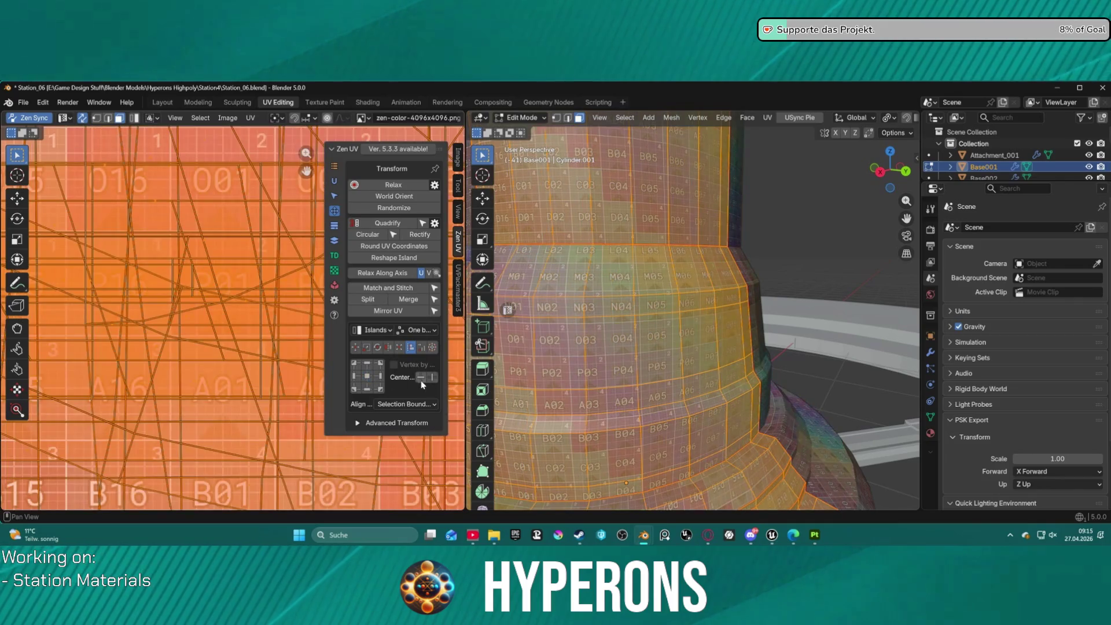
{"action": "left_click", "coordinate": [431, 378]}
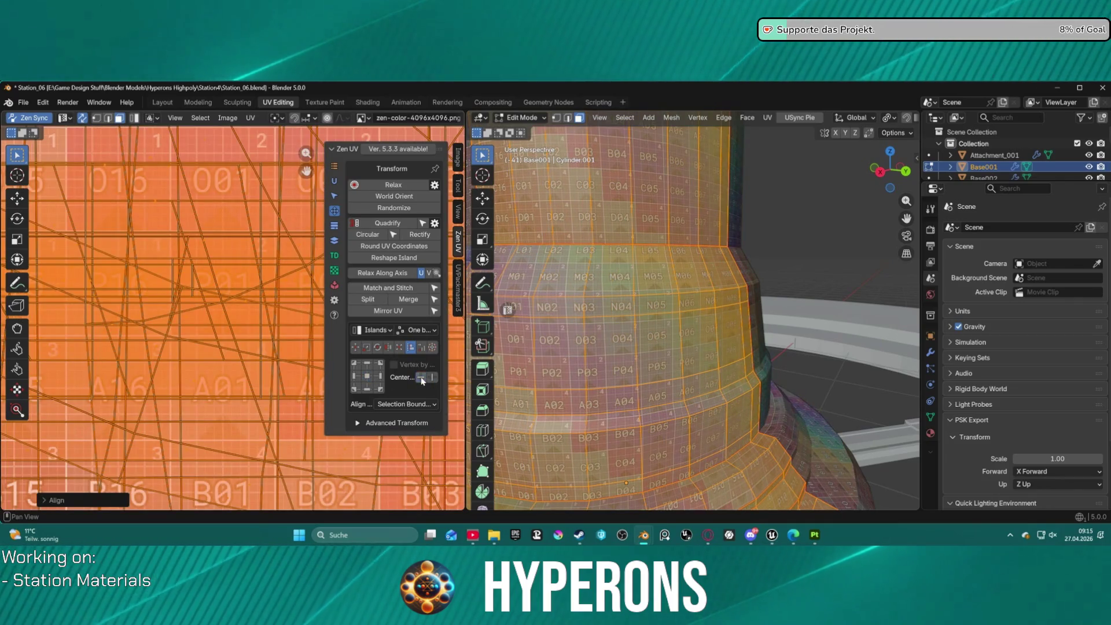
- Use the Distribute options to Arrange the UV islands evenly
{"action": "left_click", "coordinate": [421, 348]}
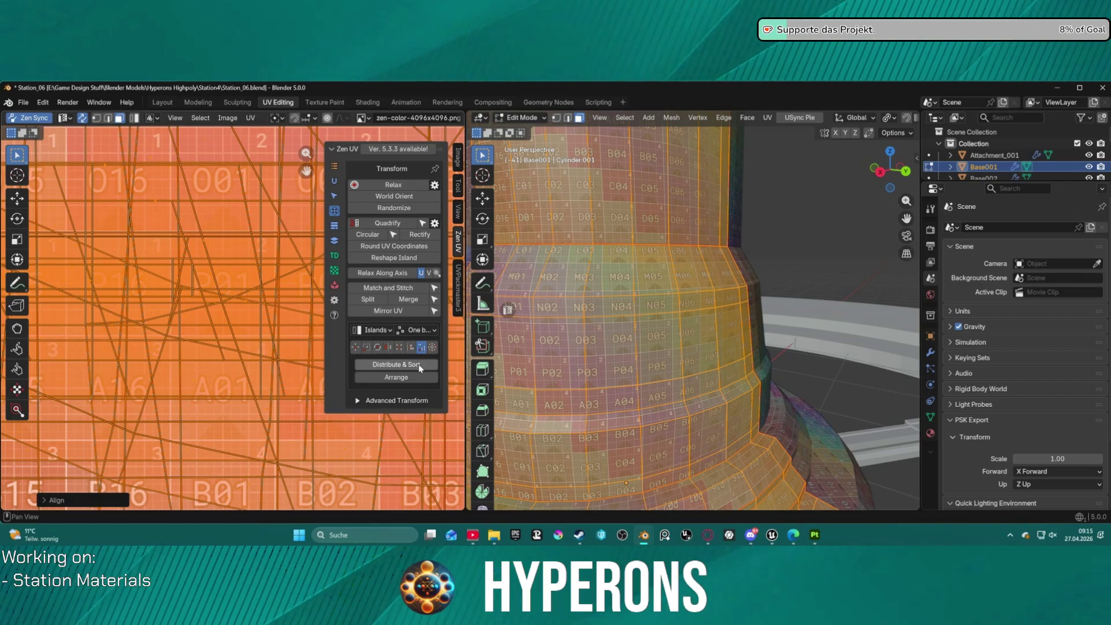
{"action": "left_click", "coordinate": [415, 378]}
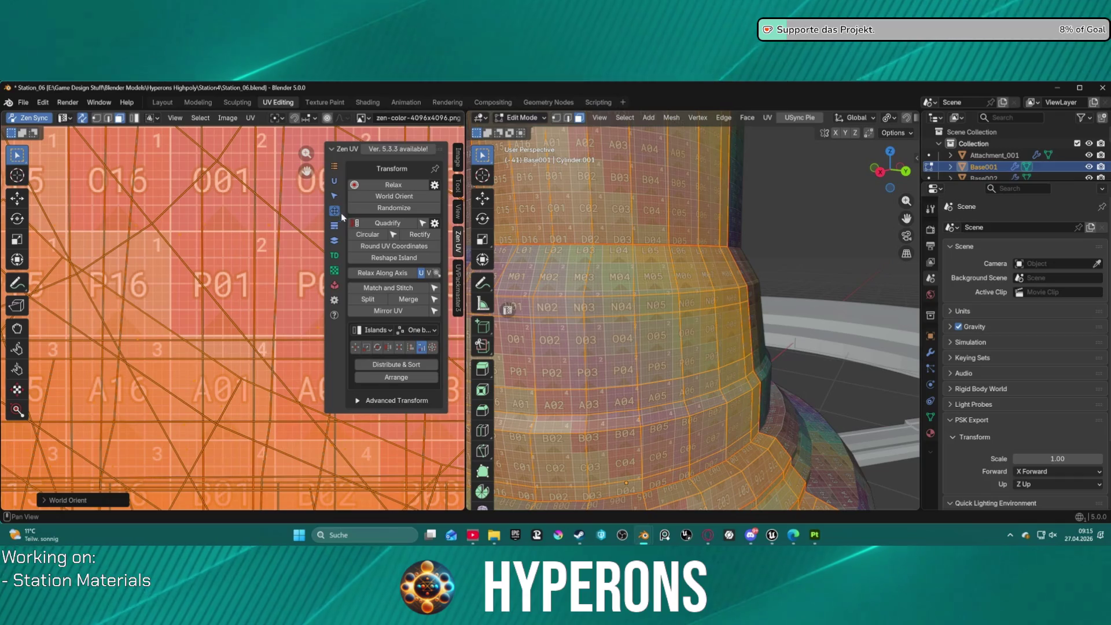
{"action": "left_click", "coordinate": [457, 286]}
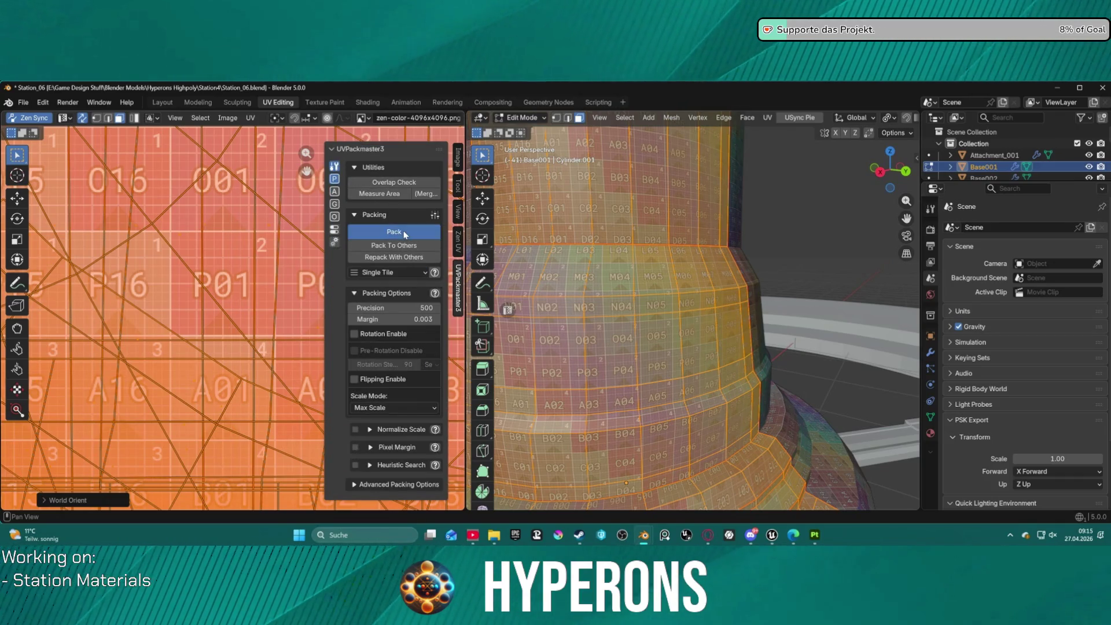
- Pack the tower's UV islands with UVPackmaster3 (precision 500, margin 0.003) into the tile
{"action": "left_click", "coordinate": [403, 231]}
{"action": "left_click_drag", "start_coordinate": [780, 210], "coordinate": [807, 237]}
{"action": "scroll", "scroll_direction": "down", "scroll_amount": 3}
{"action": "scroll", "scroll_direction": "down", "scroll_amount": 3}
{"action": "scroll", "scroll_direction": "up", "scroll_amount": 3}
{"action": "scroll", "scroll_direction": "down", "scroll_amount": 3}
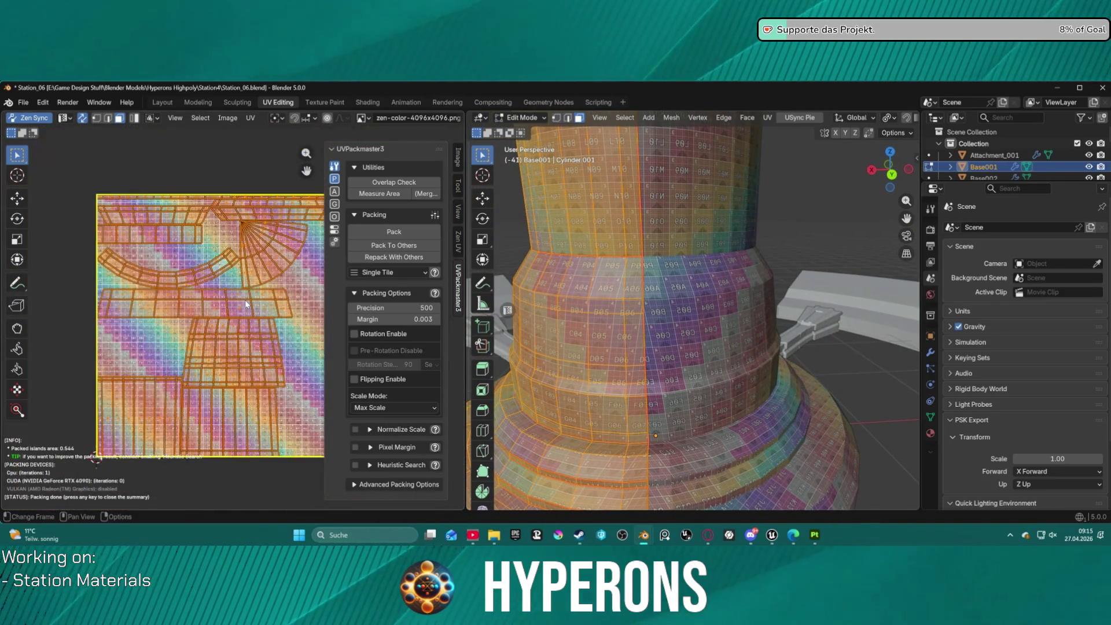
{"action": "scroll", "scroll_direction": "up", "scroll_amount": 3}
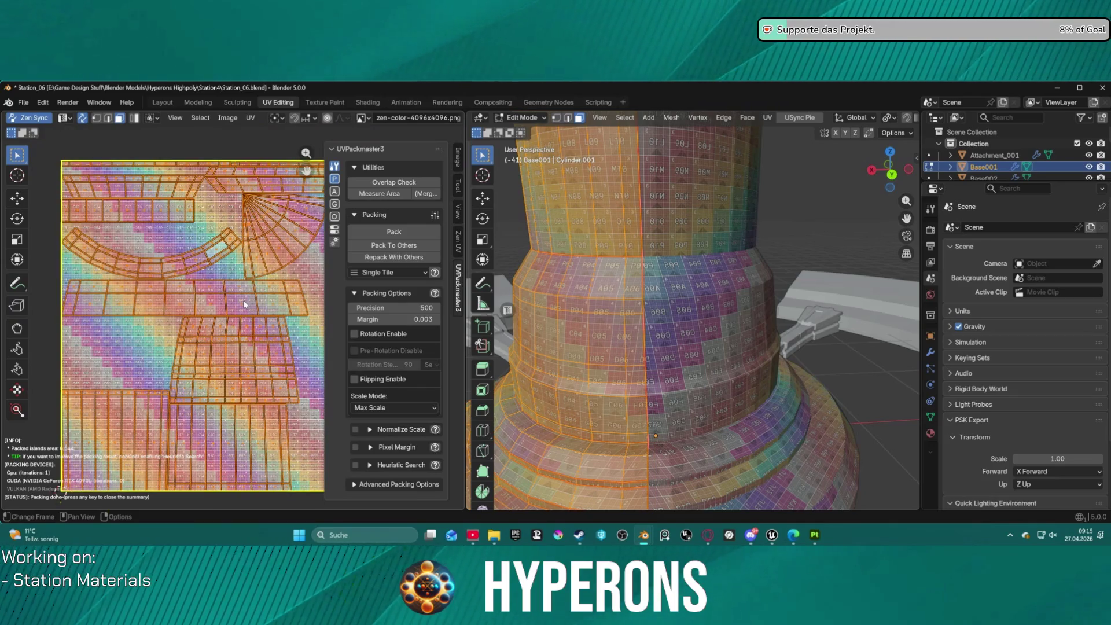
{"action": "scroll", "scroll_direction": "down", "scroll_amount": 3}
{"action": "scroll", "scroll_direction": "down", "scroll_amount": 3}
- Orbit and zoom around the station to inspect the checker map on the column
{"action": "left_click_drag", "start_coordinate": [640, 286], "coordinate": [740, 301]}
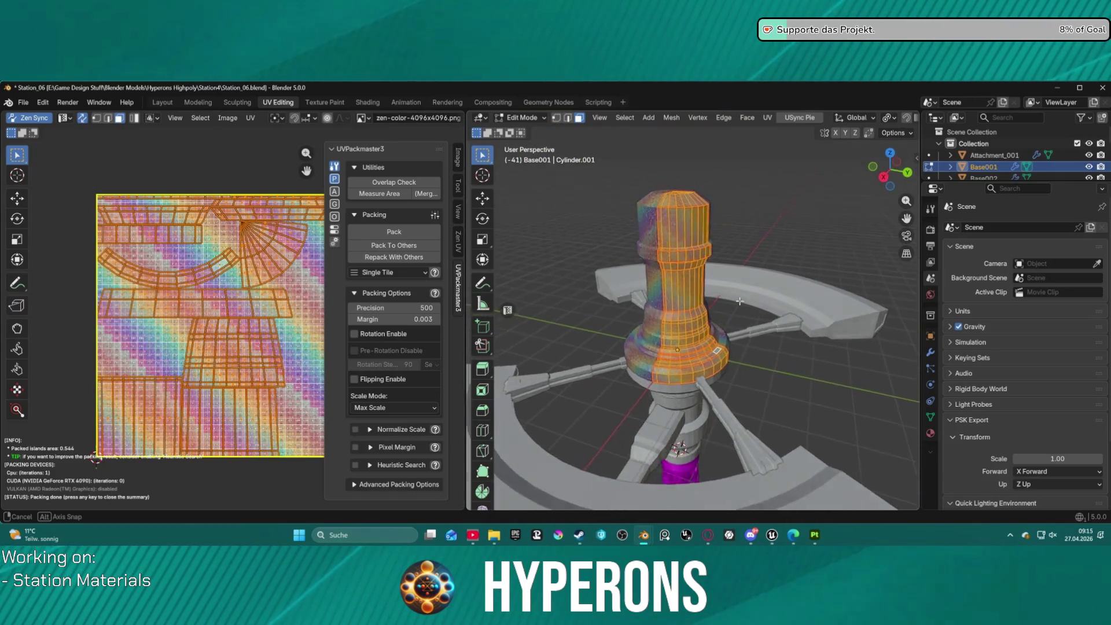
{"action": "scroll", "scroll_direction": "up", "scroll_amount": 3}
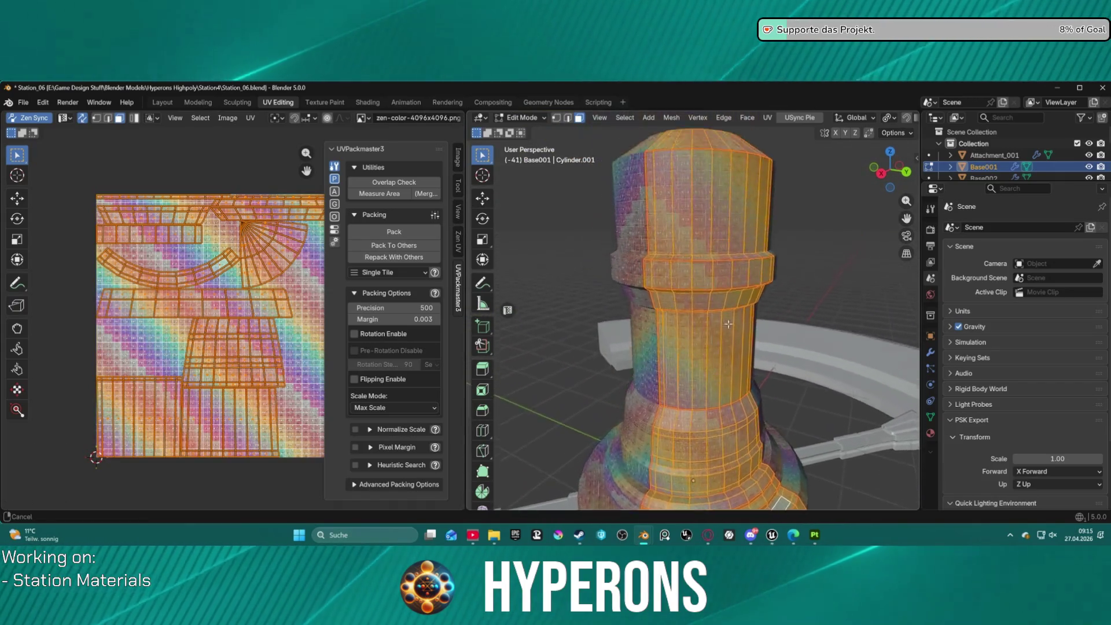
{"action": "scroll", "scroll_direction": "up", "scroll_amount": 3}
{"action": "left_click_drag", "start_coordinate": [688, 245], "coordinate": [726, 232]}
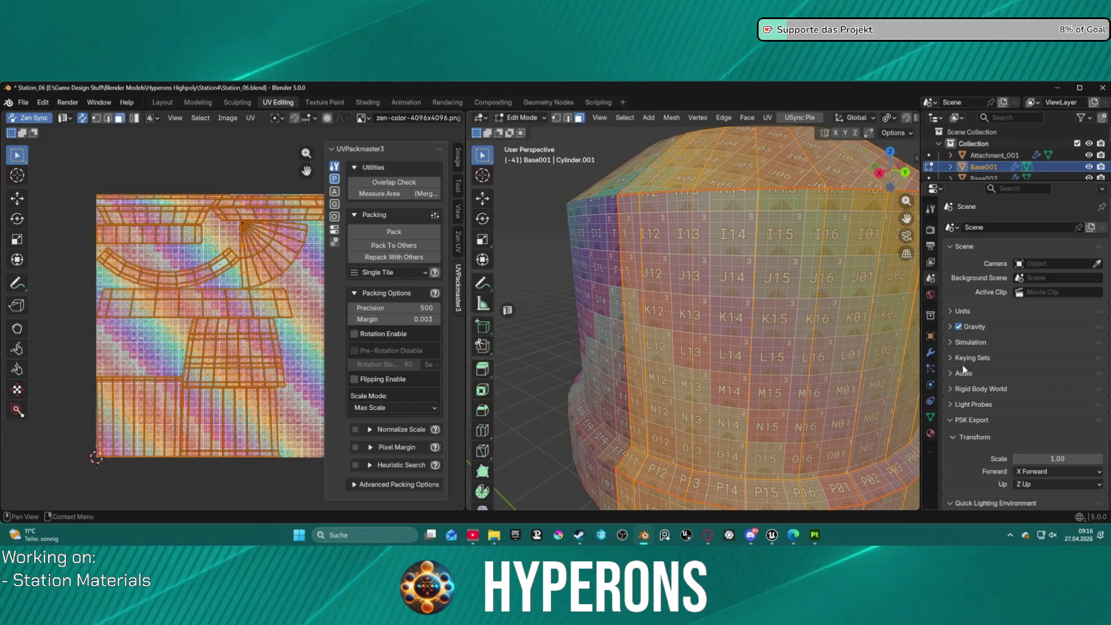
{"action": "scroll", "scroll_direction": "down", "scroll_amount": 3}
{"action": "scroll", "scroll_direction": "up", "scroll_amount": 3}
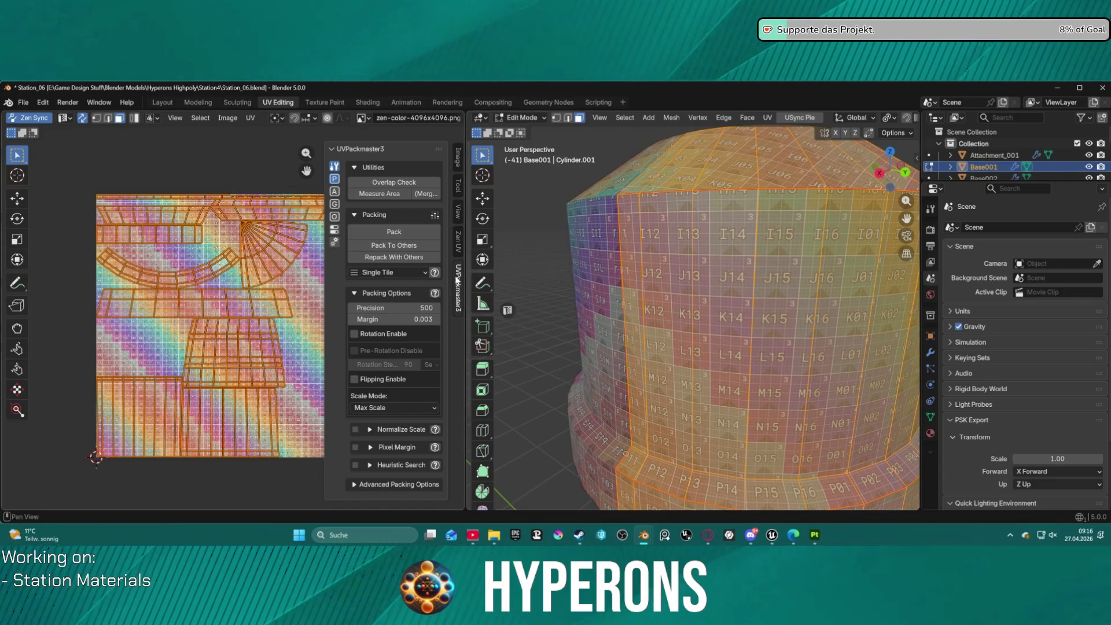
{"action": "mouse_move", "coordinate": [645, 538]}
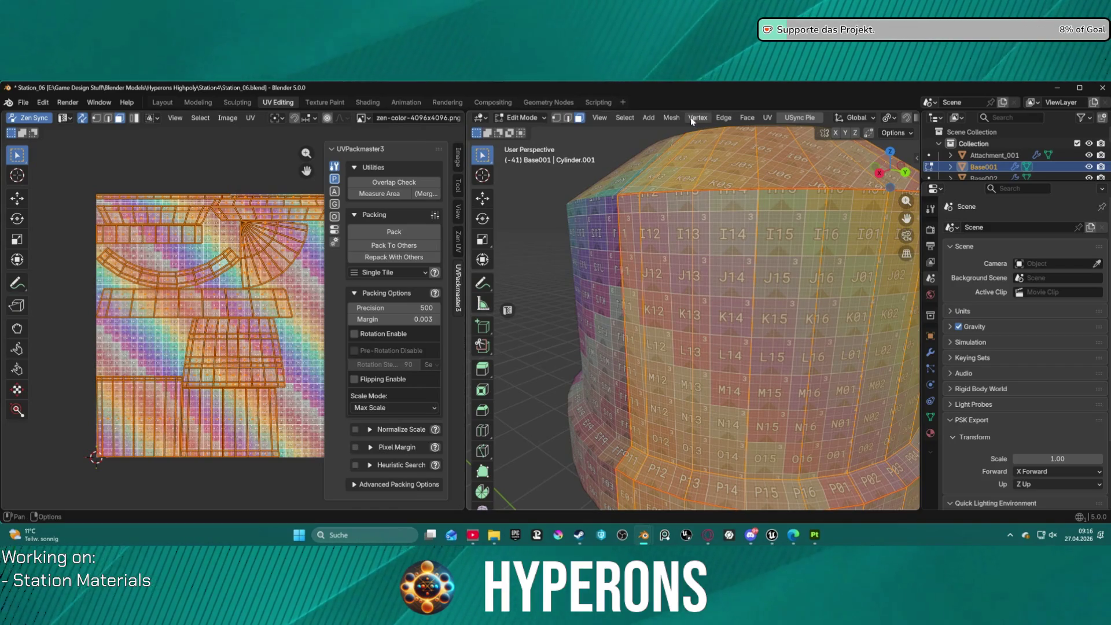
{"action": "scroll", "scroll_direction": "down", "scroll_amount": 3}
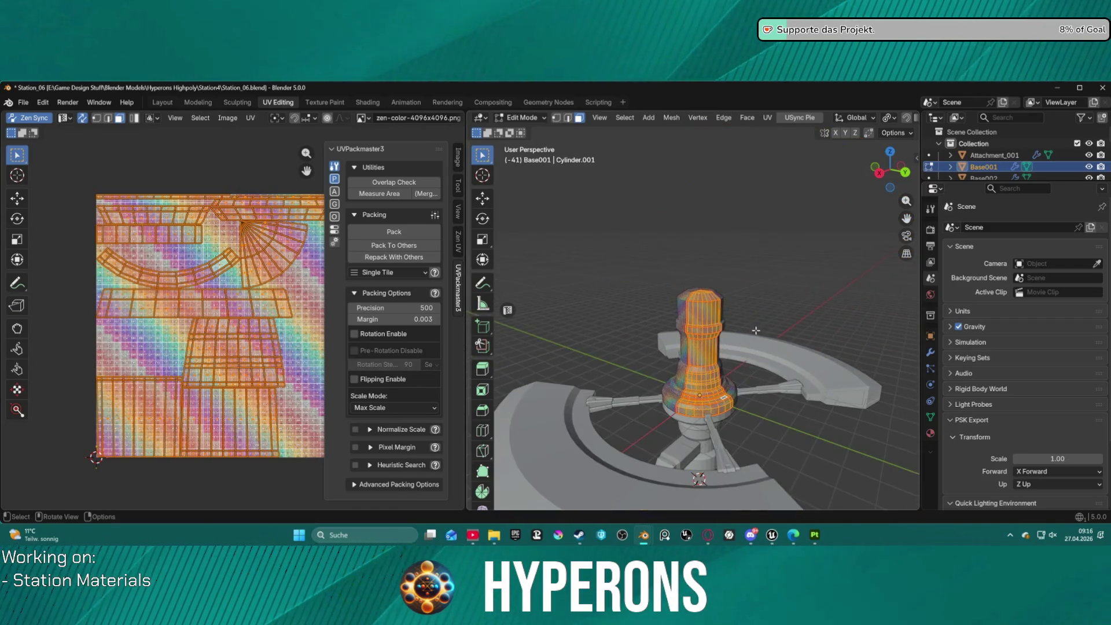
{"action": "scroll", "scroll_direction": "up", "scroll_amount": 3}
{"action": "scroll", "scroll_direction": "up", "scroll_amount": 3}
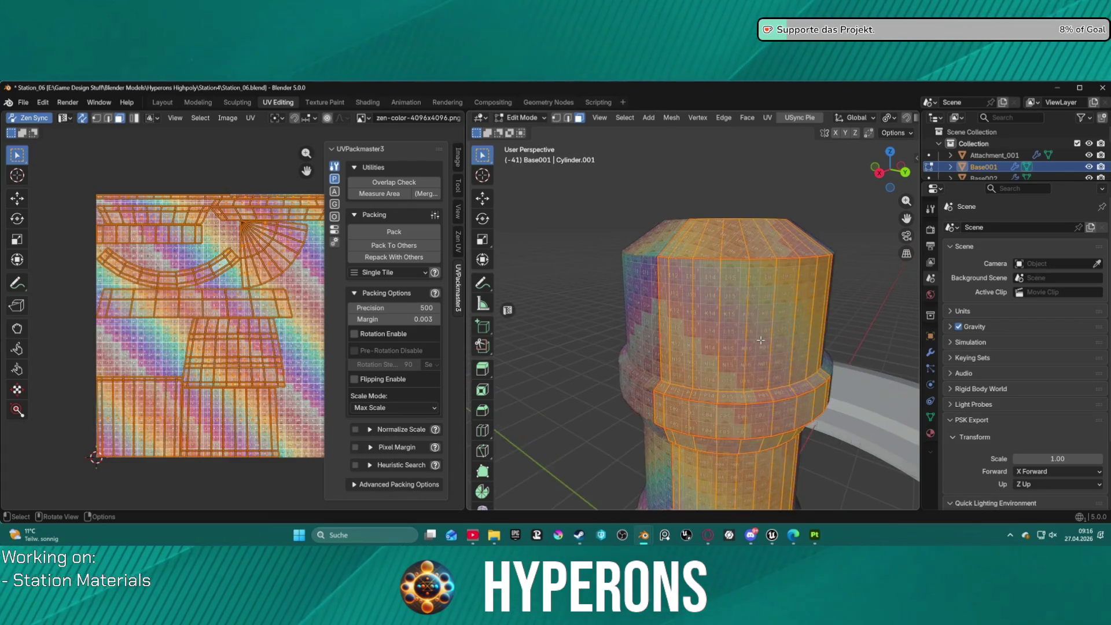
{"action": "scroll", "scroll_direction": "down", "scroll_amount": 3}
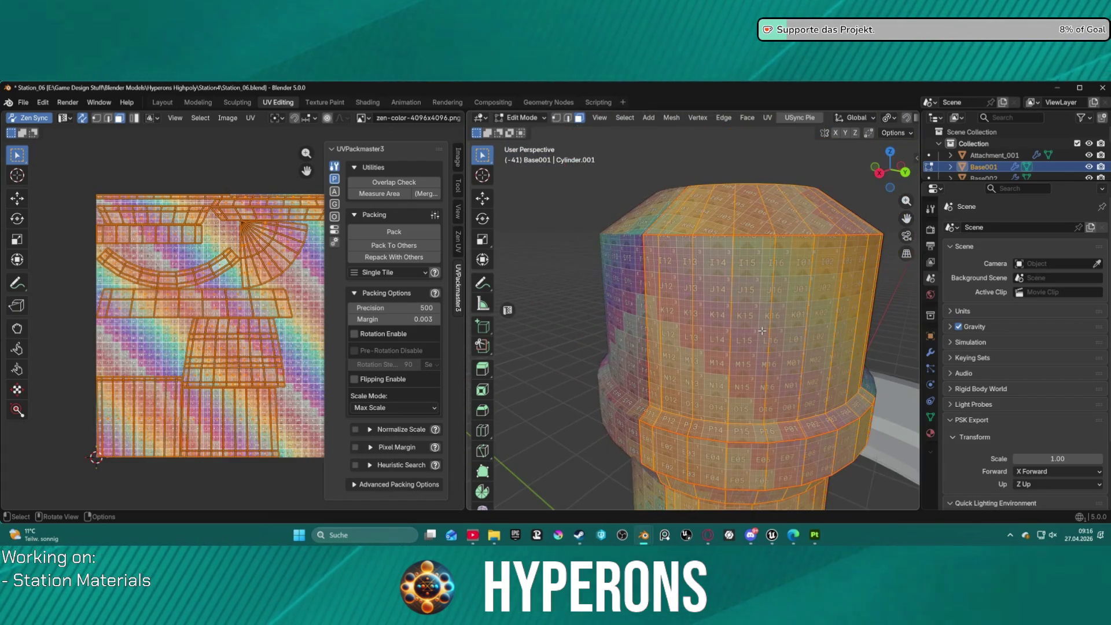
{"action": "key", "text": "Left"}
{"action": "key", "text": "Left"}
{"action": "key", "text": "Left"}
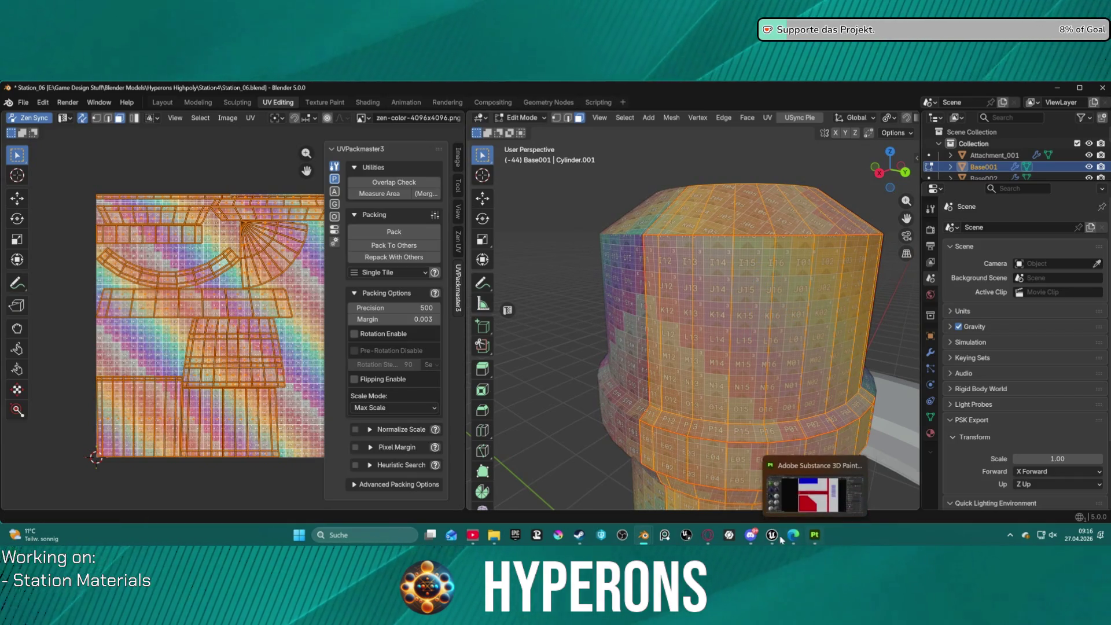
- Switch to Panels.blend, deselect the panel mesh, then bring the ArtStation reference page forward
{"action": "left_click", "coordinate": [557, 492]}
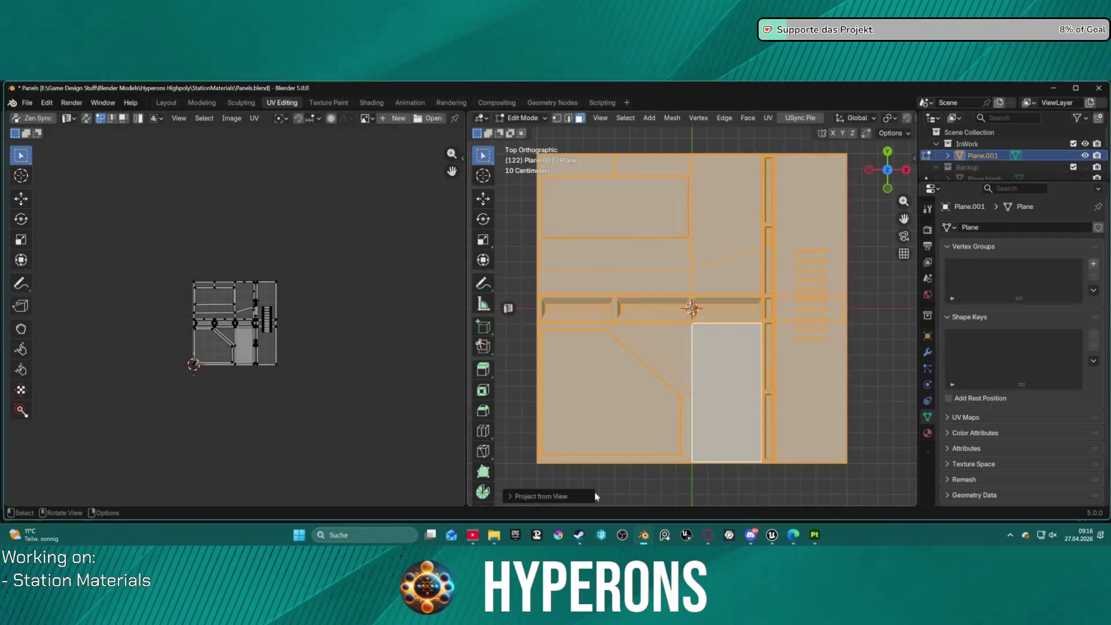
{"action": "scroll", "scroll_direction": "up", "scroll_amount": 3}
{"action": "left_click", "coordinate": [877, 297]}
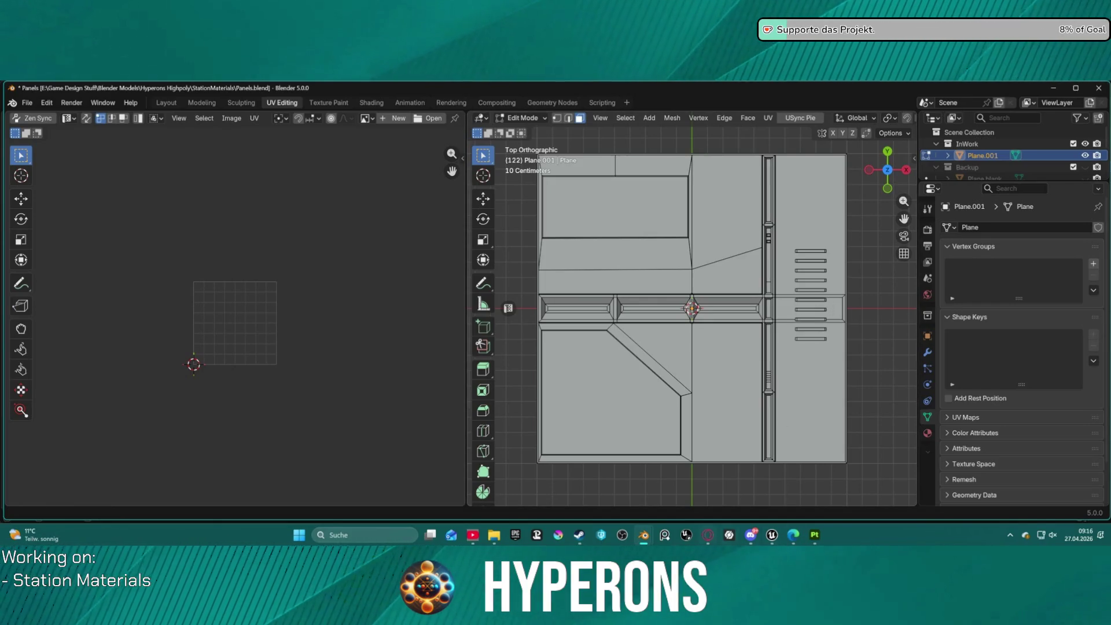
{"action": "mouse_move", "coordinate": [715, 533]}
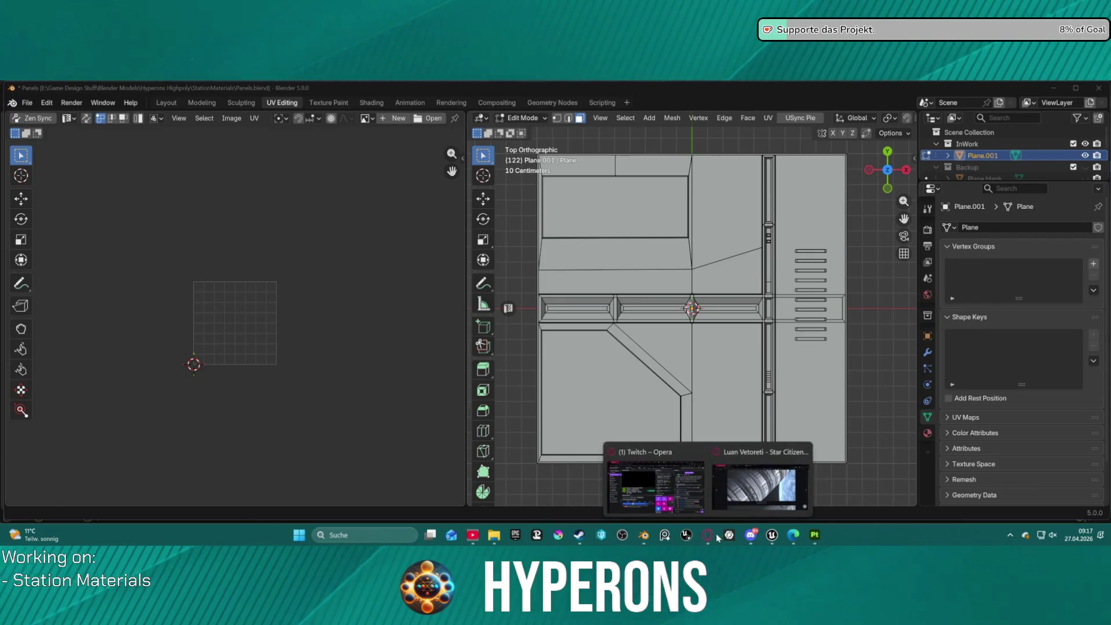
{"action": "left_click", "coordinate": [715, 492]}
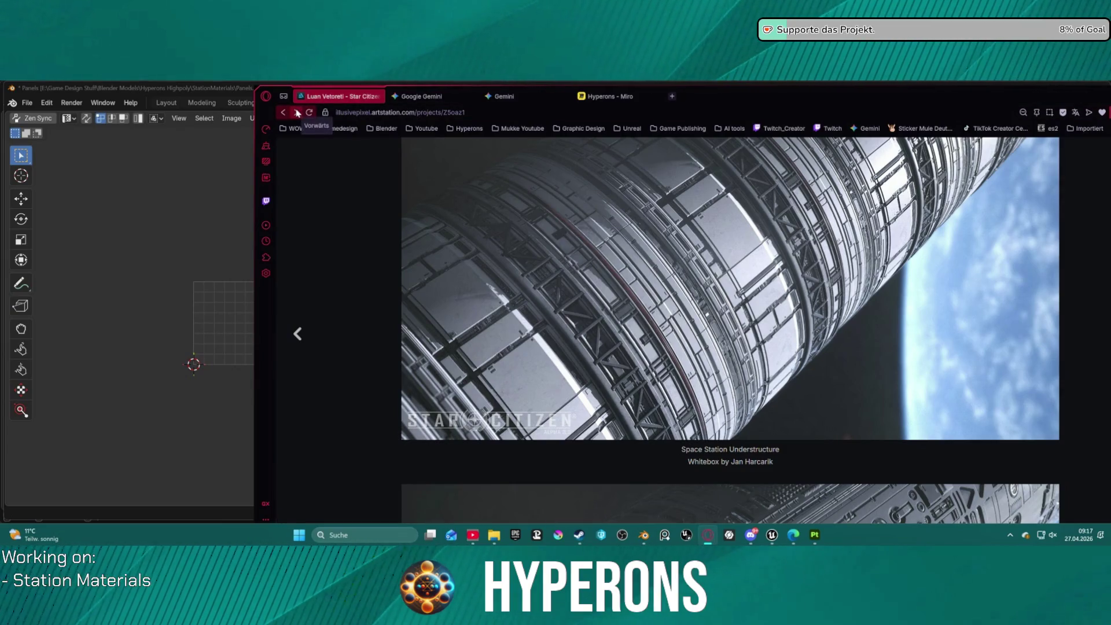
- Go forward to the artist's Star Citizen album and scroll through its thumbnails
{"action": "left_click", "coordinate": [294, 115]}
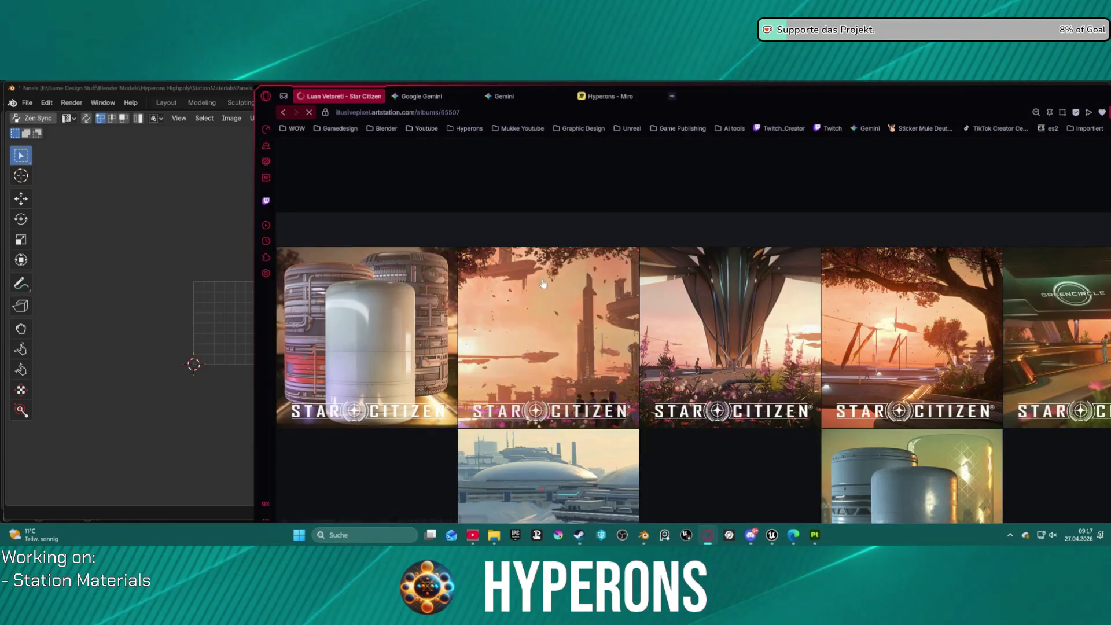
{"action": "scroll", "scroll_direction": "down", "scroll_amount": 3}
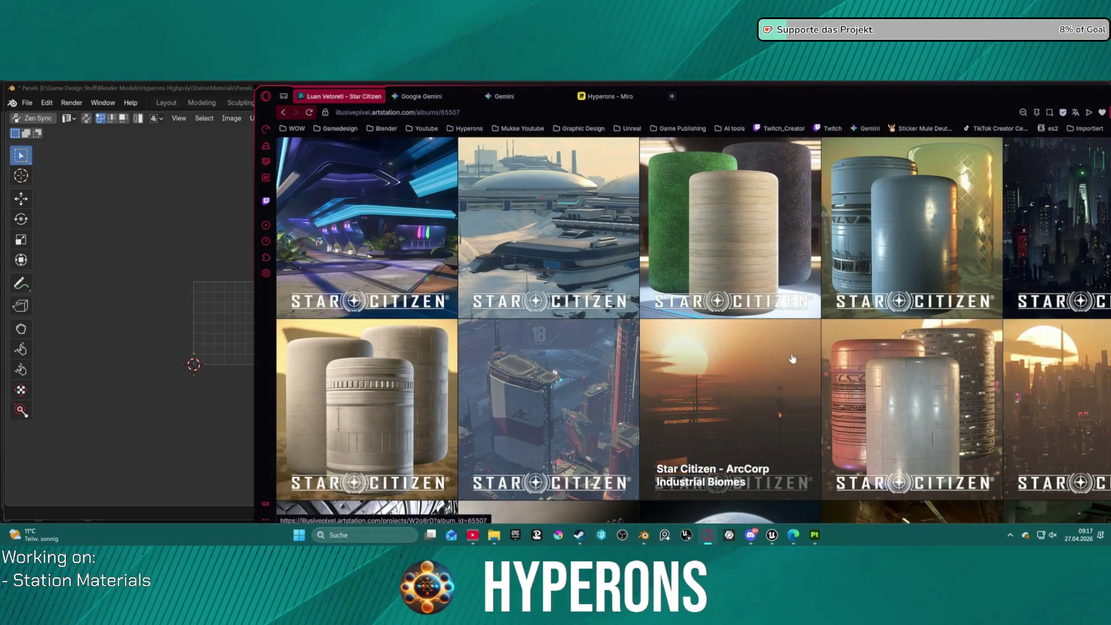
{"action": "scroll", "scroll_direction": "down", "scroll_amount": 3}
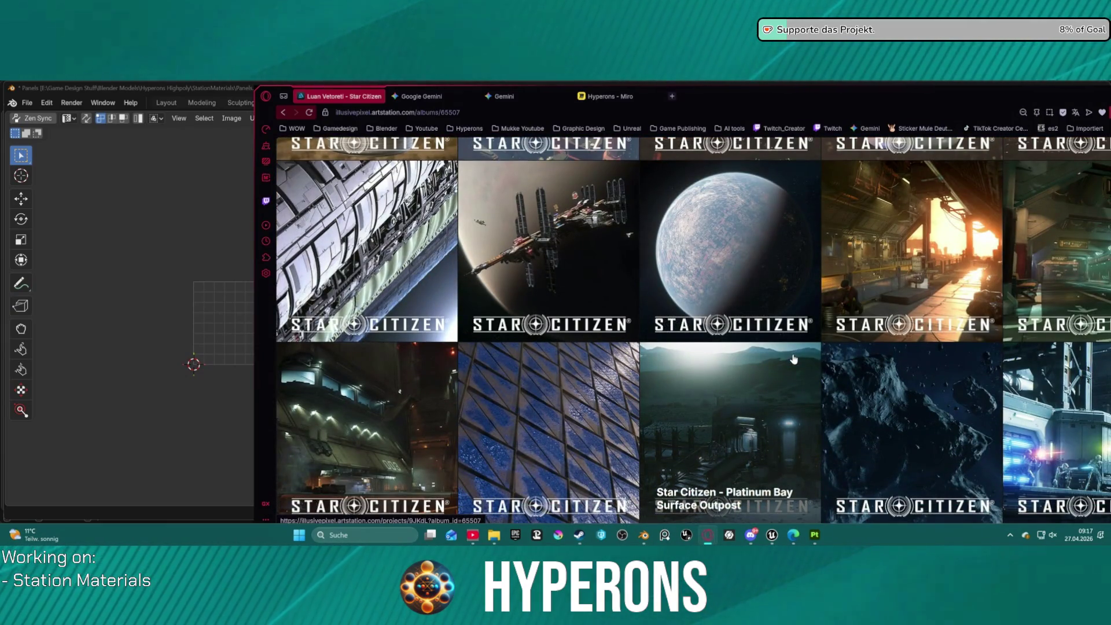
{"action": "scroll", "scroll_direction": "down", "scroll_amount": 3}
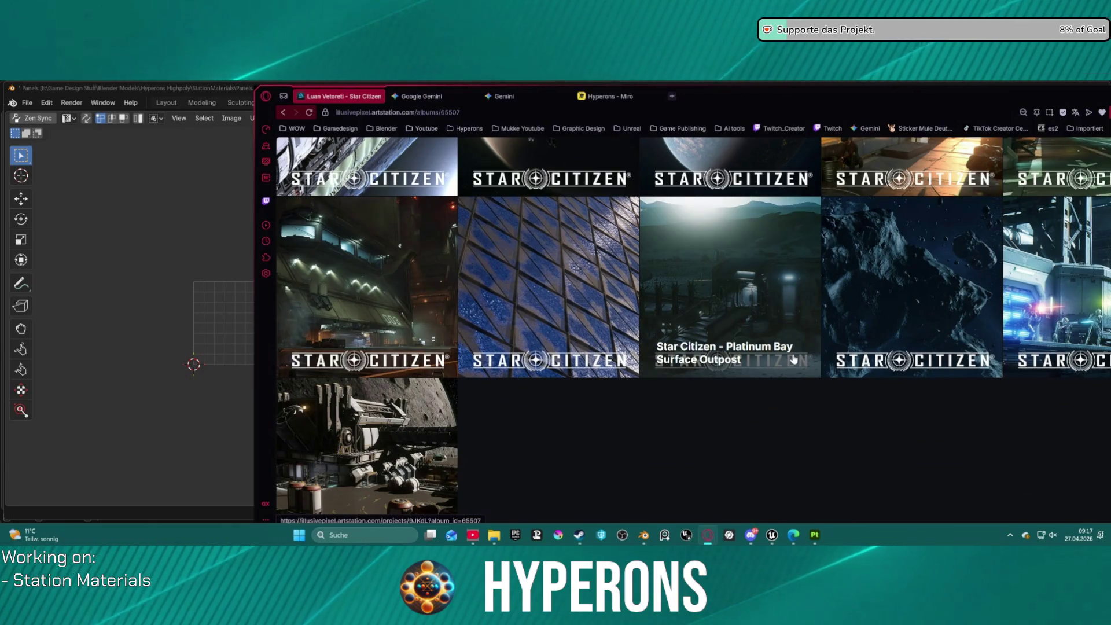
{"action": "scroll", "scroll_direction": "down", "scroll_amount": 3}
{"action": "scroll", "scroll_direction": "up", "scroll_amount": 3}
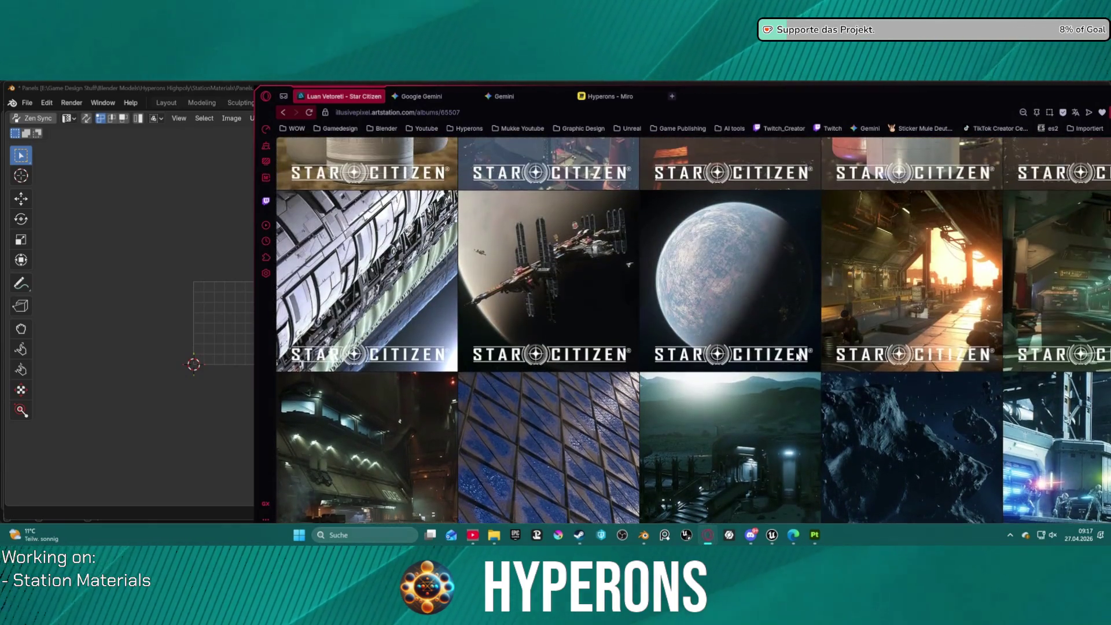
{"action": "scroll", "scroll_direction": "up", "scroll_amount": 3}
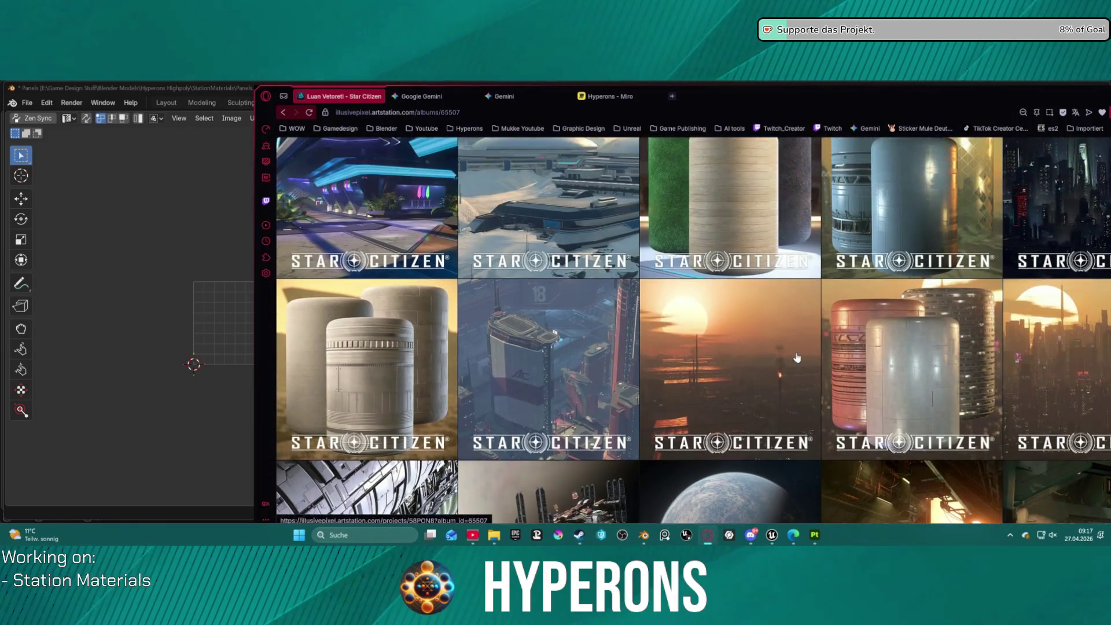
- Open the Star Citizen - Materials: ArcCorp project and enlarge its cylinder image
{"action": "left_click", "coordinate": [857, 358]}
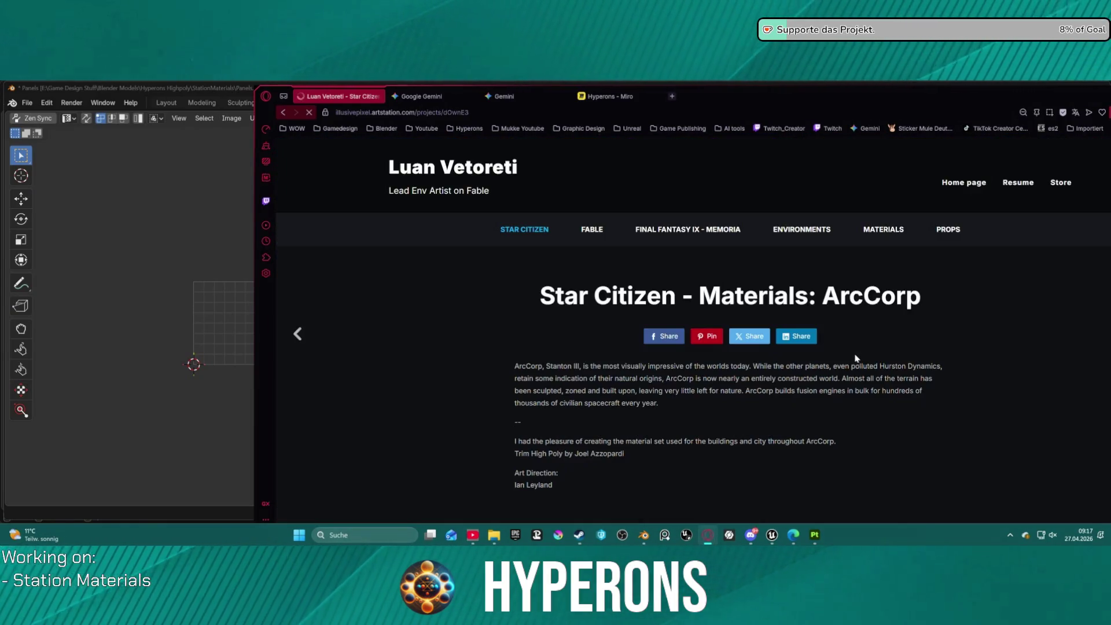
{"action": "scroll", "scroll_direction": "down", "scroll_amount": 3}
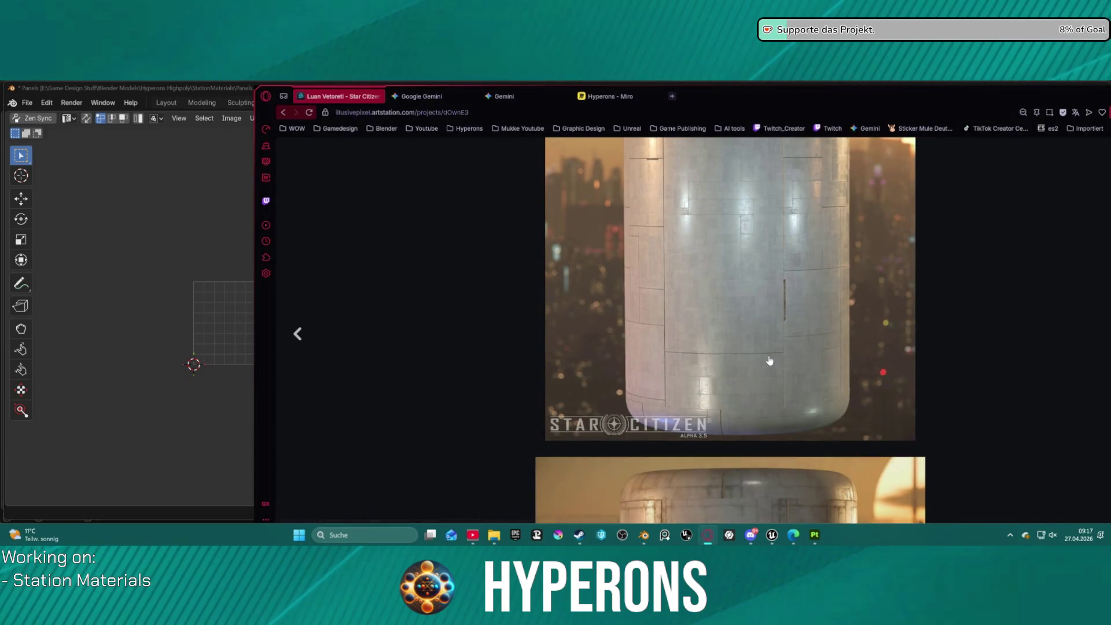
{"action": "scroll", "scroll_direction": "up", "scroll_amount": 3}
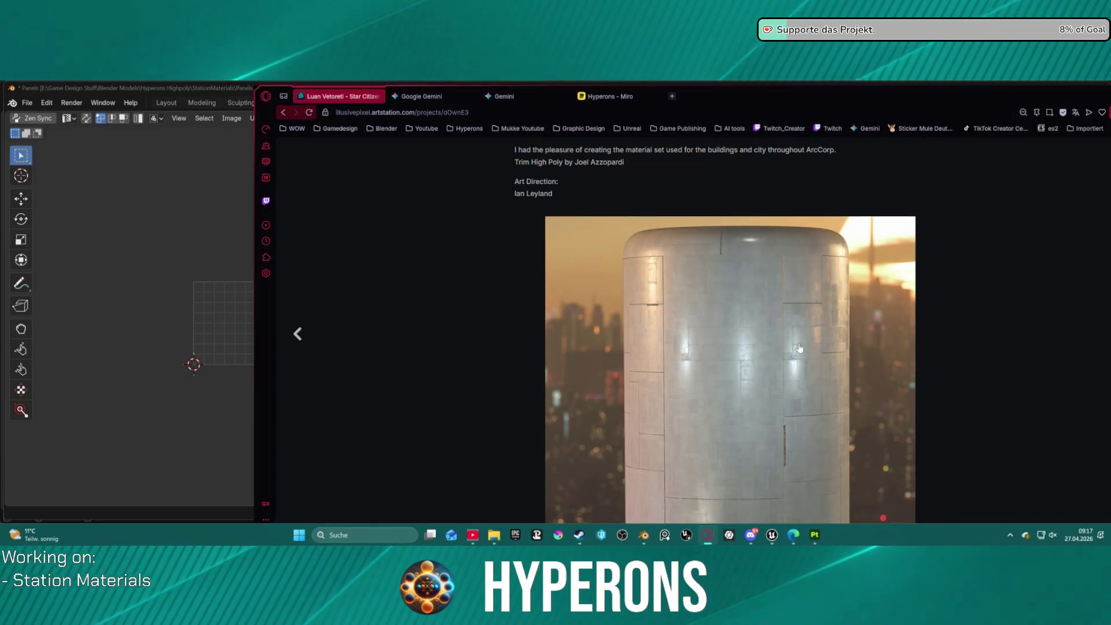
{"action": "left_click", "coordinate": [799, 348]}
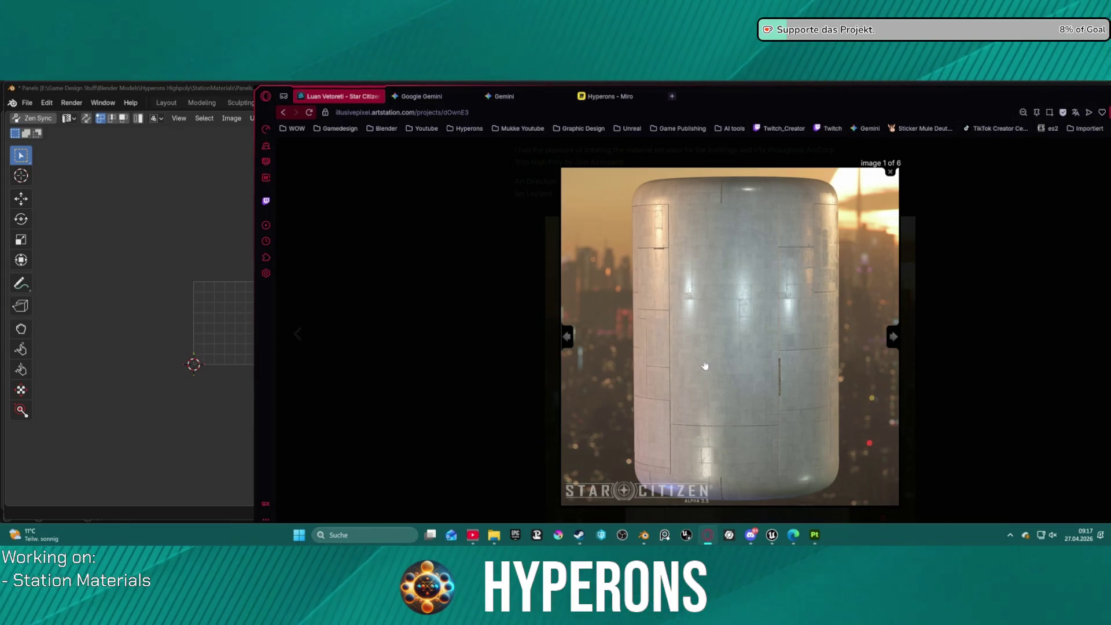
- Page through the project's images, close the lightbox, and open ArcCorp Industrial Biomes
{"action": "left_click", "coordinate": [891, 336]}
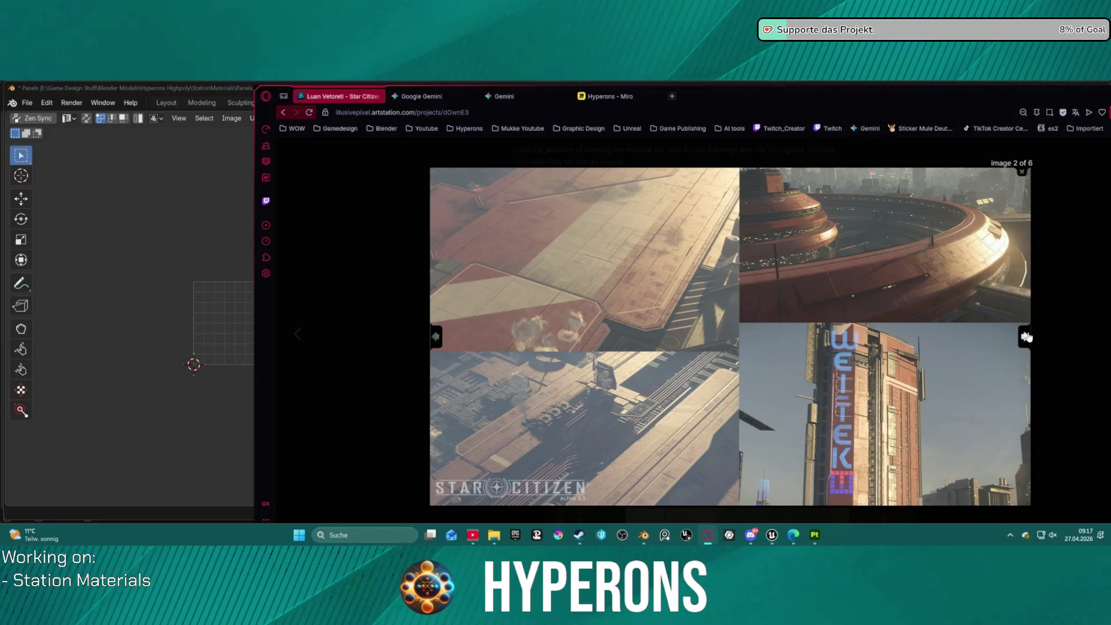
{"action": "left_click", "coordinate": [1026, 336]}
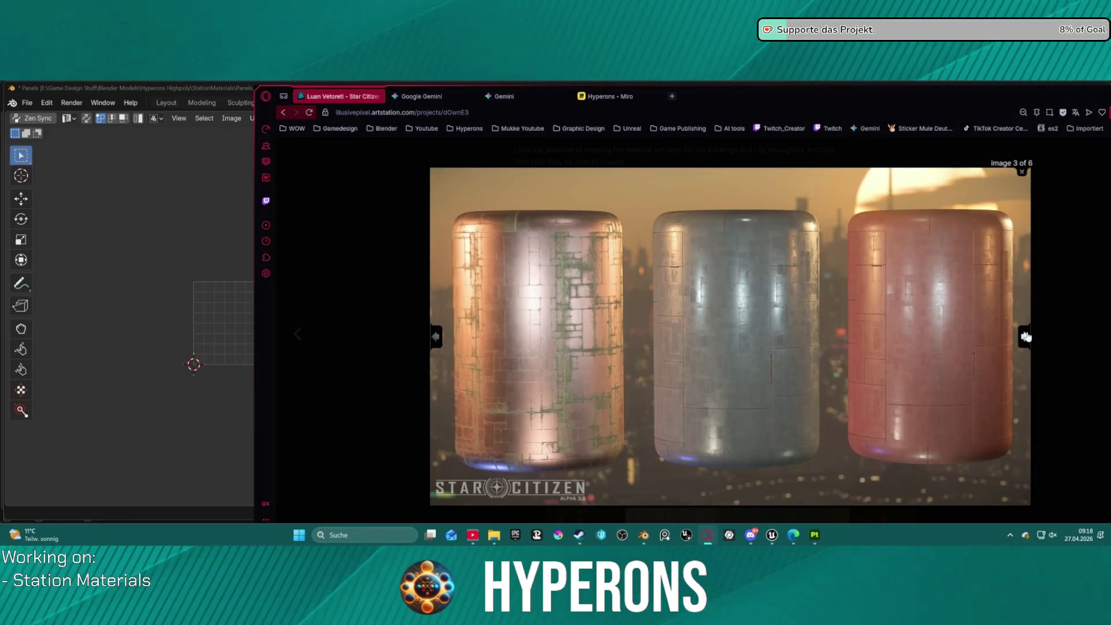
{"action": "left_click", "coordinate": [1026, 337]}
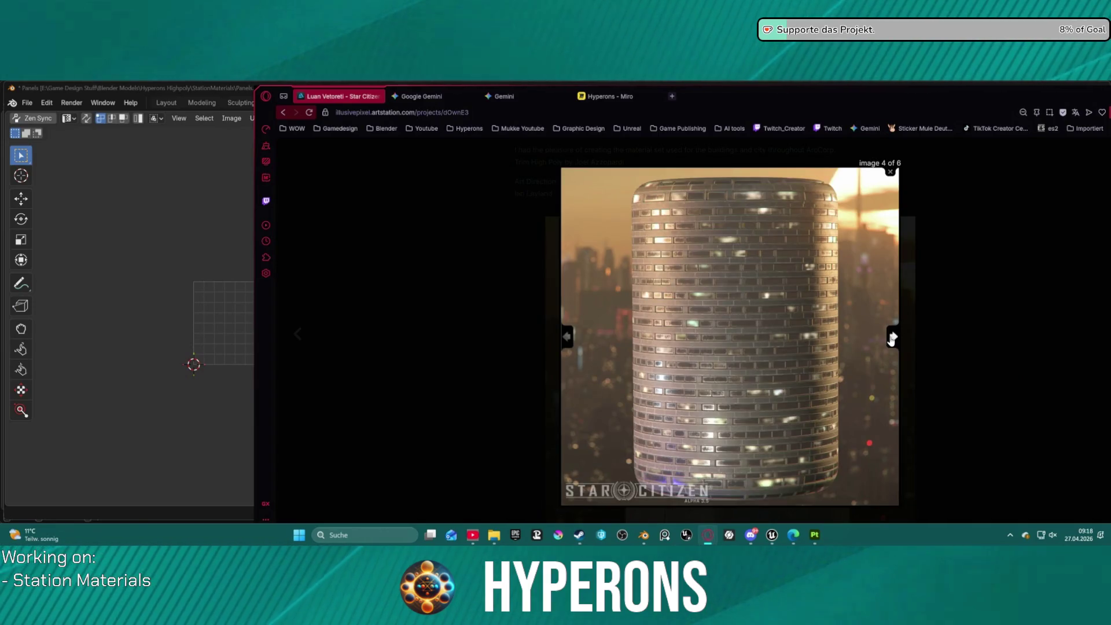
{"action": "left_click", "coordinate": [891, 338]}
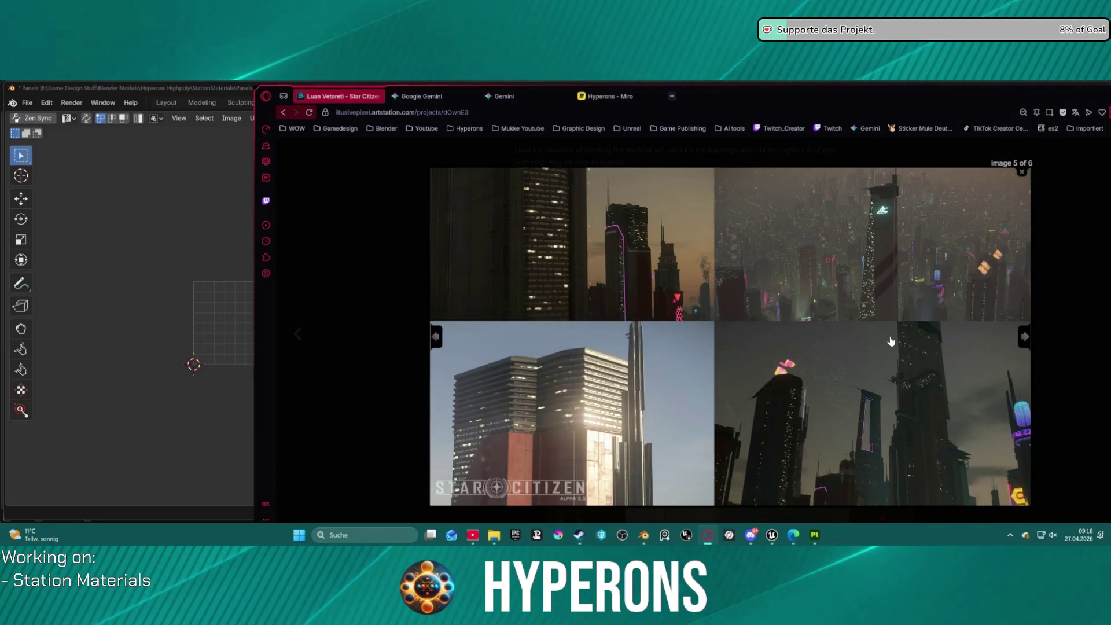
{"action": "left_click", "coordinate": [1026, 336]}
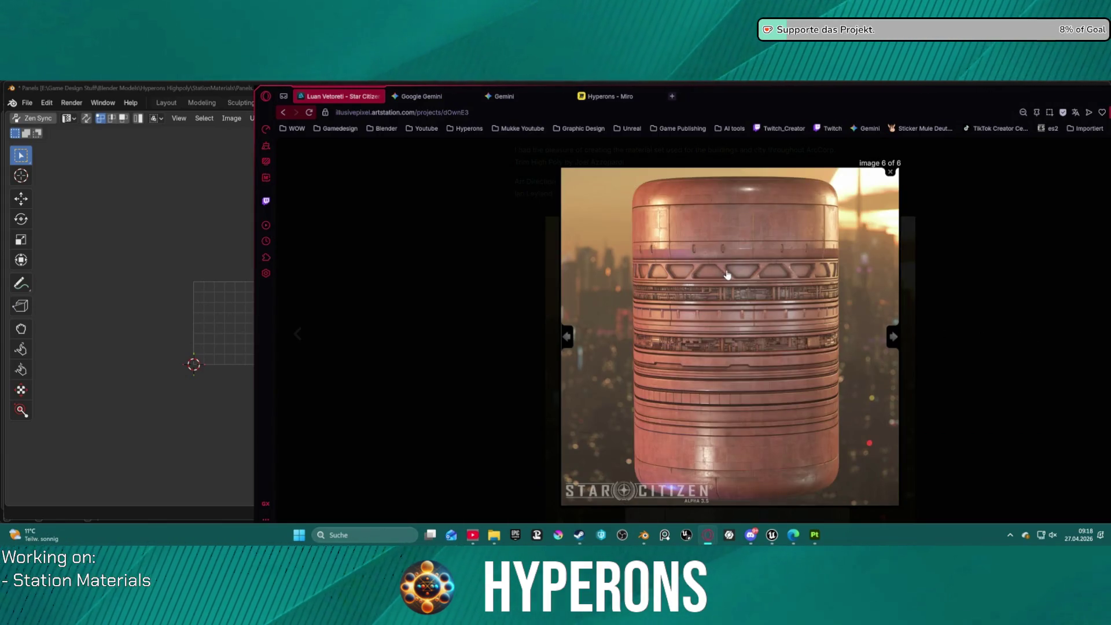
{"action": "left_click", "coordinate": [727, 274]}
{"action": "left_click", "coordinate": [567, 339]}
{"action": "left_click", "coordinate": [890, 172]}
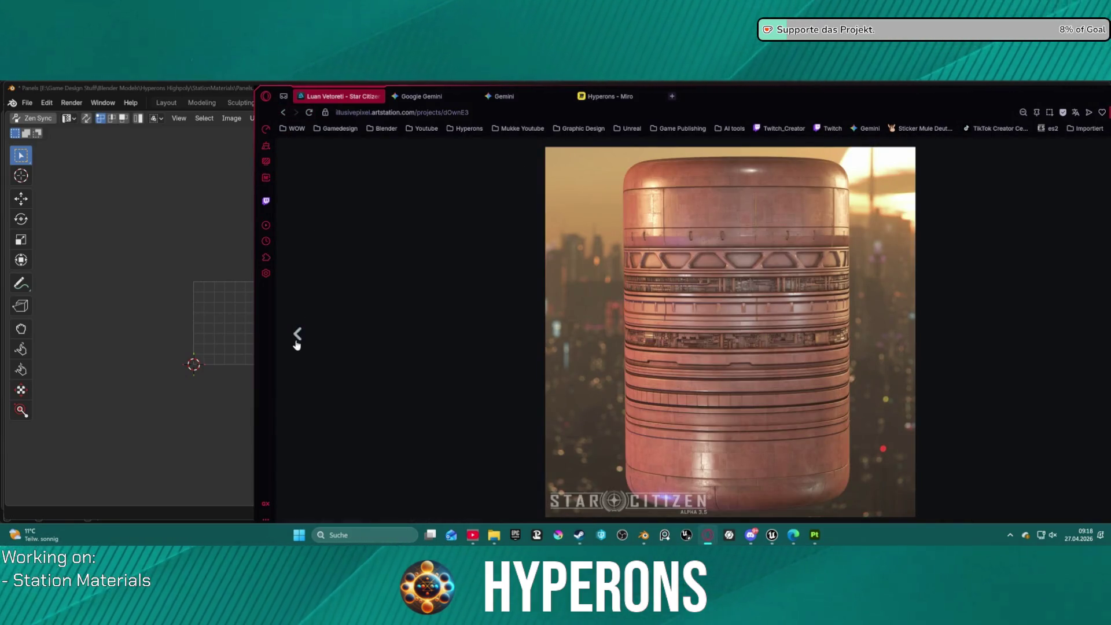
{"action": "left_click", "coordinate": [319, 348]}
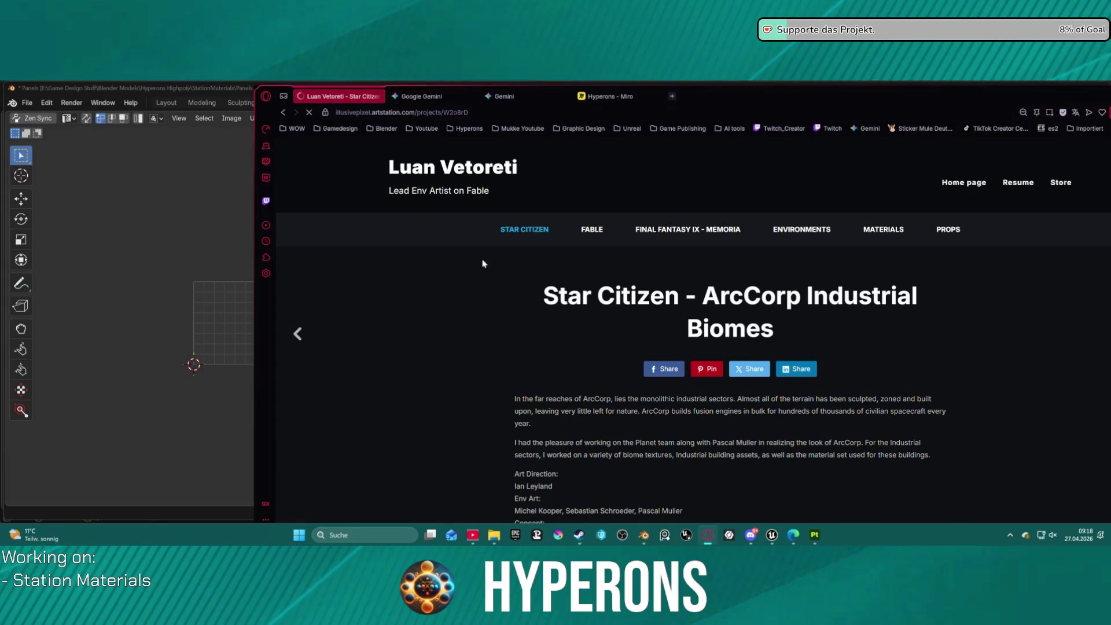
- Go back to the Star Citizen album grid and open the Rest Stop Space Stations project
{"action": "scroll", "scroll_direction": "down", "scroll_amount": 3}
{"action": "scroll", "scroll_direction": "up", "scroll_amount": 3}
{"action": "left_click", "coordinate": [282, 113]}
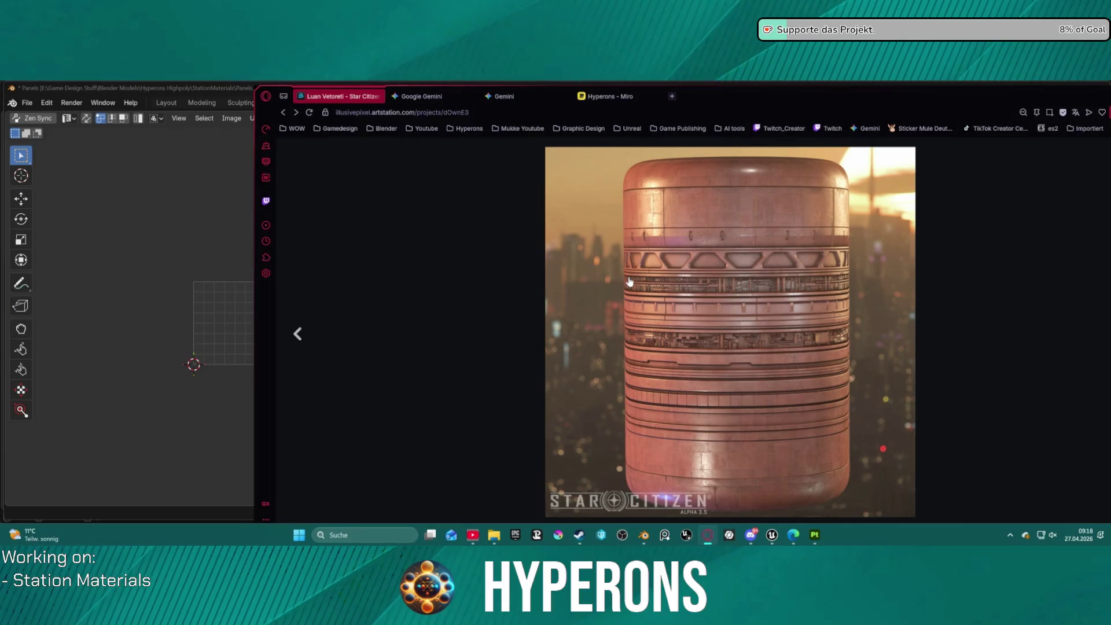
{"action": "left_click", "coordinate": [283, 112]}
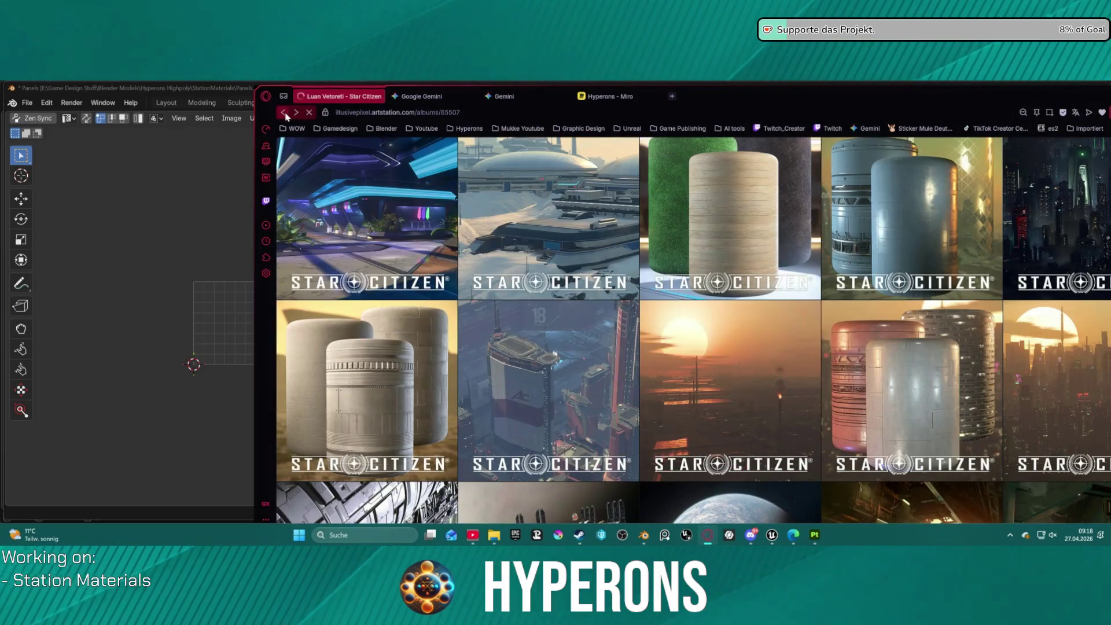
{"action": "scroll", "scroll_direction": "down", "scroll_amount": 3}
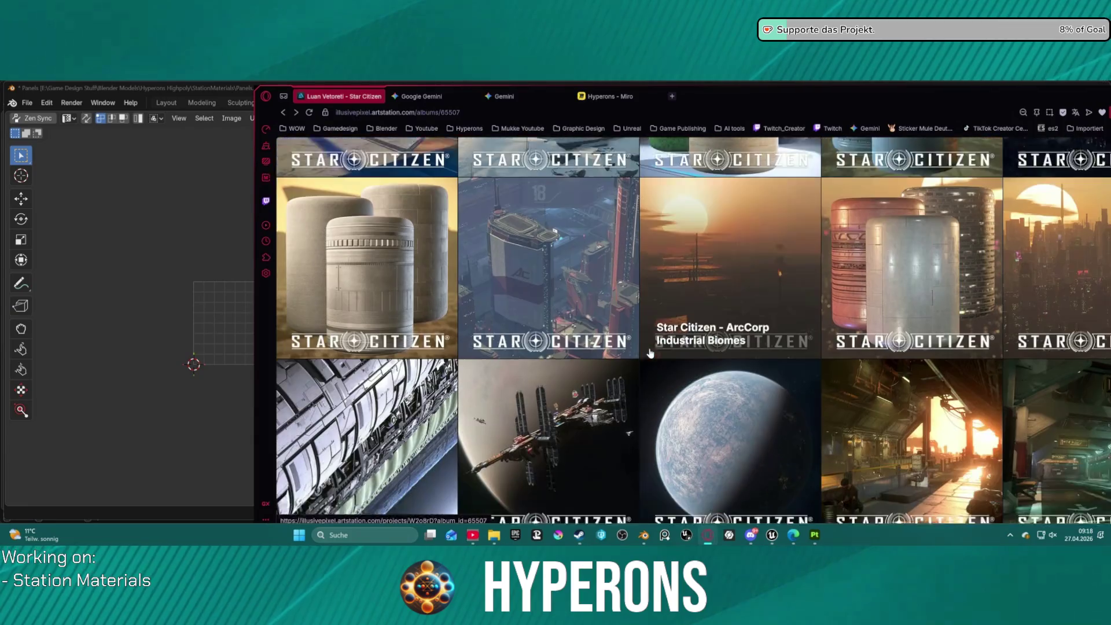
{"action": "left_click", "coordinate": [578, 405]}
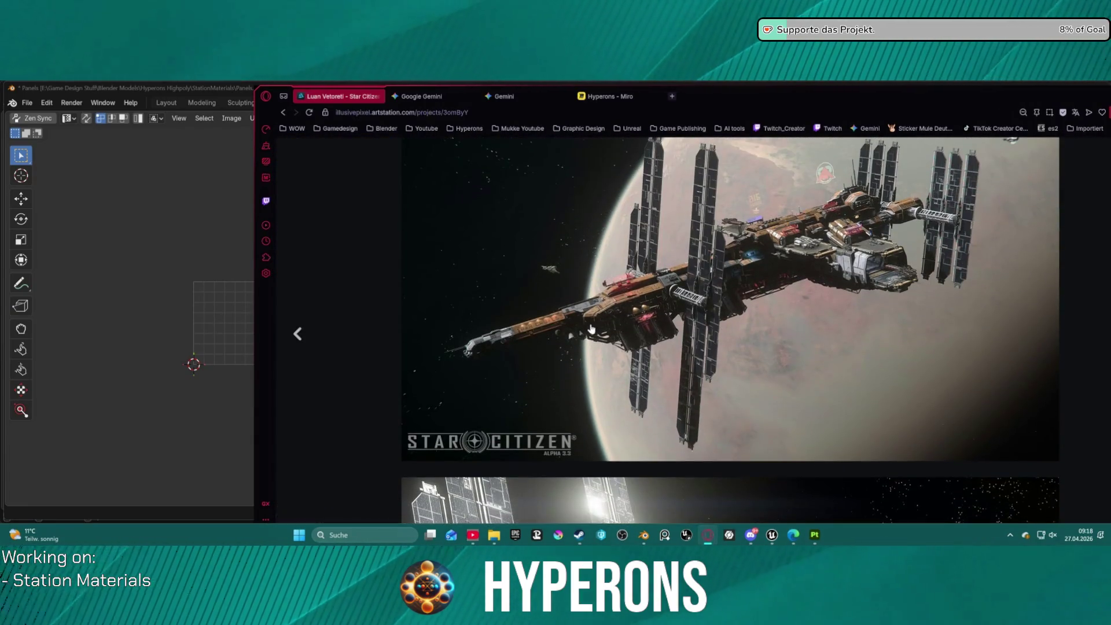
- View the Rest Stop station renders enlarged up to image 4 of 8, then minimize the browser
{"action": "left_click", "coordinate": [591, 317]}
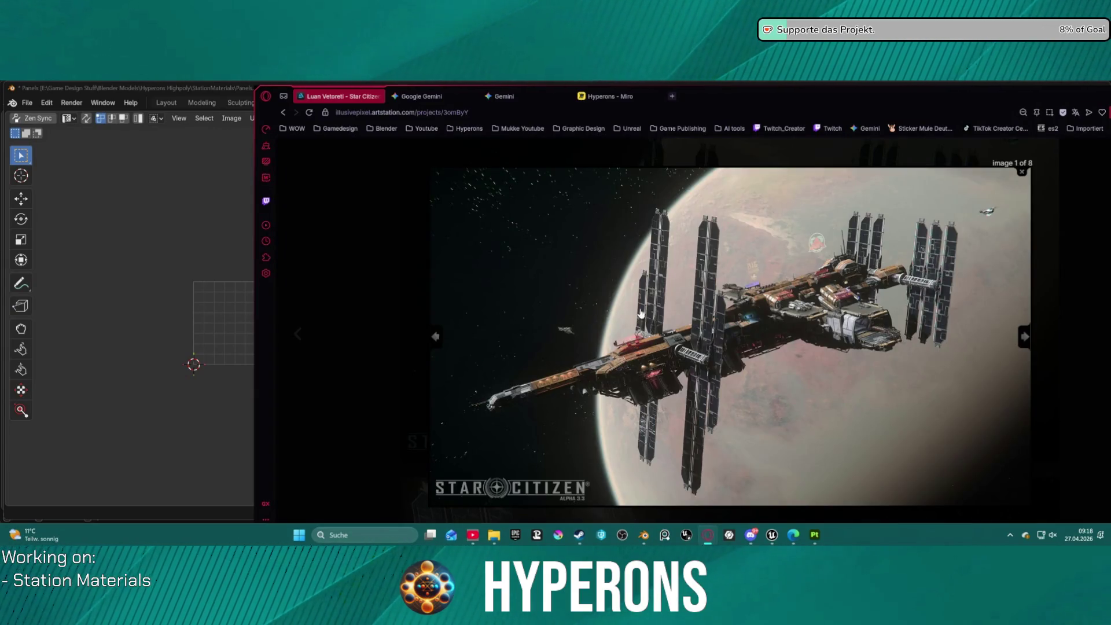
{"action": "left_click", "coordinate": [802, 304]}
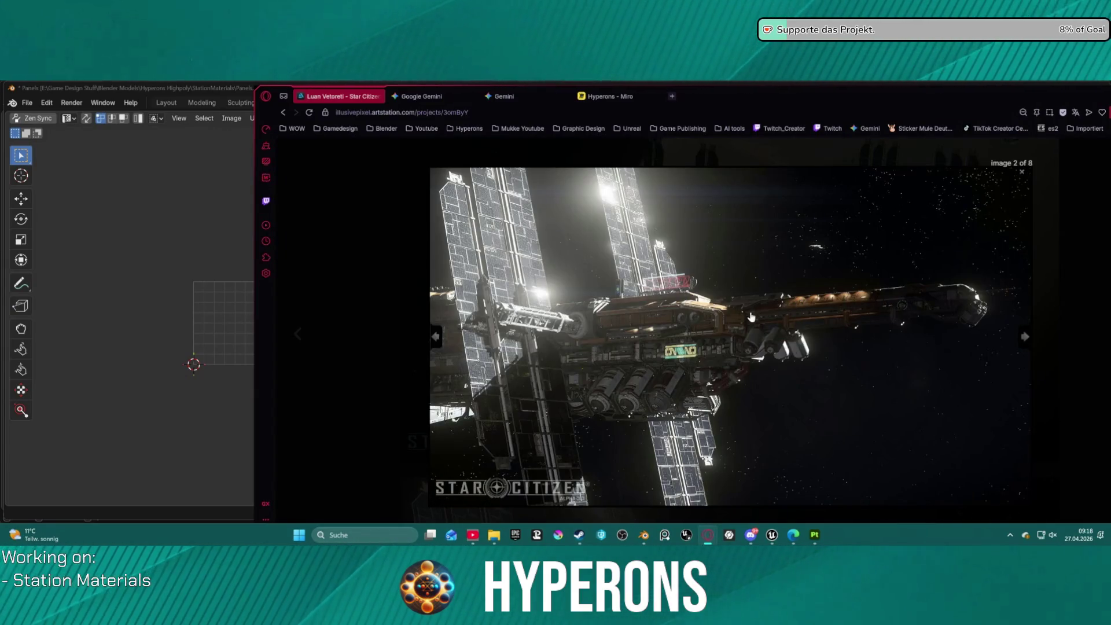
{"action": "left_click", "coordinate": [737, 329]}
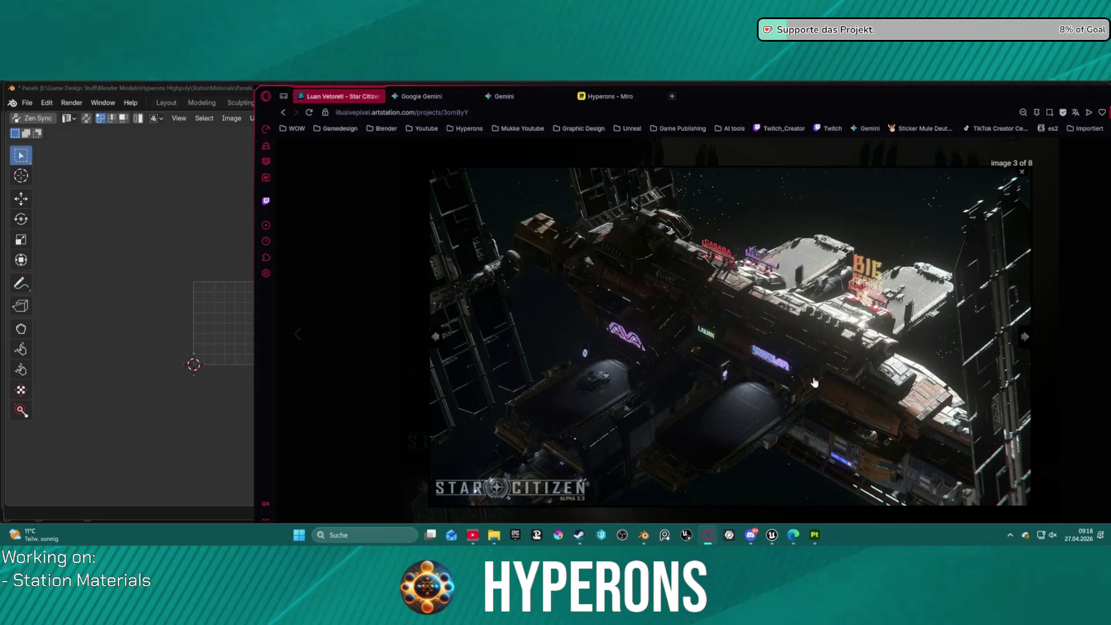
{"action": "left_click", "coordinate": [735, 361]}
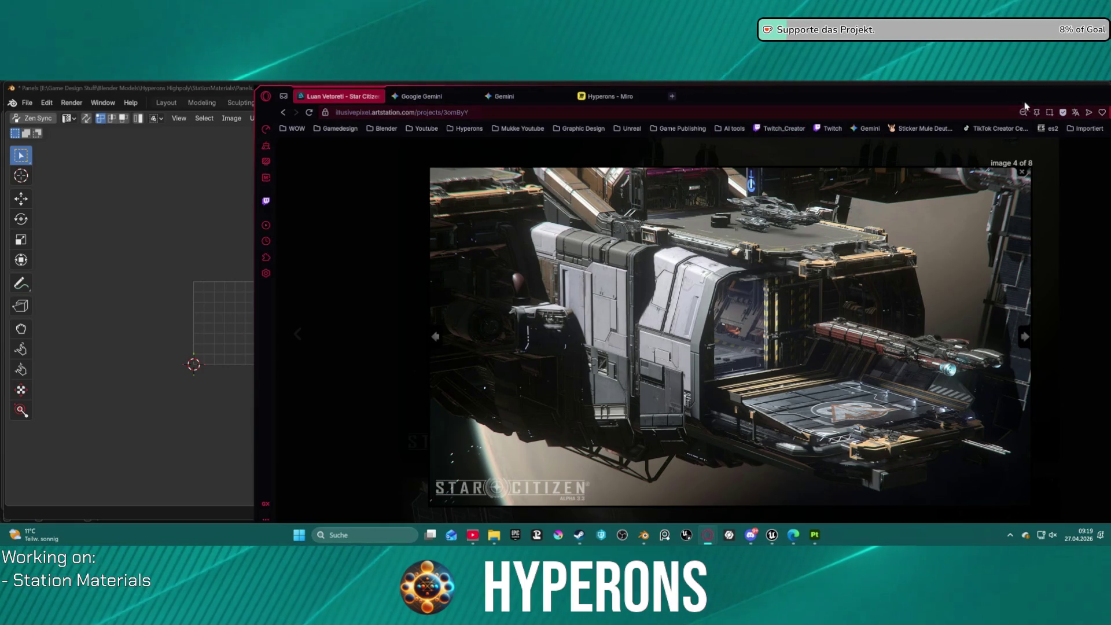
{"action": "left_click_drag", "start_coordinate": [1004, 97], "coordinate": [847, 82]}
{"action": "left_click", "coordinate": [997, 82]}
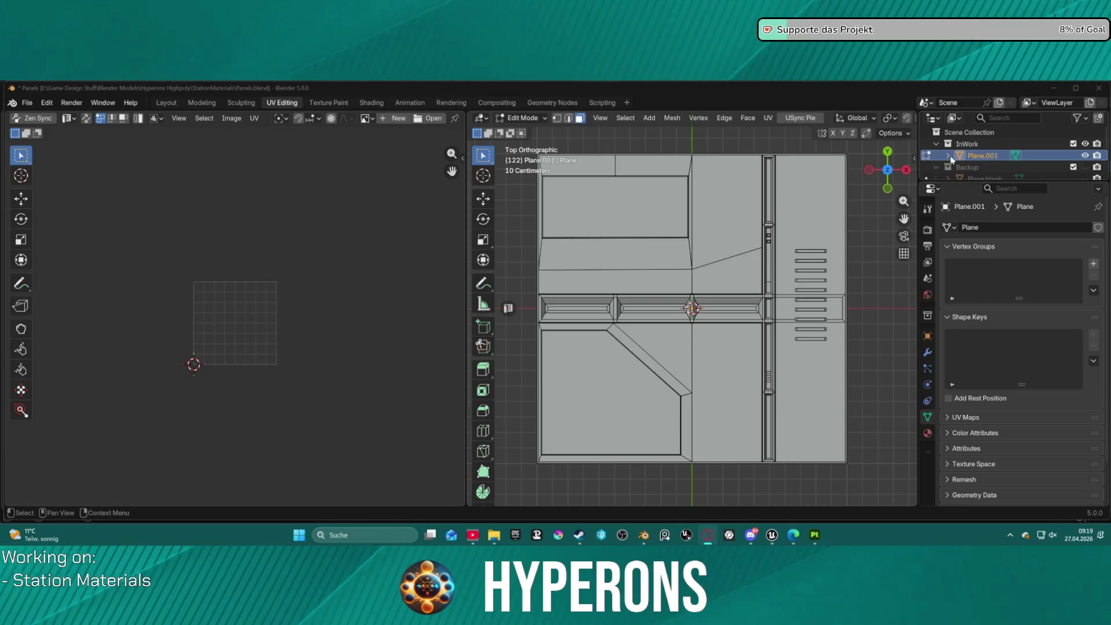
- Select all of the Plane.001 mesh, return to Object Mode and move the finished panel aside
{"action": "scroll", "scroll_direction": "down", "scroll_amount": 3}
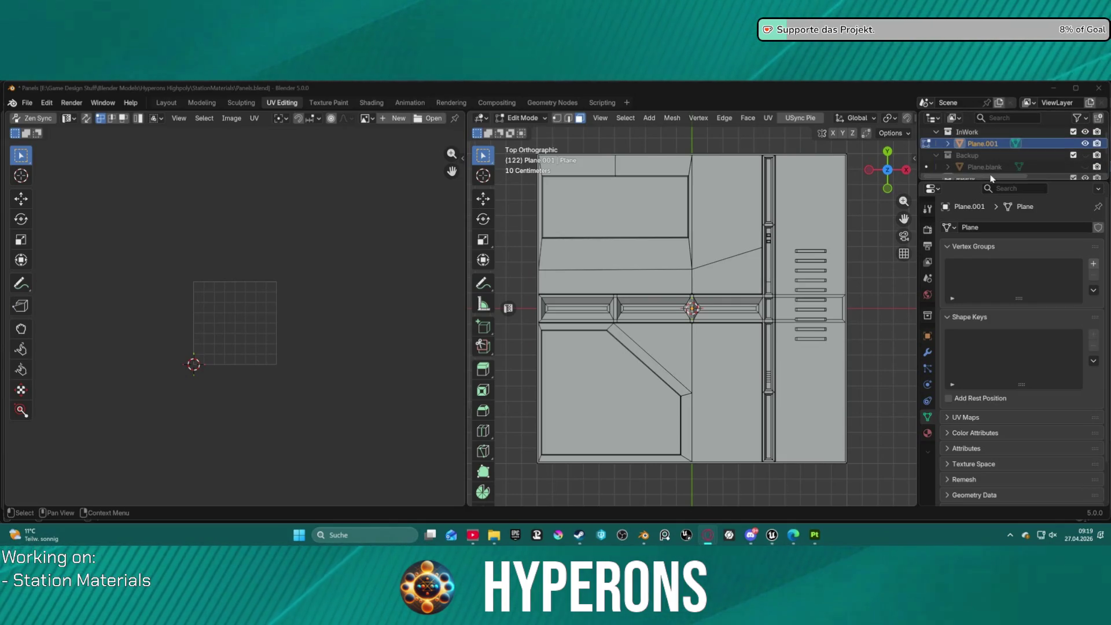
{"action": "scroll", "scroll_direction": "up", "scroll_amount": 3}
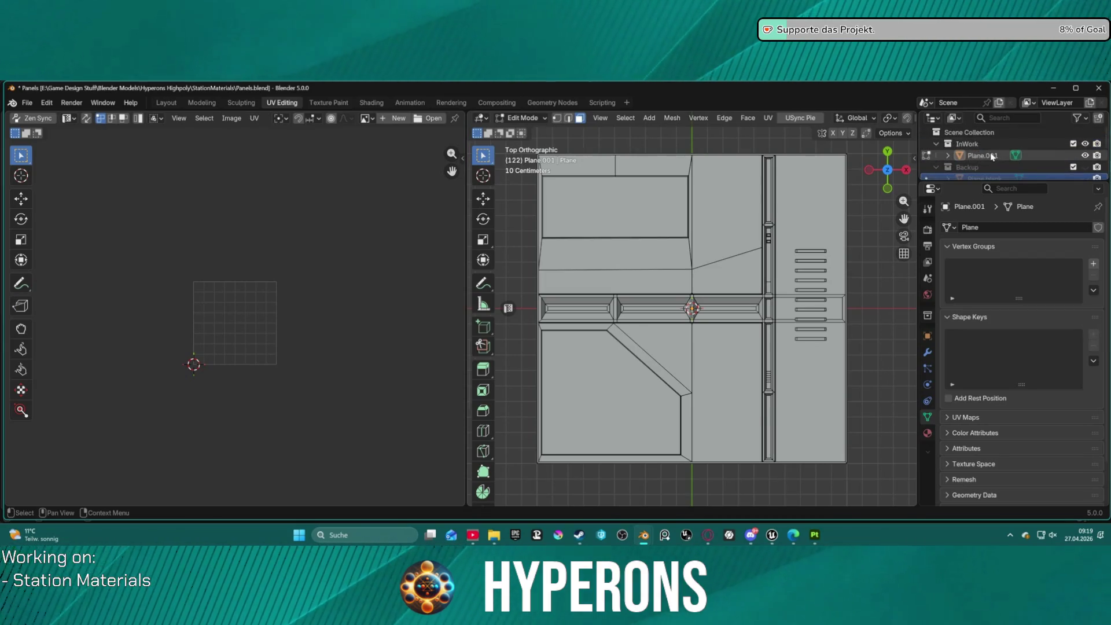
{"action": "scroll", "scroll_direction": "down", "scroll_amount": 3}
{"action": "left_click_drag", "start_coordinate": [983, 143], "coordinate": [983, 145]}
{"action": "scroll", "scroll_direction": "down", "scroll_amount": 3}
{"action": "scroll", "scroll_direction": "down", "scroll_amount": 3}
{"action": "key", "text": "a"}
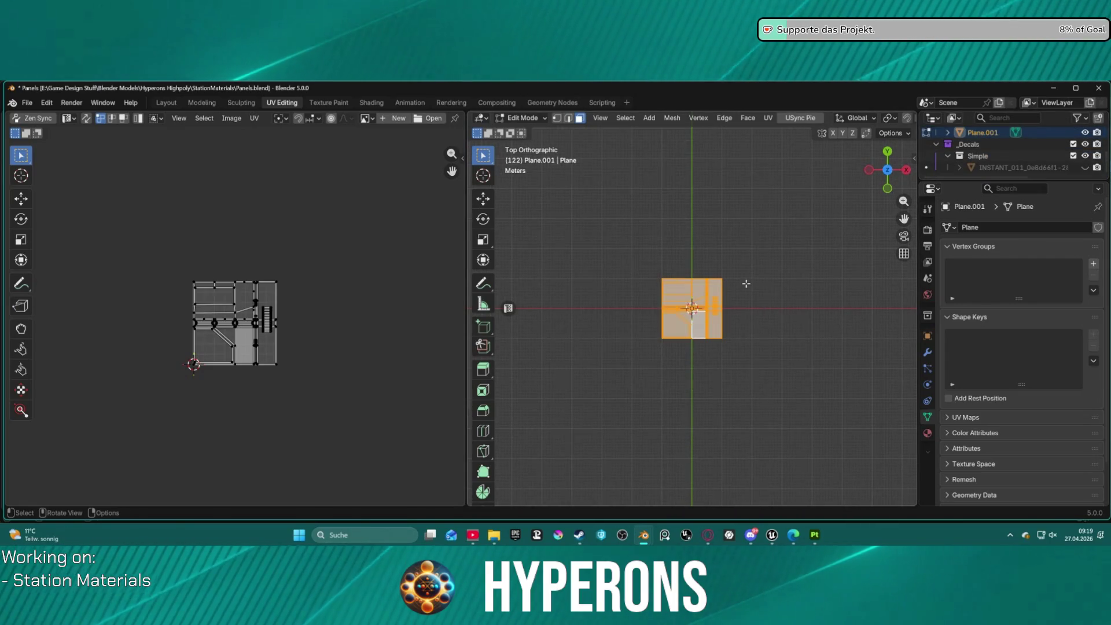
{"action": "key", "text": "Tab"}
{"action": "left_click", "coordinate": [662, 283]}
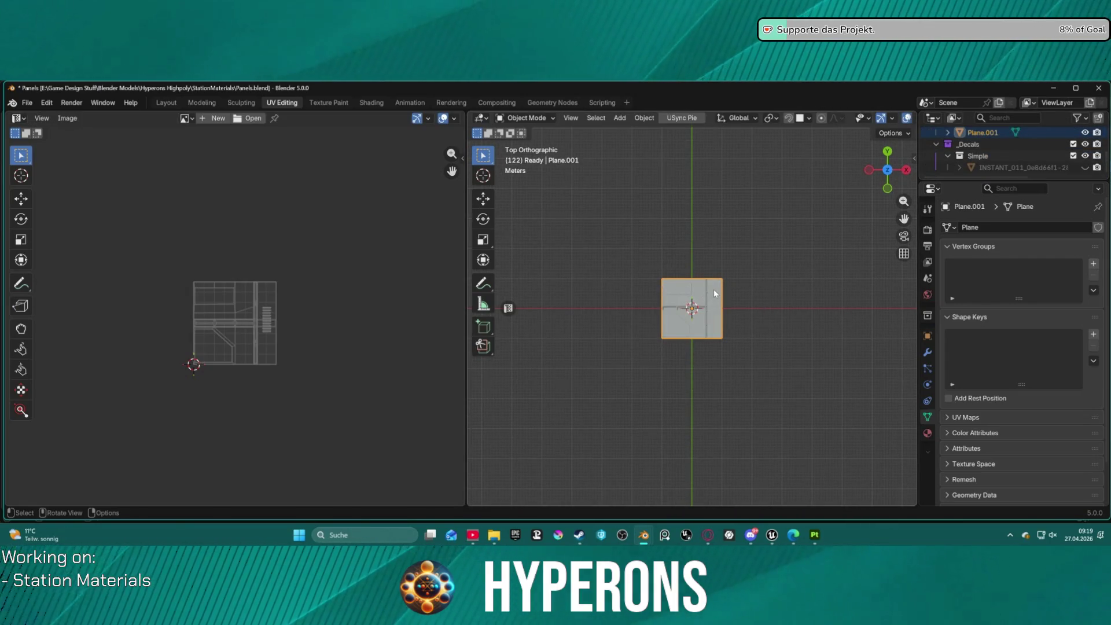
{"action": "key", "text": "g"}
{"action": "left_click", "coordinate": [479, 137]}
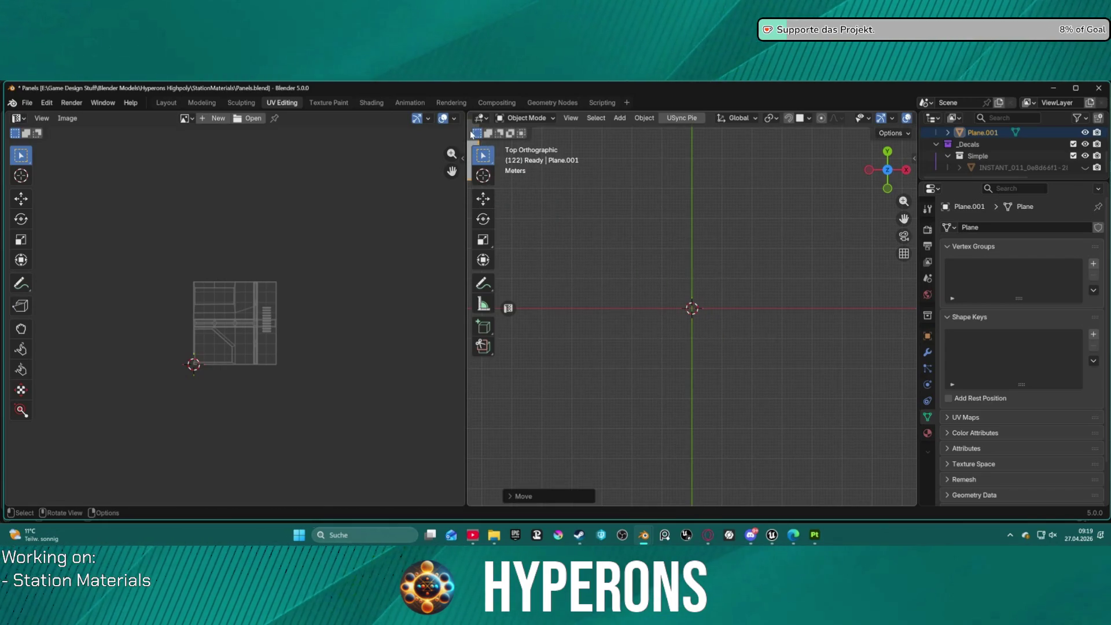
- Select and copy Plane.blank, enlarge the Outliner, and make Plane.blank visible
{"action": "scroll", "scroll_direction": "up", "scroll_amount": 3}
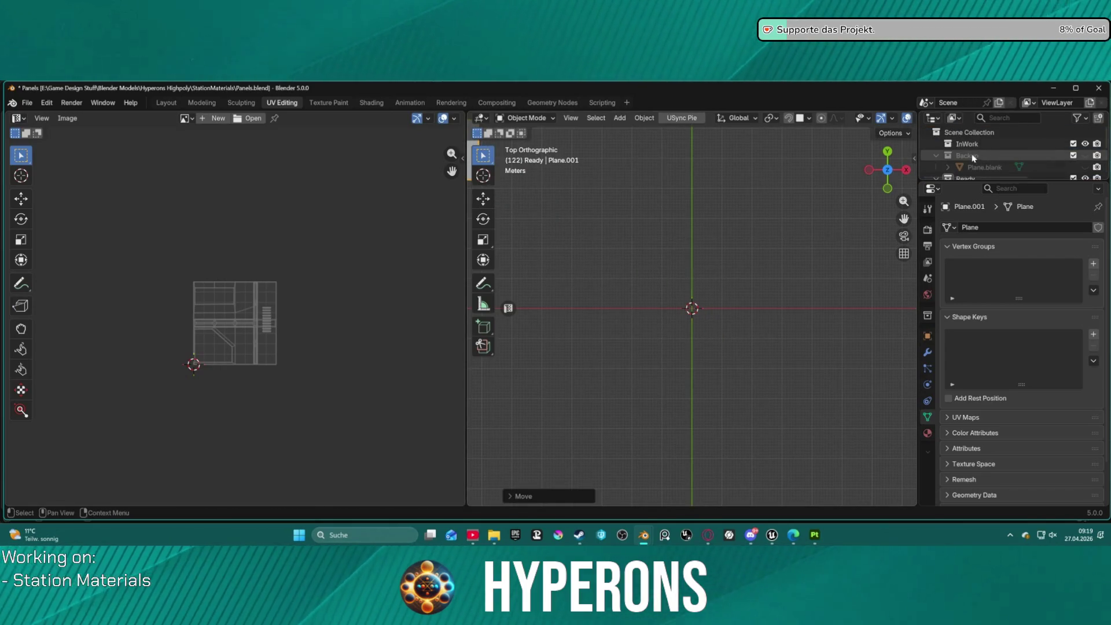
{"action": "scroll", "scroll_direction": "down", "scroll_amount": 3}
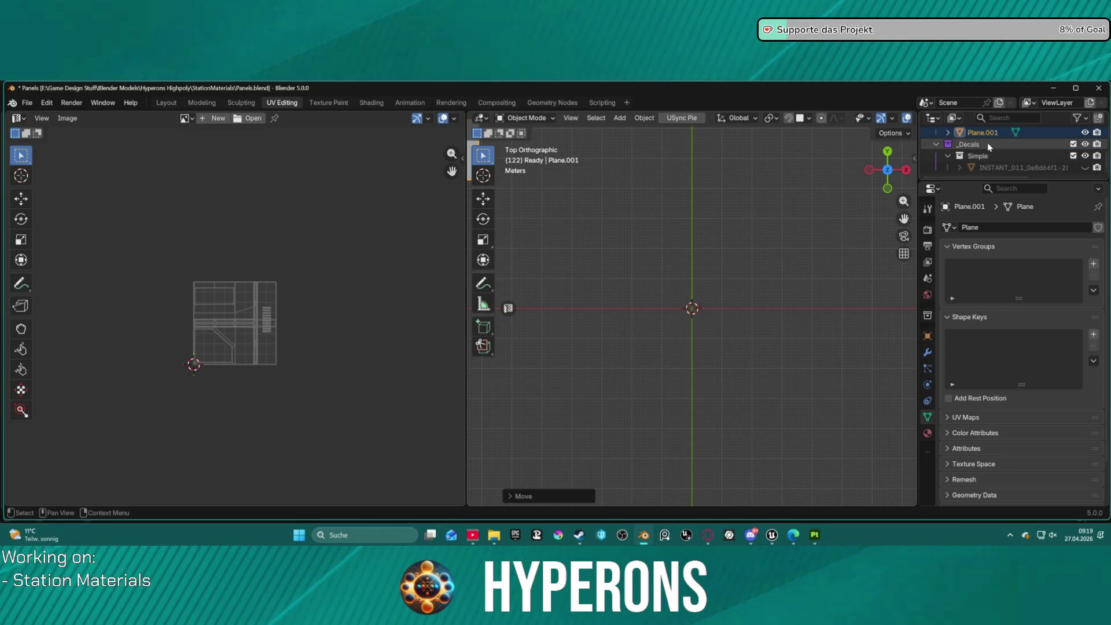
{"action": "scroll", "scroll_direction": "up", "scroll_amount": 3}
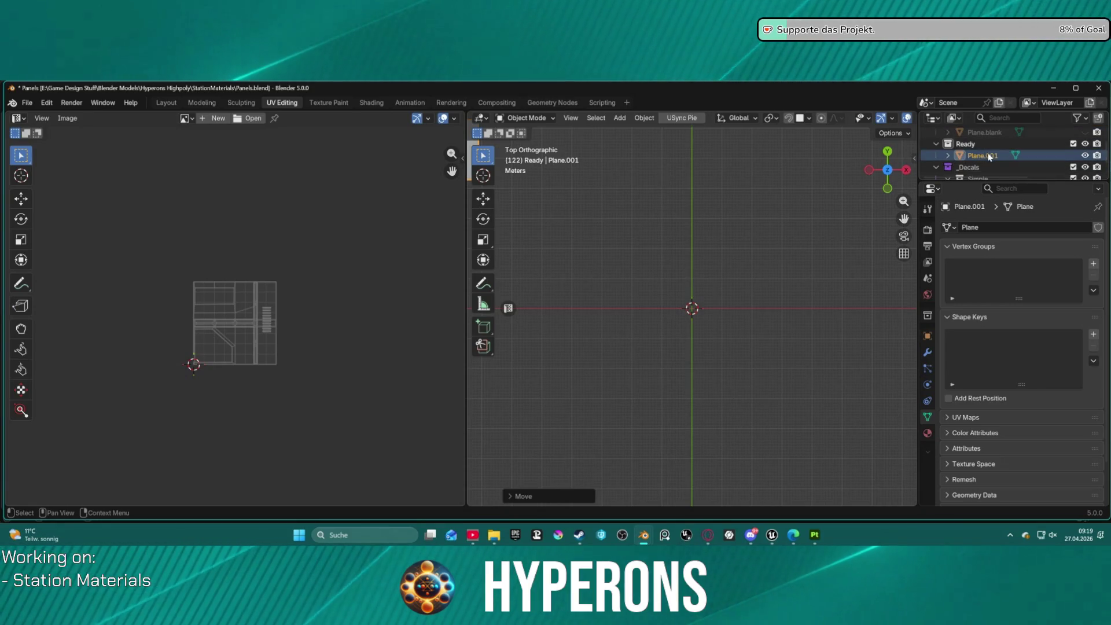
{"action": "scroll", "scroll_direction": "up", "scroll_amount": 3}
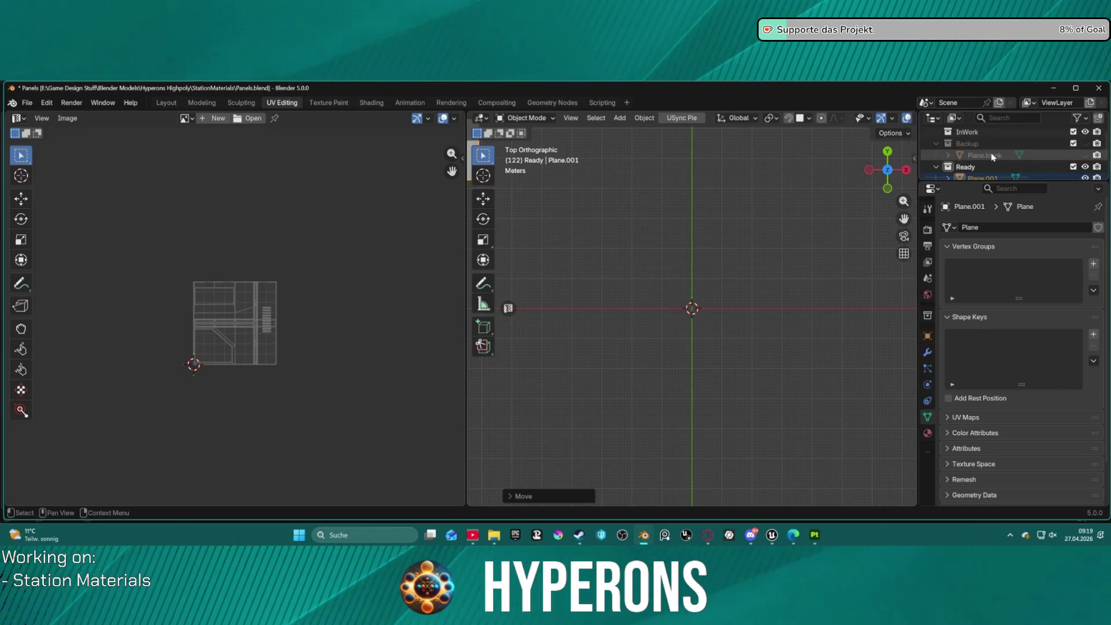
{"action": "left_click", "coordinate": [986, 155]}
{"action": "key", "text": "ctrl+c"}
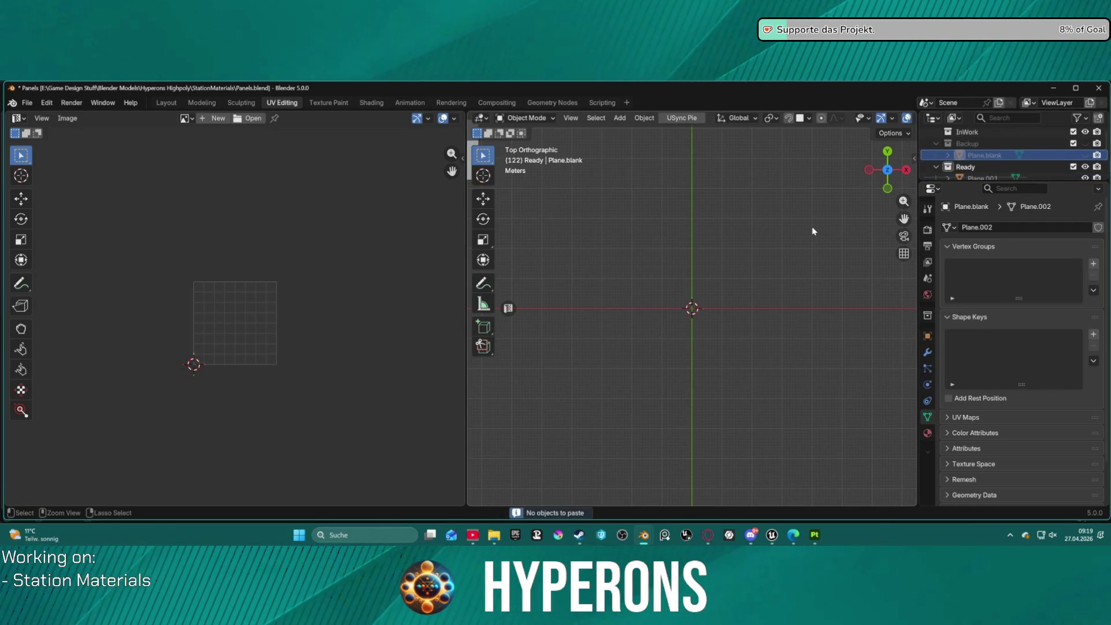
{"action": "scroll", "scroll_direction": "up", "scroll_amount": 3}
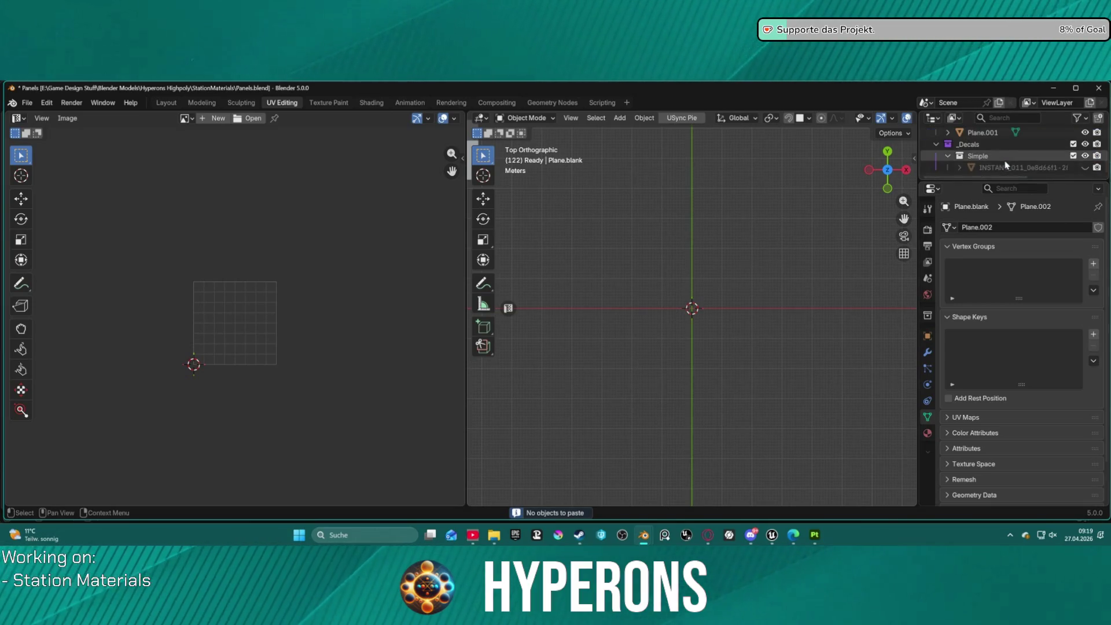
{"action": "left_click_drag", "start_coordinate": [1044, 181], "coordinate": [1043, 279]}
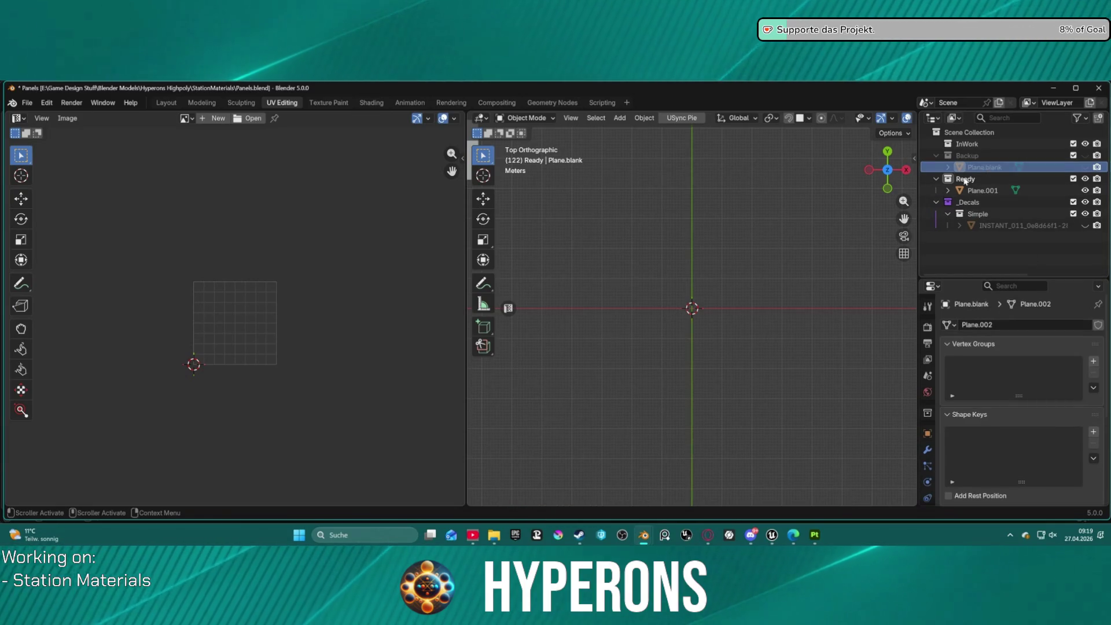
{"action": "scroll", "scroll_direction": "up", "scroll_amount": 3}
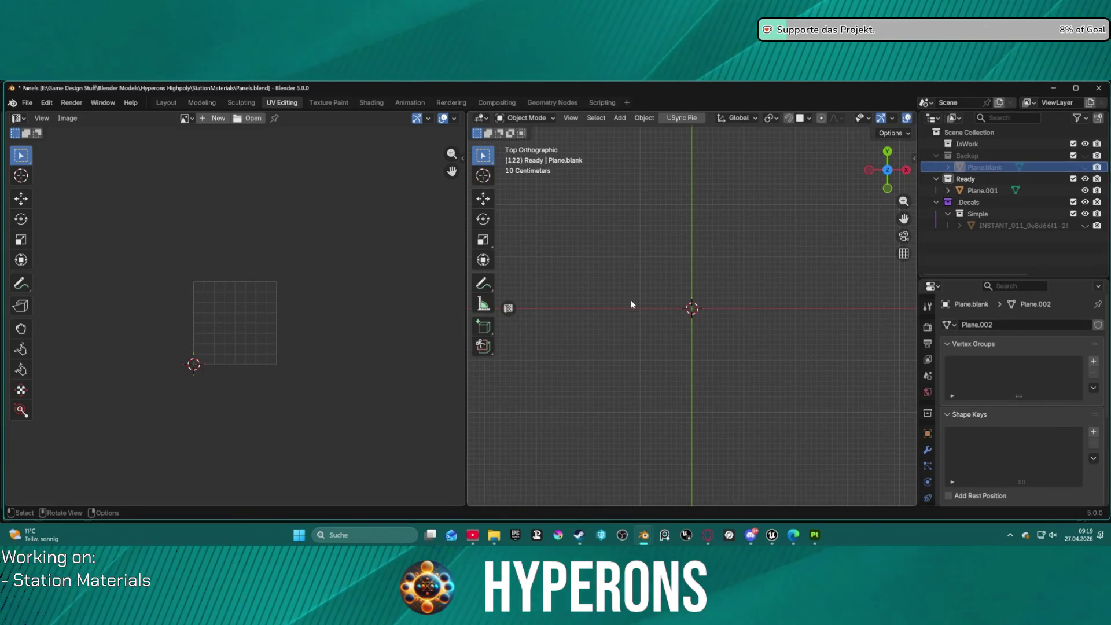
{"action": "left_click", "coordinate": [1085, 168]}
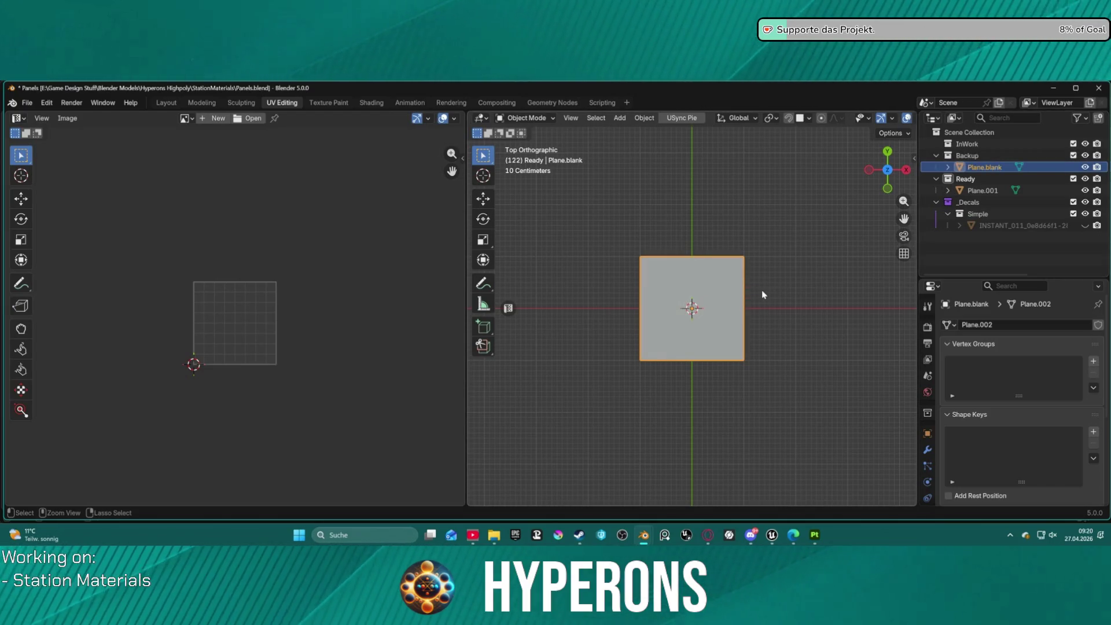
- Paste the blank plane, rename it Plane.002 and move it into the InWork collection
{"action": "key", "text": "ctrl+v"}
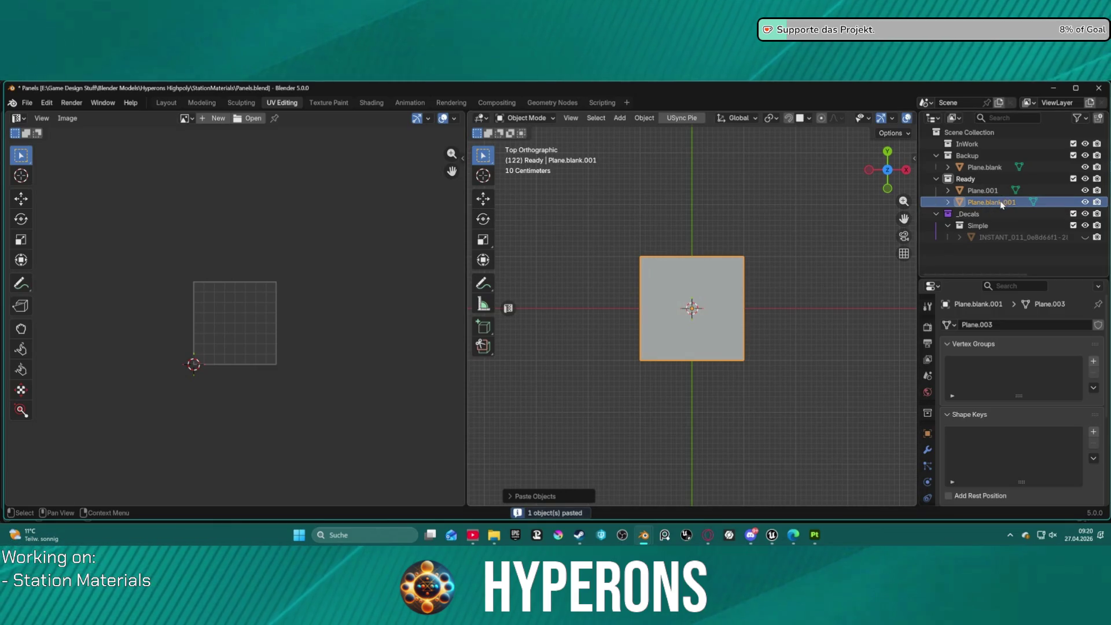
{"action": "double_click", "coordinate": [1001, 202]}
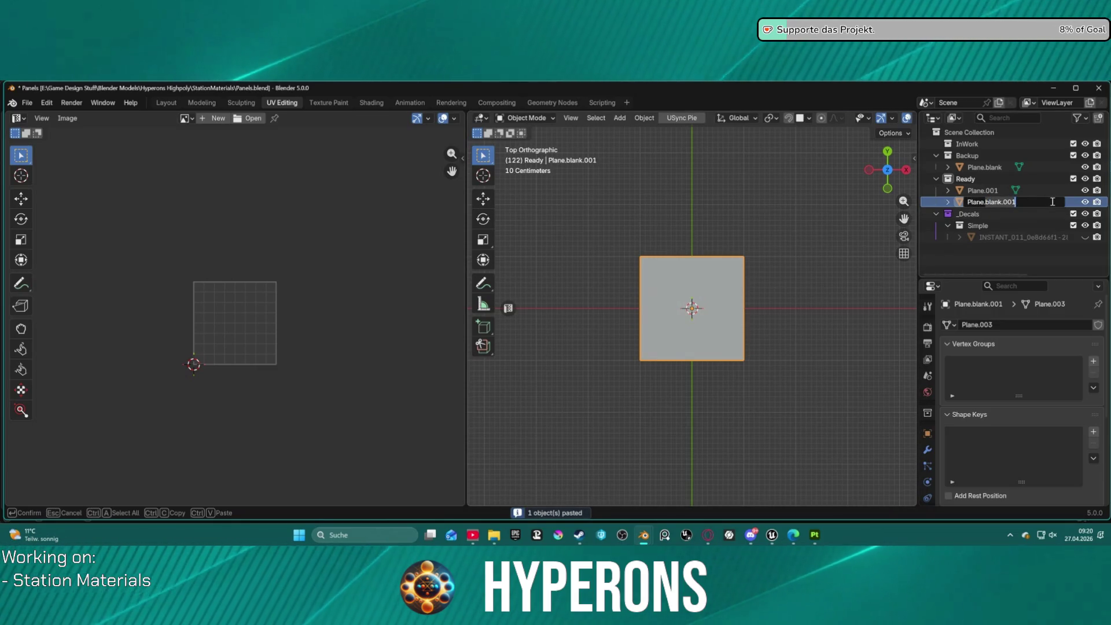
{"action": "type", "text": "Plane.0"}
{"action": "key", "text": "Return"}
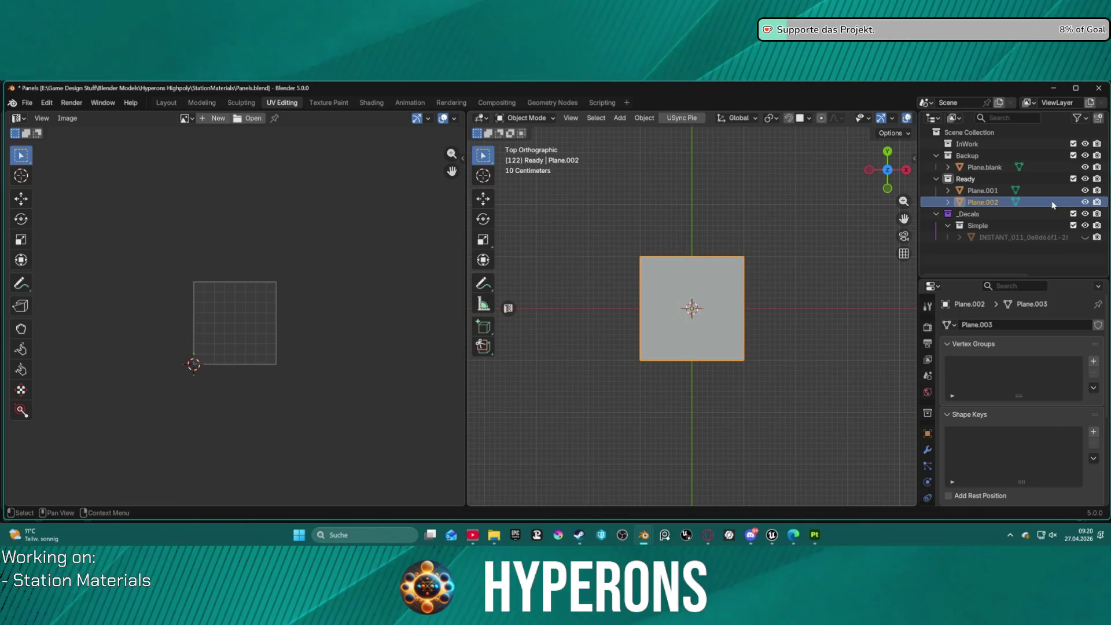
{"action": "left_click_drag", "start_coordinate": [980, 198], "coordinate": [968, 144]}
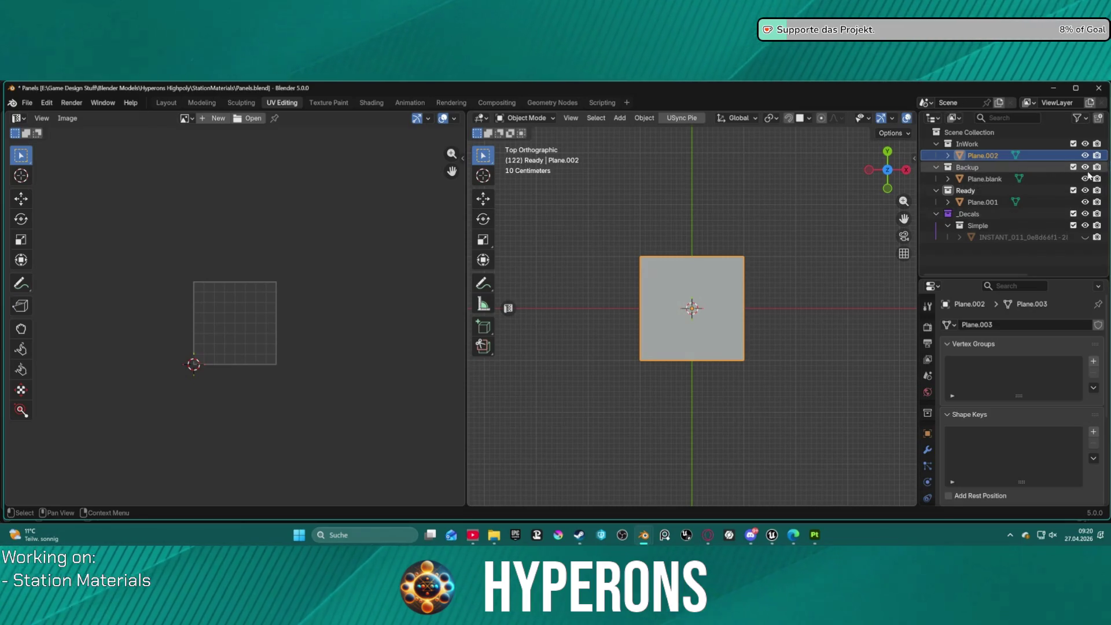
- Put Plane.002 into Edit Mode, viewed at an angle
{"action": "scroll", "scroll_direction": "up", "scroll_amount": 3}
{"action": "scroll", "scroll_direction": "down", "scroll_amount": 3}
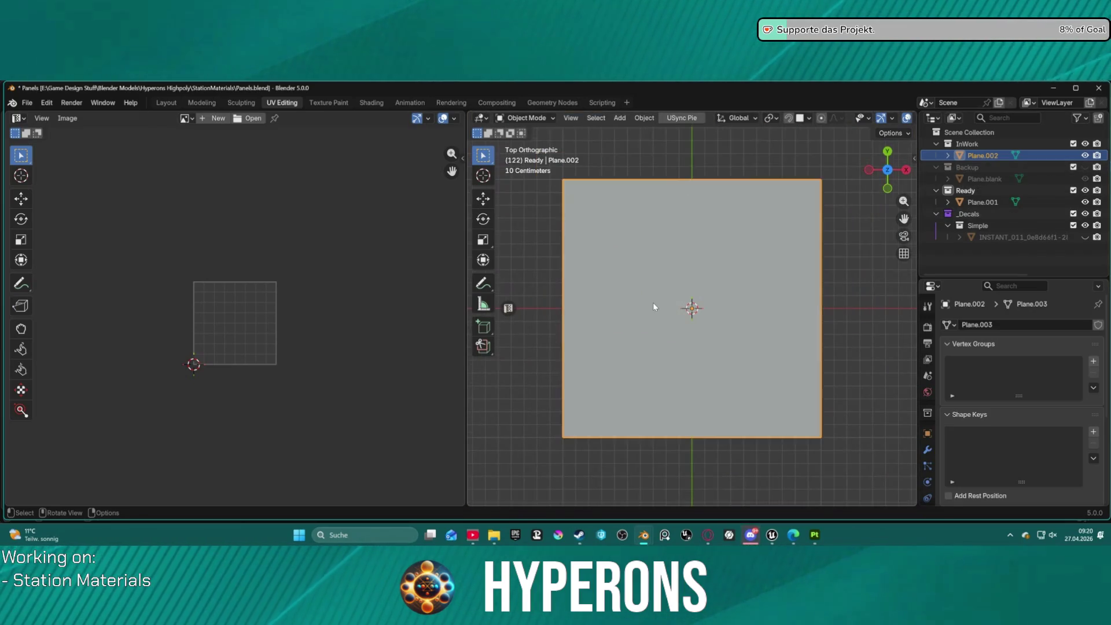
{"action": "scroll", "scroll_direction": "up", "scroll_amount": 3}
{"action": "scroll", "scroll_direction": "down", "scroll_amount": 3}
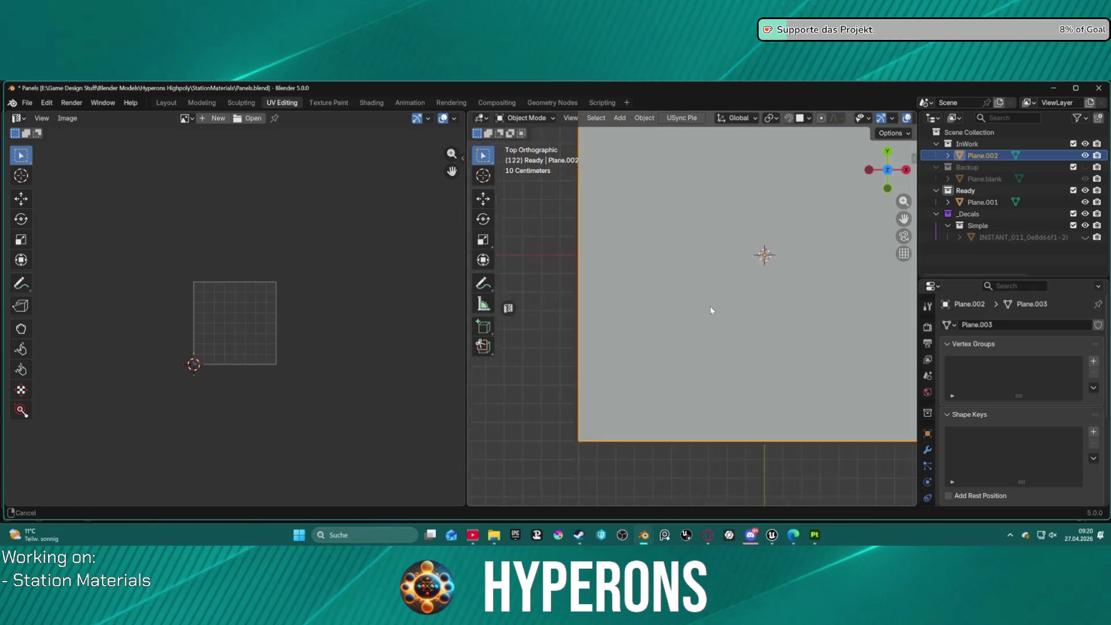
{"action": "scroll", "scroll_direction": "up", "scroll_amount": 3}
{"action": "left_click_drag", "start_coordinate": [543, 377], "coordinate": [620, 295]}
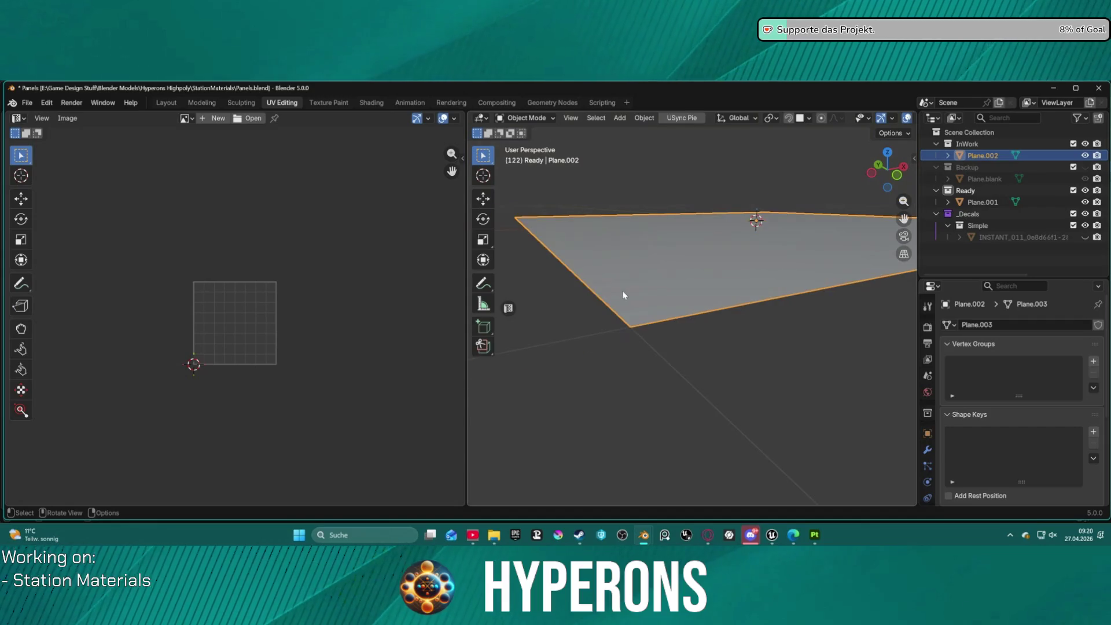
{"action": "key", "text": "ctrl+Tab"}
{"action": "left_click", "coordinate": [736, 297]}
{"action": "left_click_drag", "start_coordinate": [736, 297], "coordinate": [577, 395]}
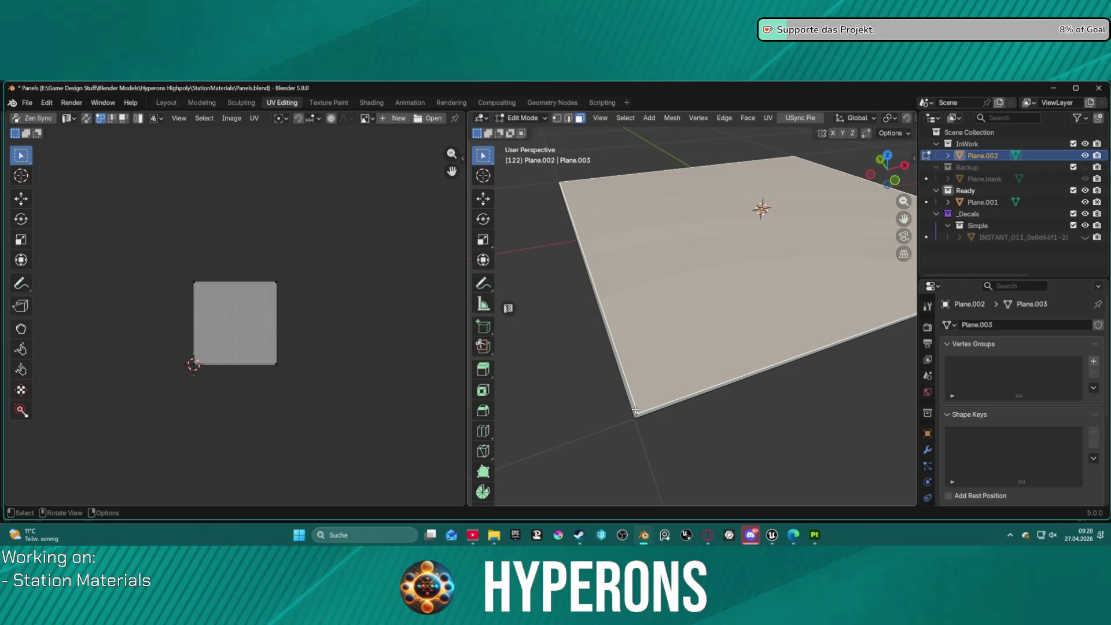
- Subdivide Plane.002 into four faces
{"action": "left_click_drag", "start_coordinate": [722, 340], "coordinate": [669, 383]}
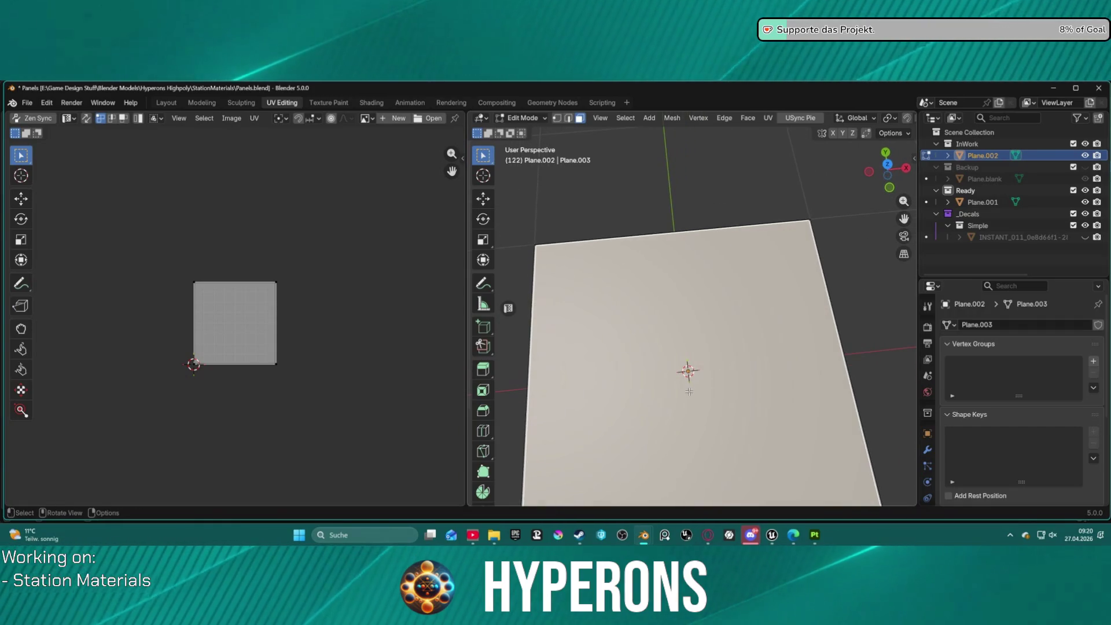
{"action": "right_click", "coordinate": [666, 383]}
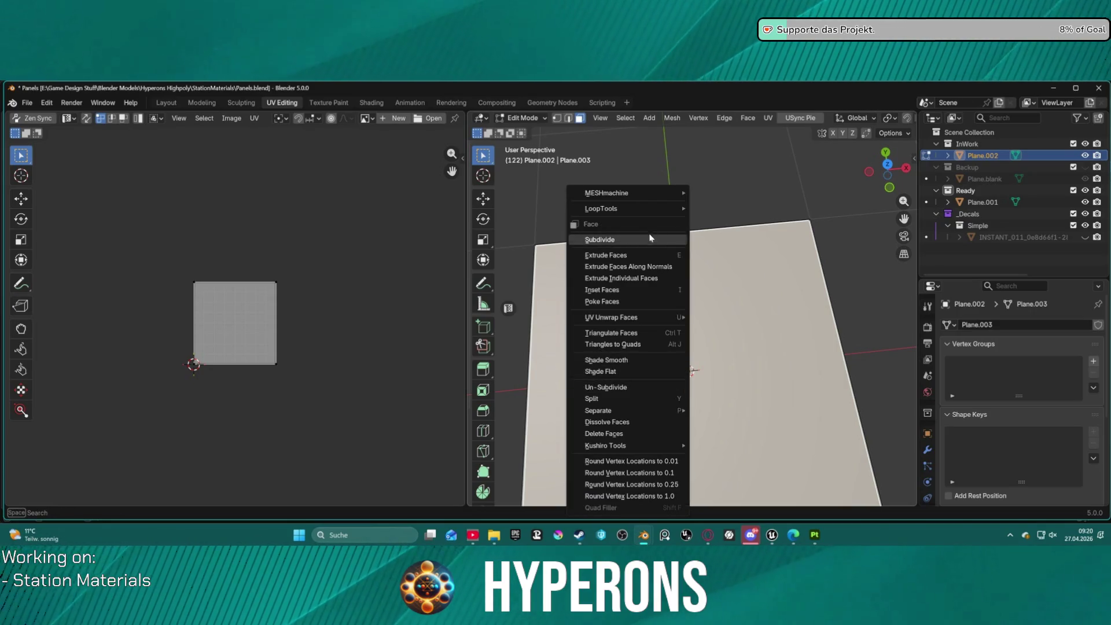
{"action": "left_click", "coordinate": [601, 240]}
- Bevel the dividing edges into a narrow strip with 1 segment
{"action": "key", "text": "2"}
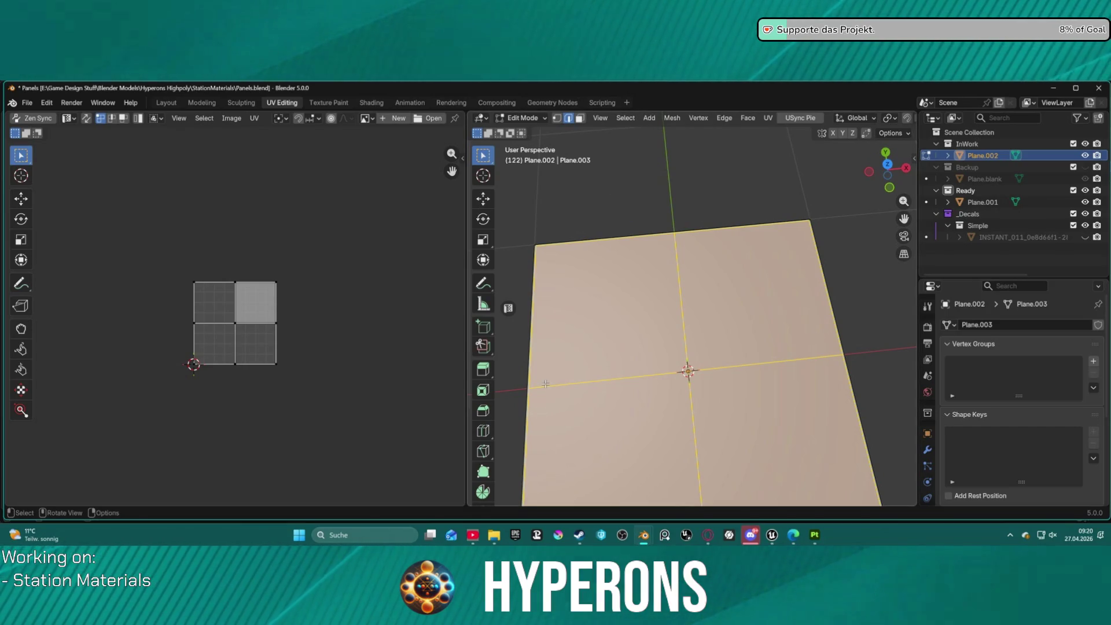
{"action": "left_click", "coordinate": [545, 383]}
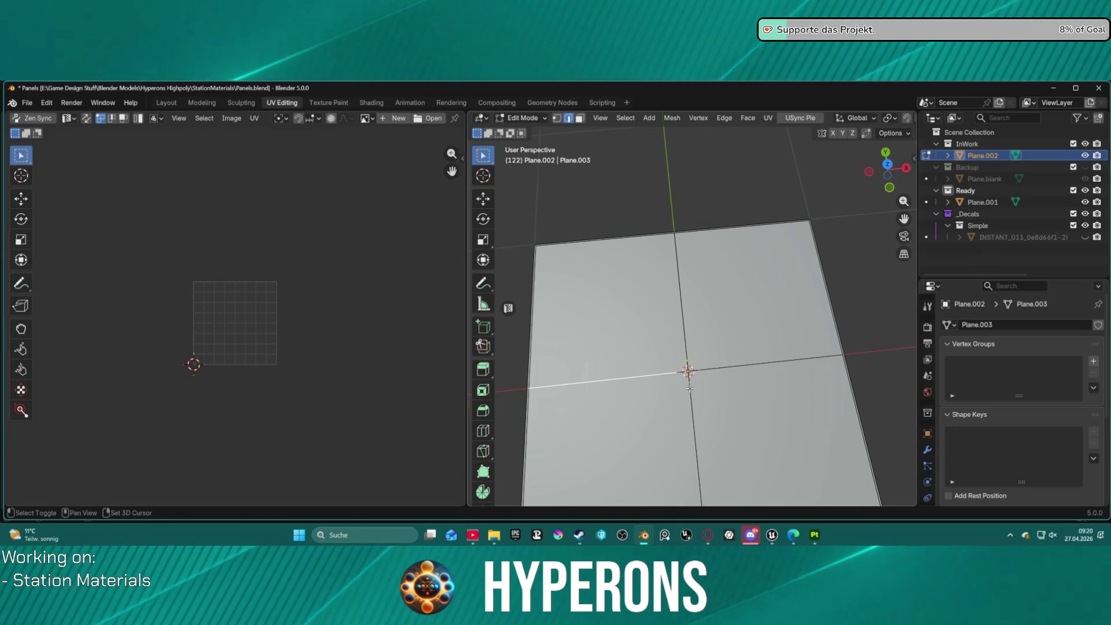
{"action": "scroll", "scroll_direction": "up", "scroll_amount": 3}
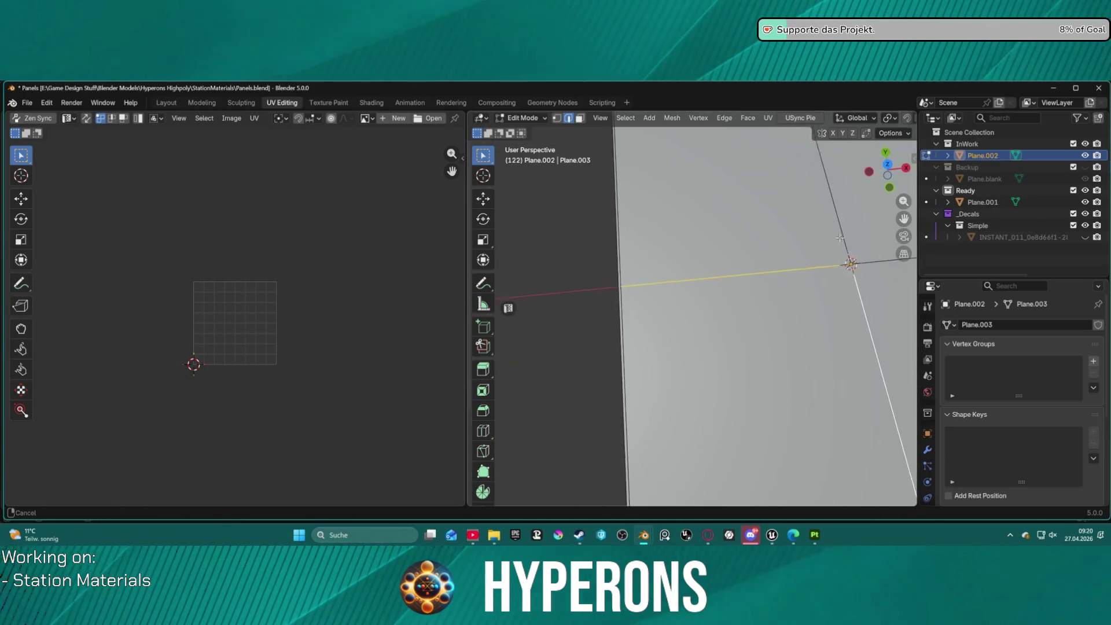
{"action": "key", "text": "ctrl+b"}
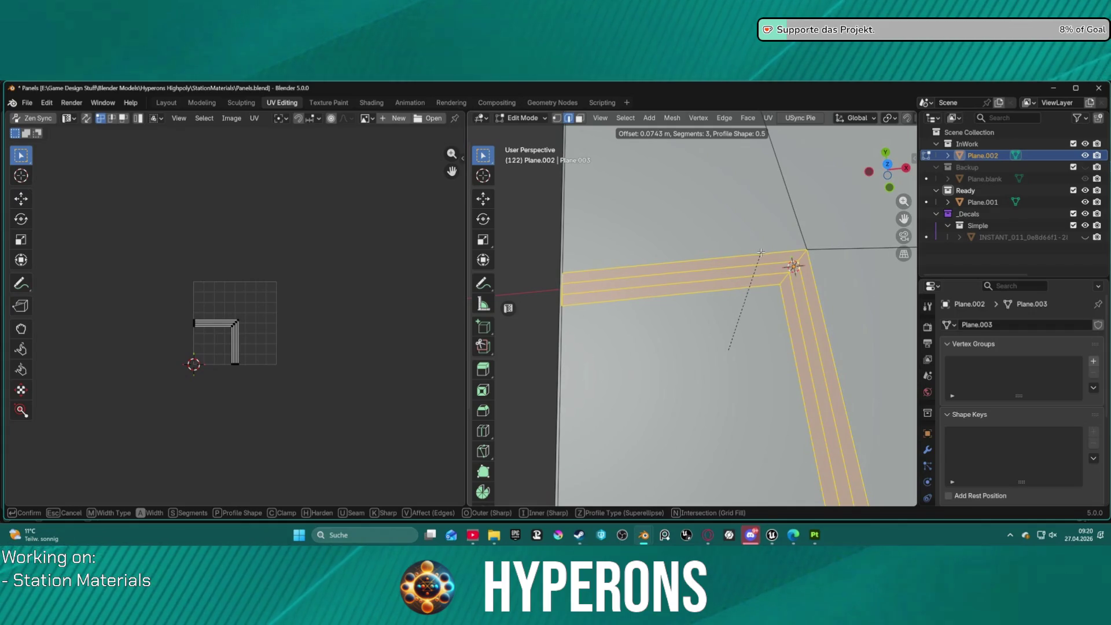
{"action": "left_click", "coordinate": [750, 256]}
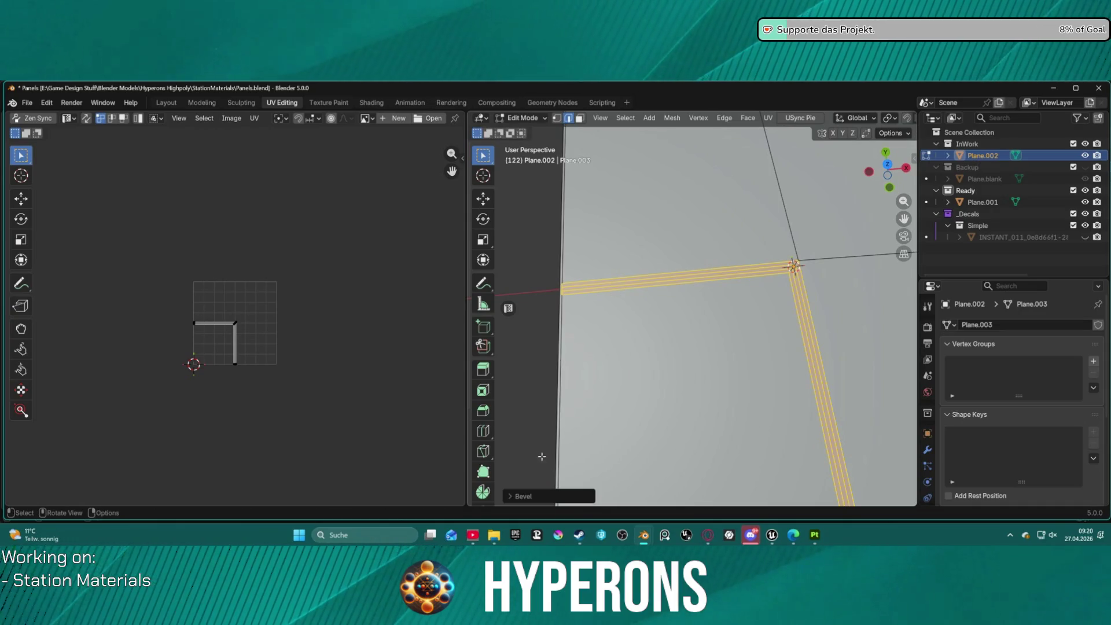
{"action": "left_click", "coordinate": [510, 496]}
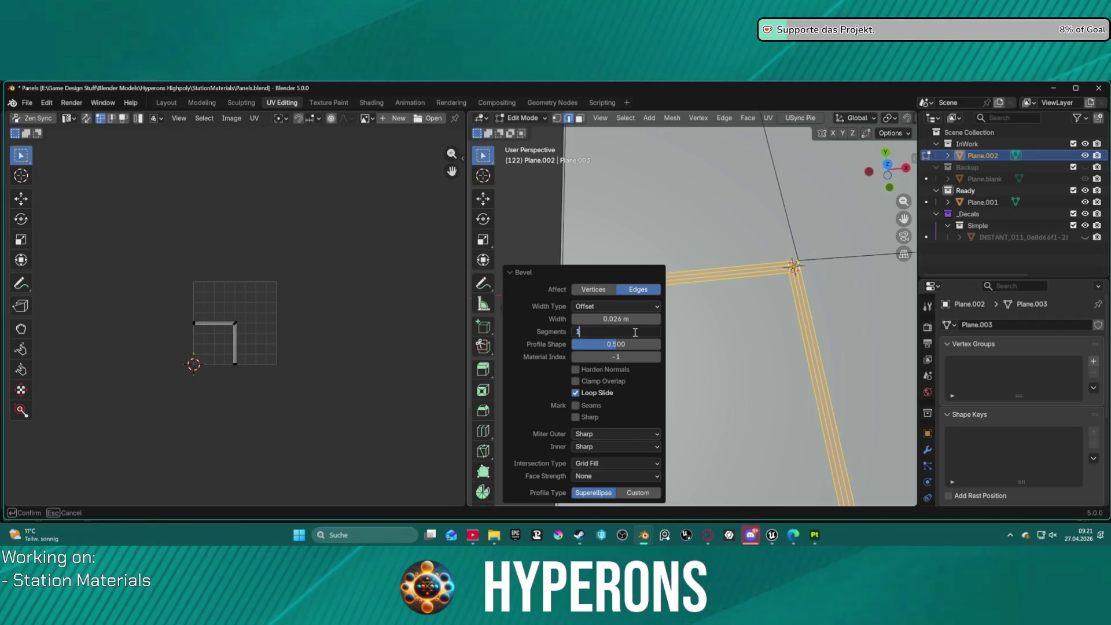
{"action": "key", "text": "Return"}
{"action": "left_click_drag", "start_coordinate": [887, 289], "coordinate": [803, 315]}
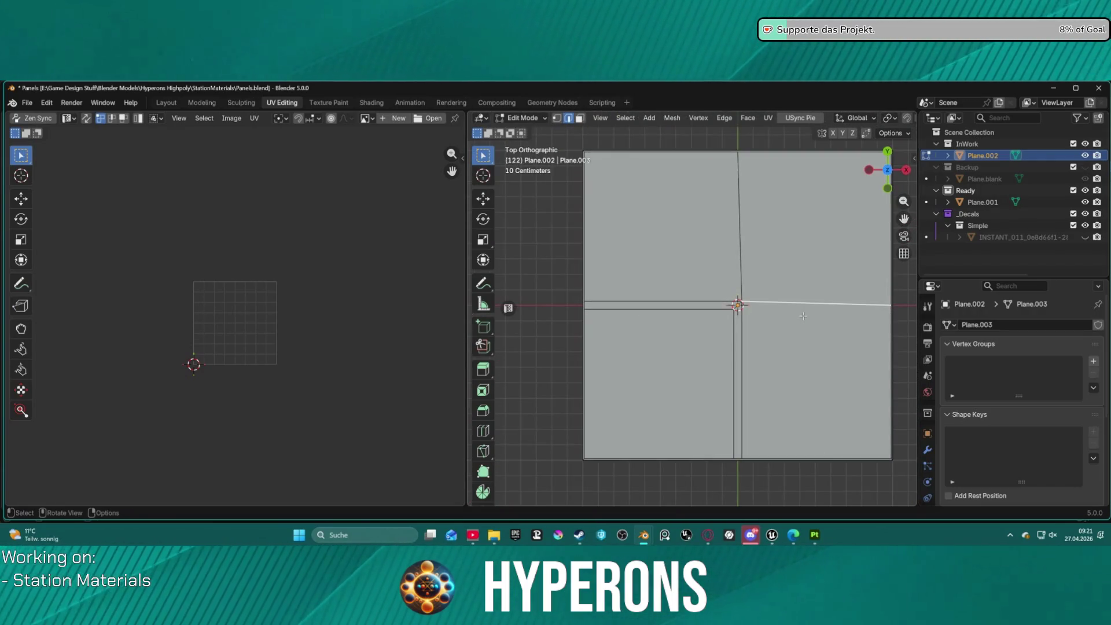
- Select the horizontal and vertical bevel strip faces and inset them
{"action": "scroll", "scroll_direction": "up", "scroll_amount": 3}
{"action": "scroll", "scroll_direction": "down", "scroll_amount": 3}
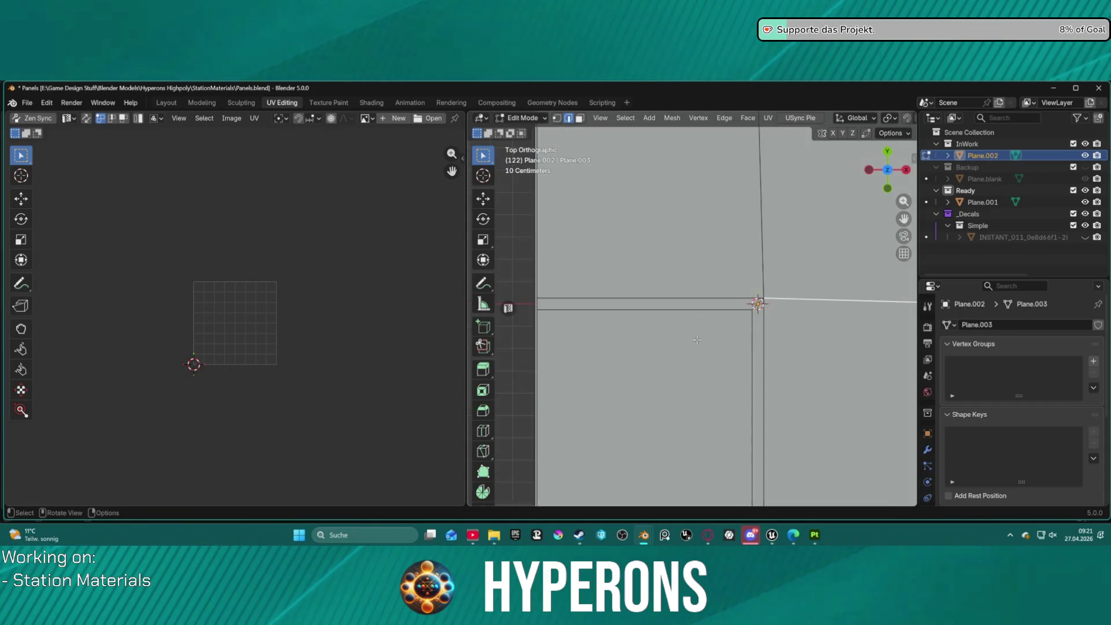
{"action": "scroll", "scroll_direction": "up", "scroll_amount": 3}
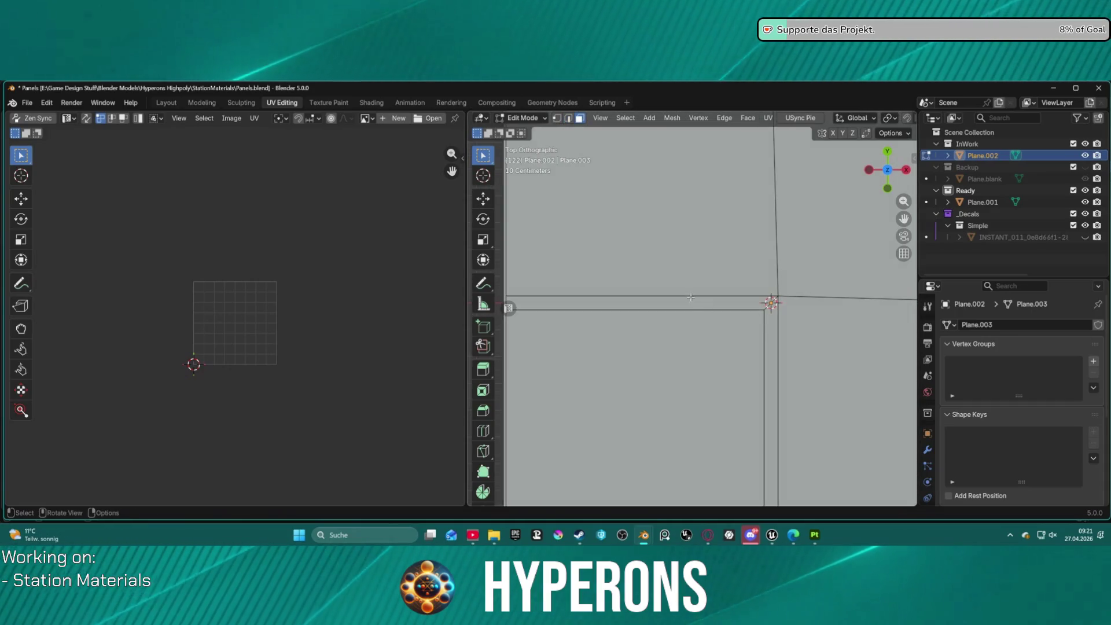
{"action": "key", "text": "3"}
{"action": "left_click", "coordinate": [726, 302]}
{"action": "left_click", "coordinate": [771, 328]}
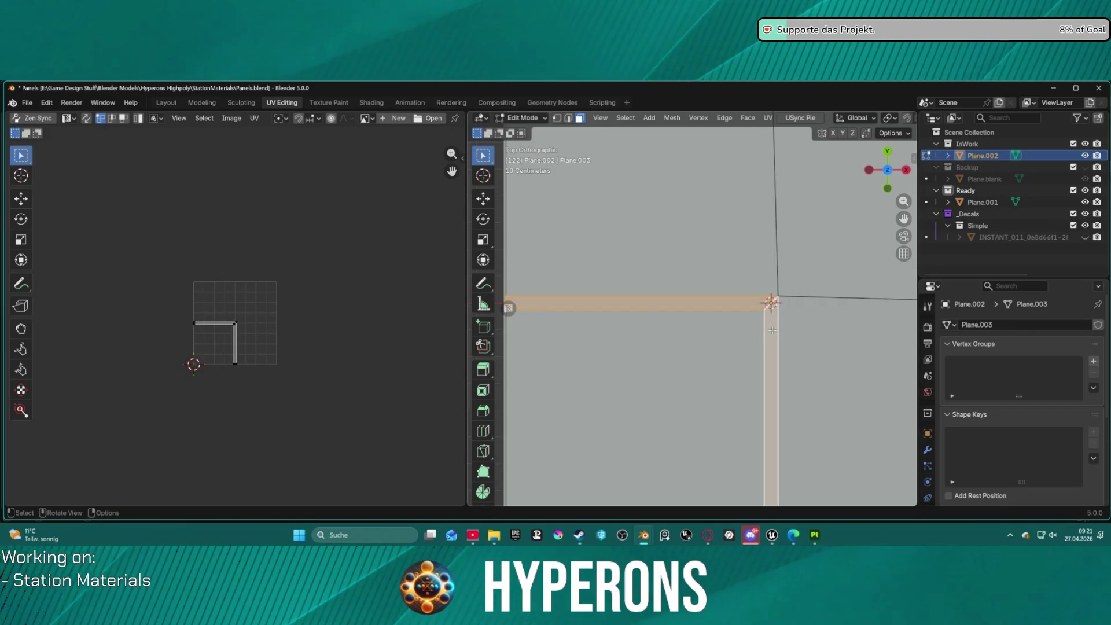
{"action": "key", "text": "i"}
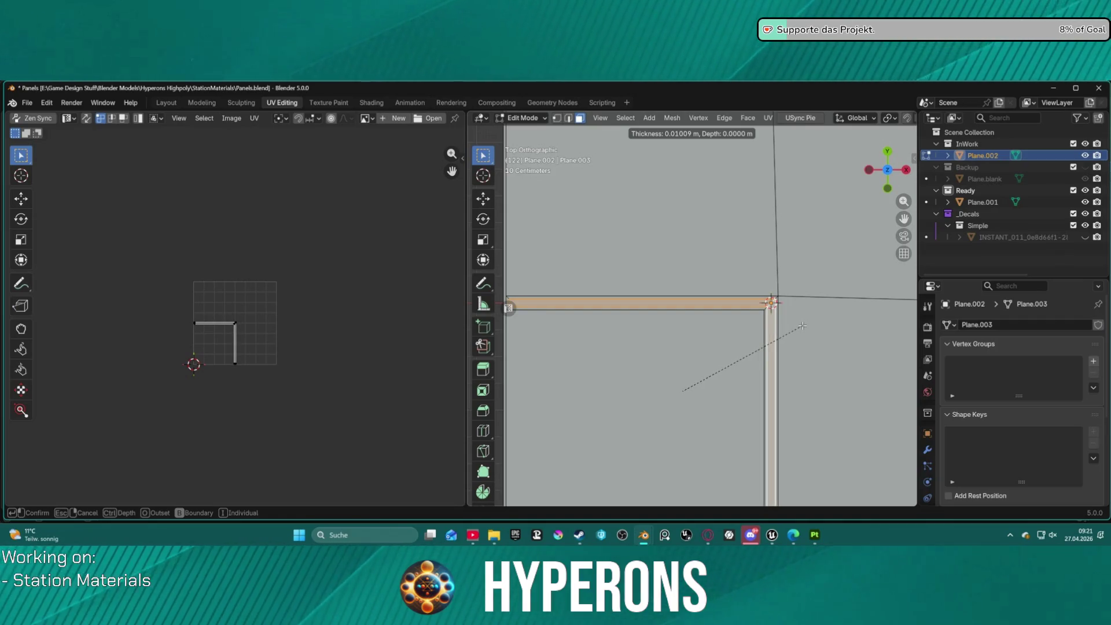
{"action": "left_click", "coordinate": [803, 326]}
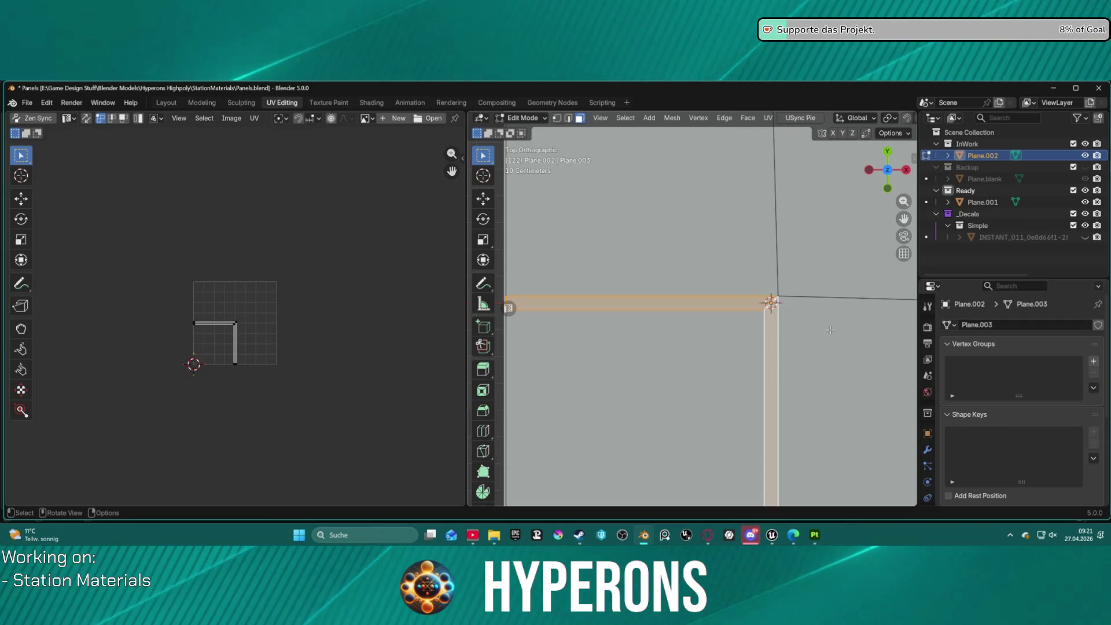
- Sink both strips about 0.02 m into the plane with Extrude Manifold
{"action": "key", "text": "alt+e"}
{"action": "left_click", "coordinate": [825, 328]}
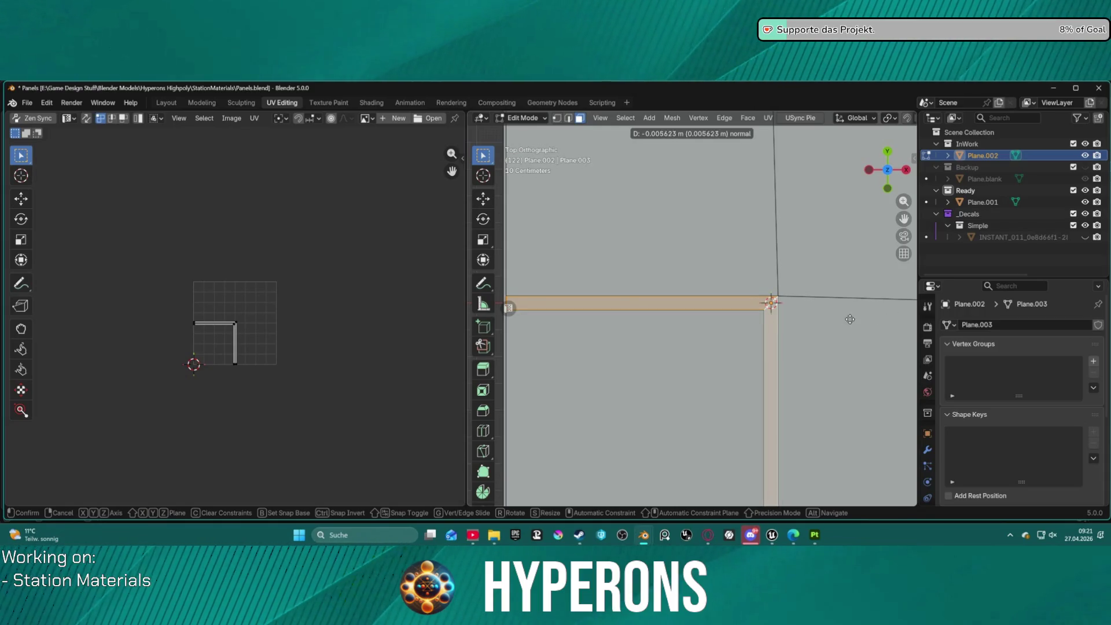
{"action": "right_click", "coordinate": [810, 321]}
{"action": "left_click_drag", "start_coordinate": [810, 321], "coordinate": [758, 224]}
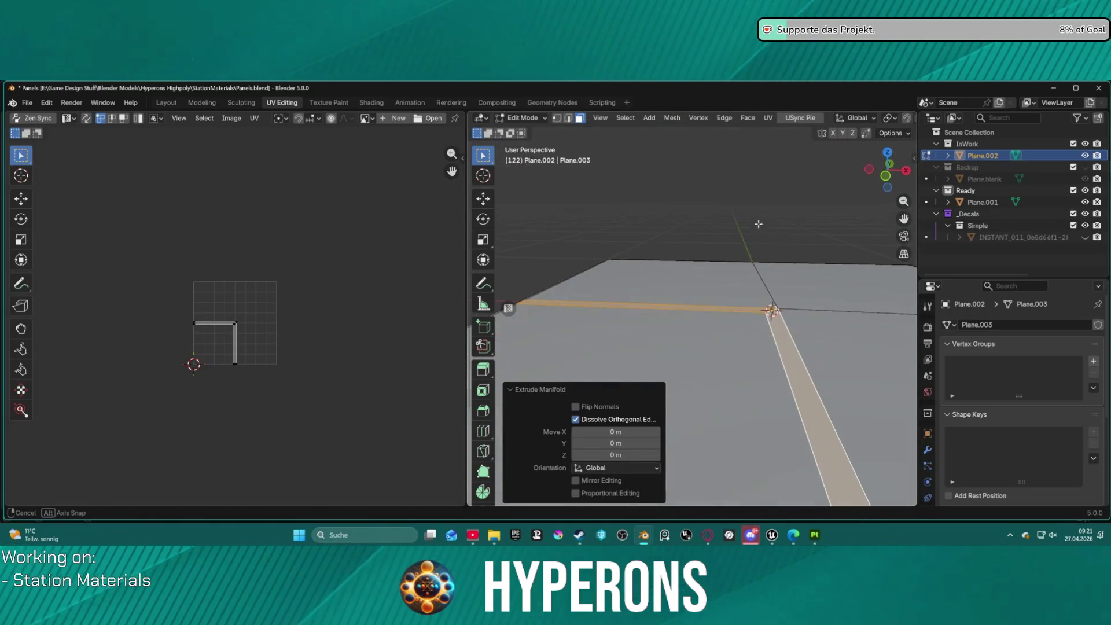
{"action": "key", "text": "ctrl+z"}
{"action": "key", "text": "ctrl+z"}
{"action": "left_click", "coordinate": [802, 378]}
{"action": "left_click_drag", "start_coordinate": [801, 378], "coordinate": [798, 345]}
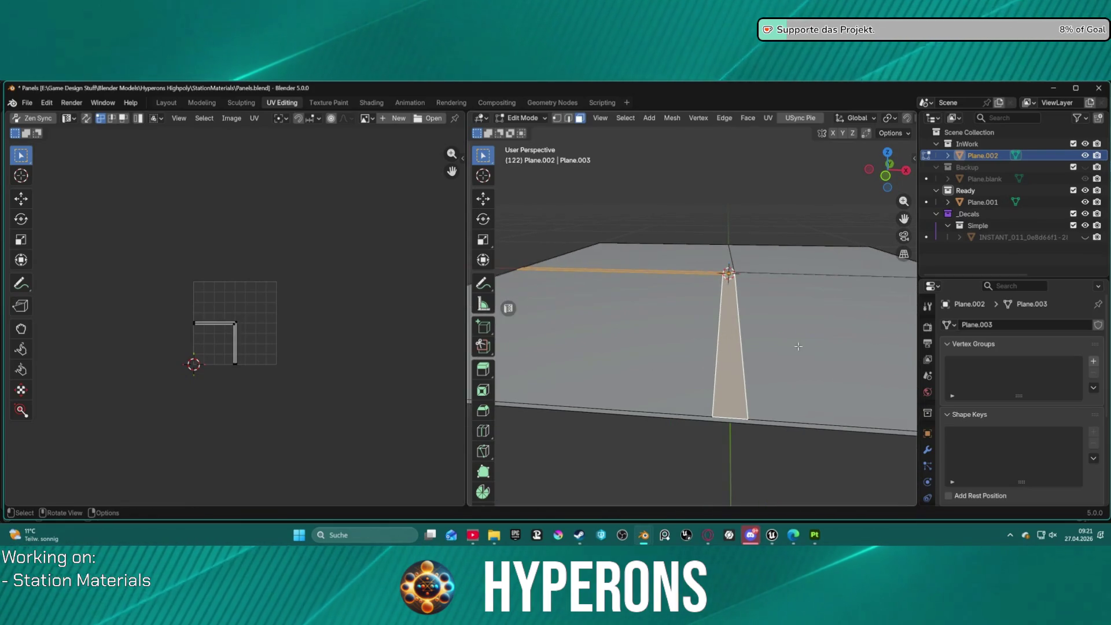
{"action": "key", "text": "alt+e"}
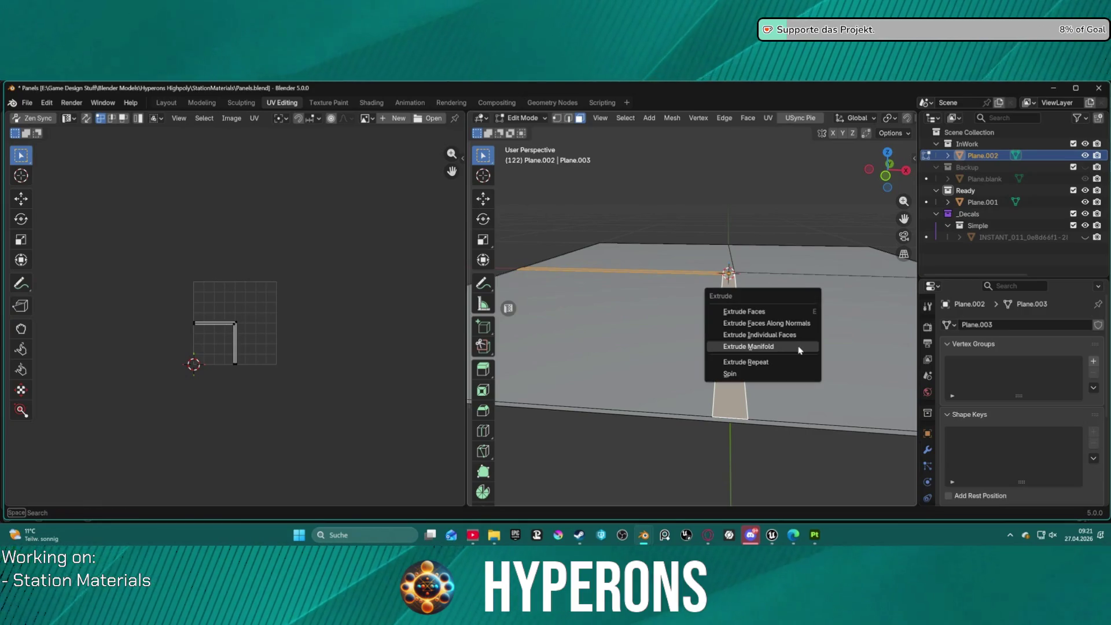
{"action": "left_click", "coordinate": [797, 347]}
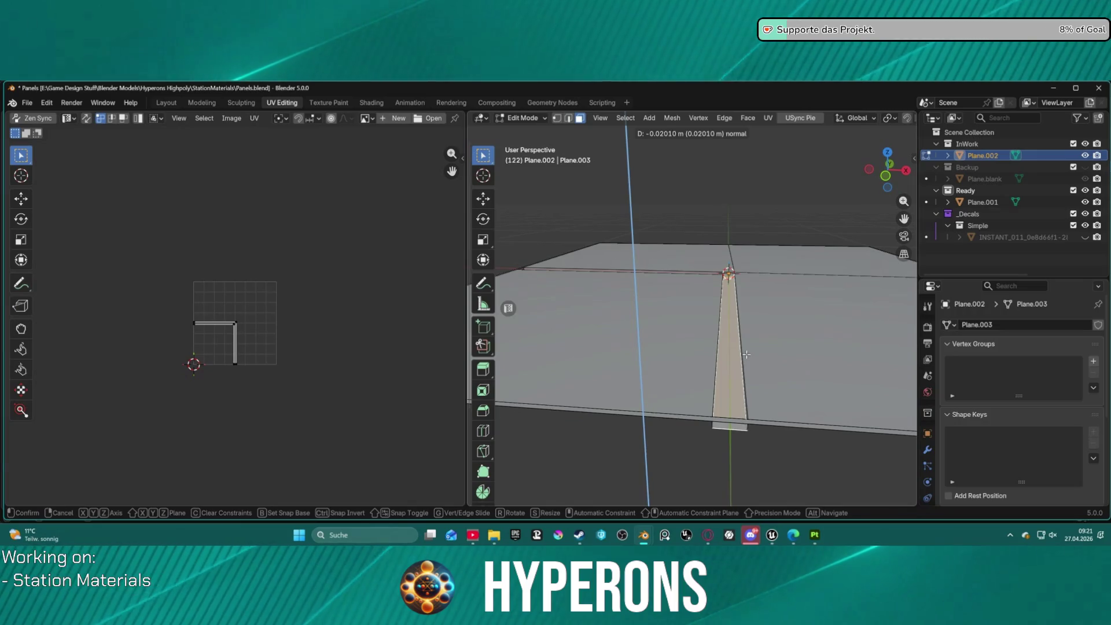
{"action": "left_click", "coordinate": [727, 328]}
{"action": "left_click_drag", "start_coordinate": [727, 328], "coordinate": [738, 349]}
{"action": "left_click_drag", "start_coordinate": [707, 306], "coordinate": [737, 317]}
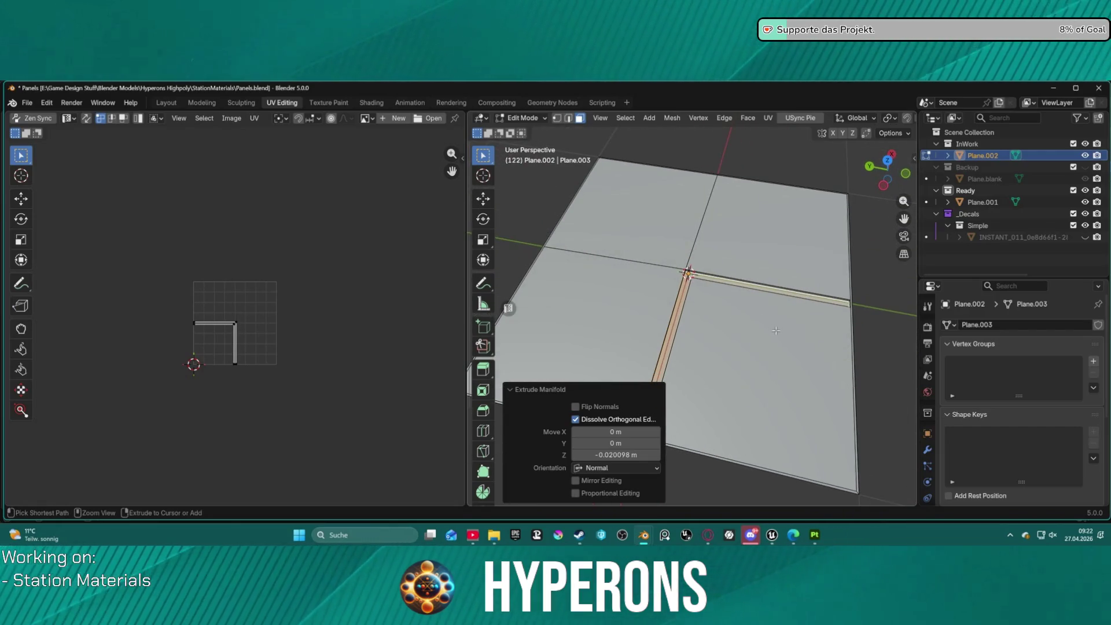